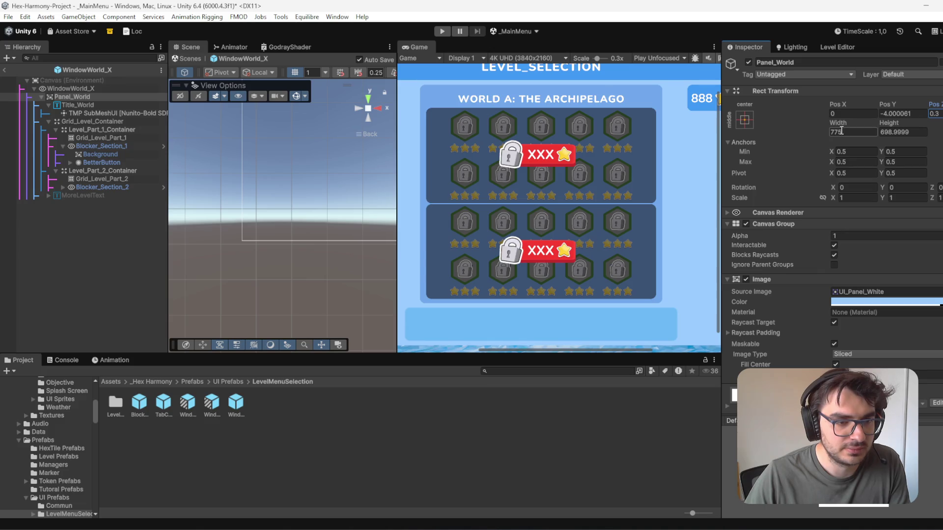
Step: Set Panel_World's Rect Transform width to 780 and cancel the stray Pos Z edit
text(780)
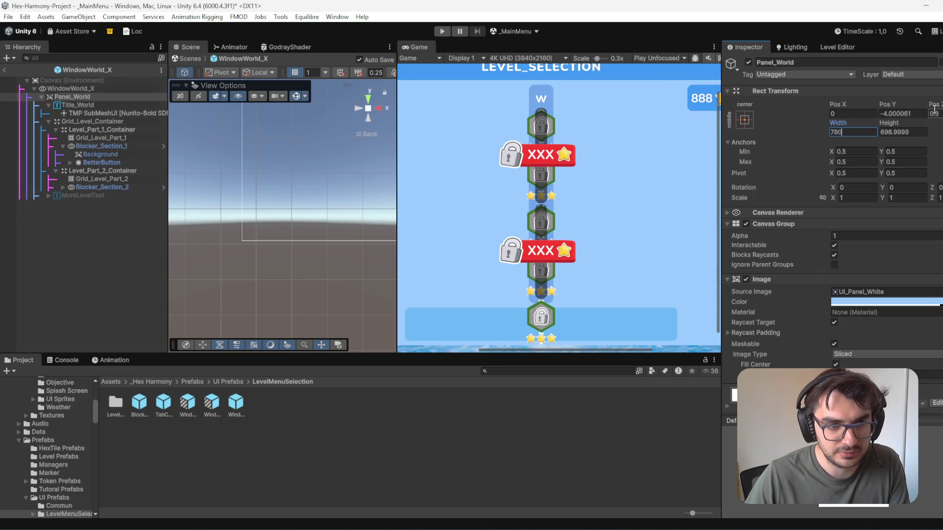
click(937, 113)
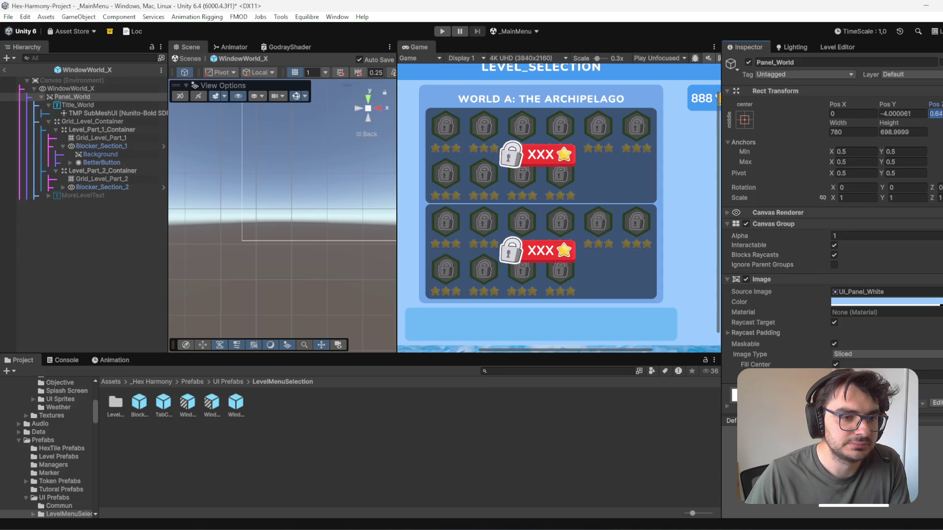
key(Escape)
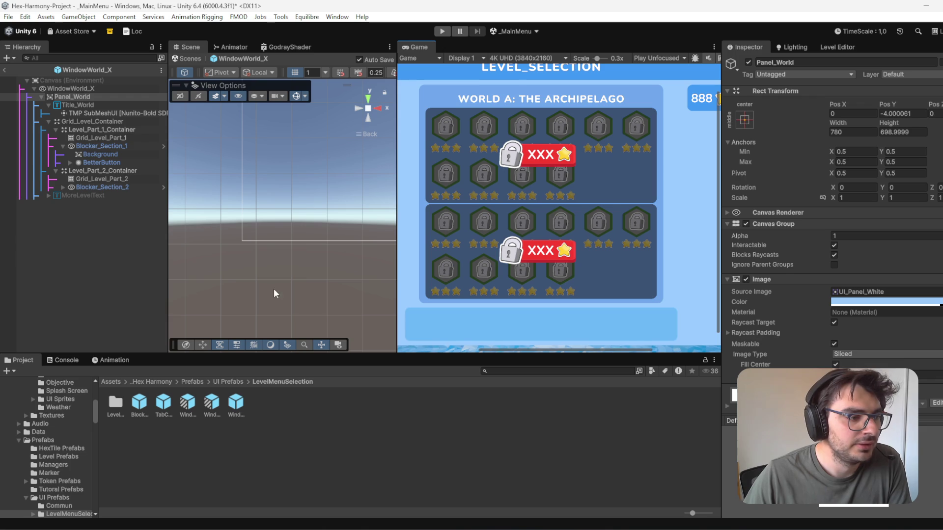
Step: Inspect the Blocker_Section prefab, then select Blocker_Section_1 and Blocker_Section_2 together
click(117, 146)
ctrl+click(131, 186)
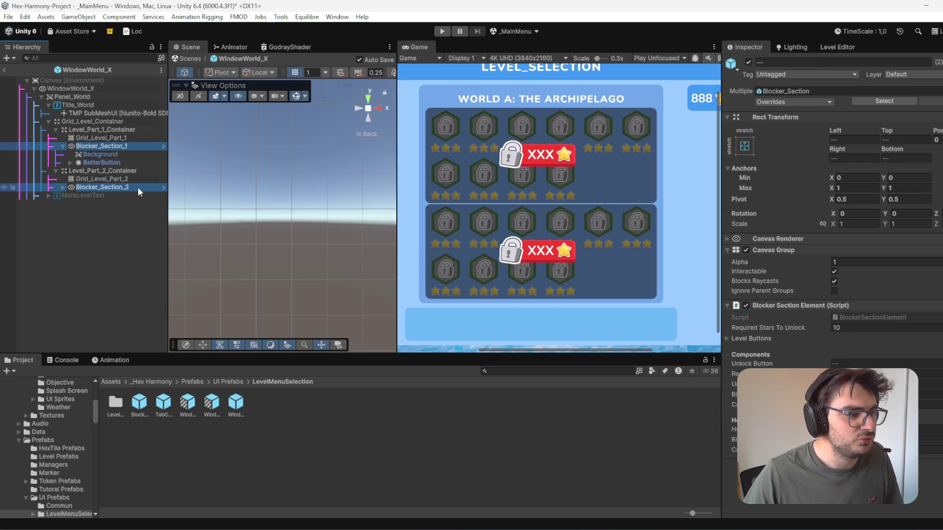
click(115, 148)
click(117, 155)
click(123, 146)
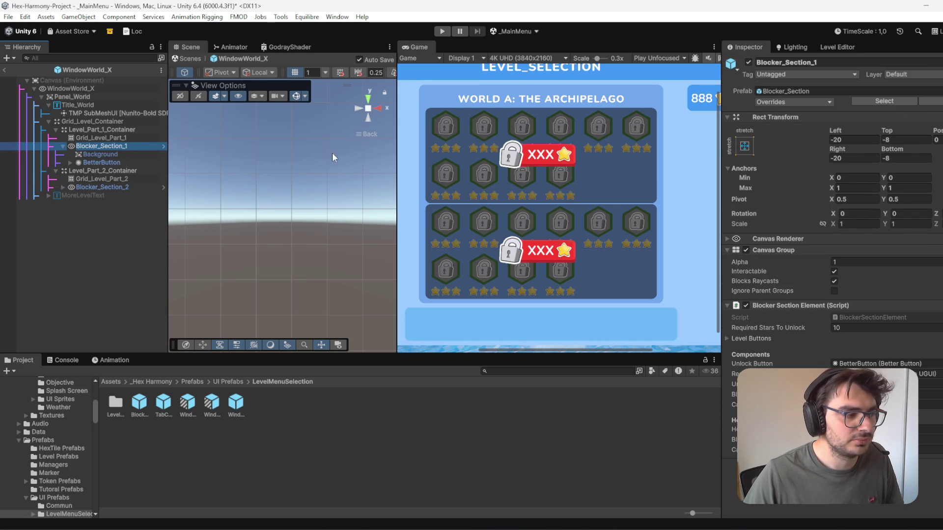
click(163, 147)
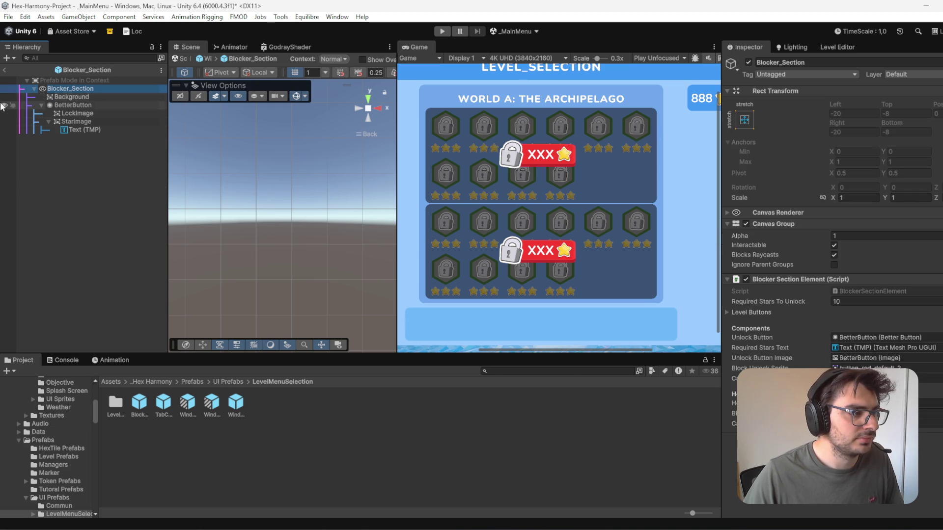
click(4, 70)
ctrl+click(107, 188)
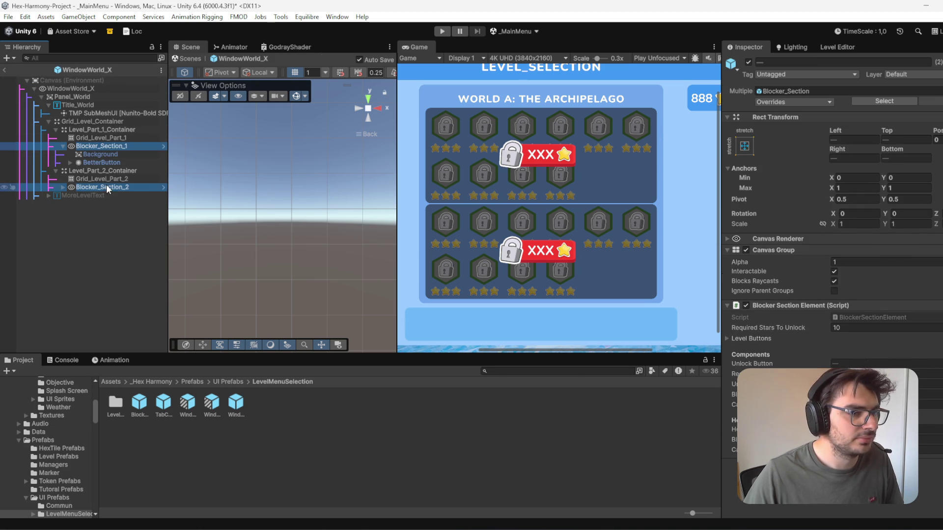
click(844, 139)
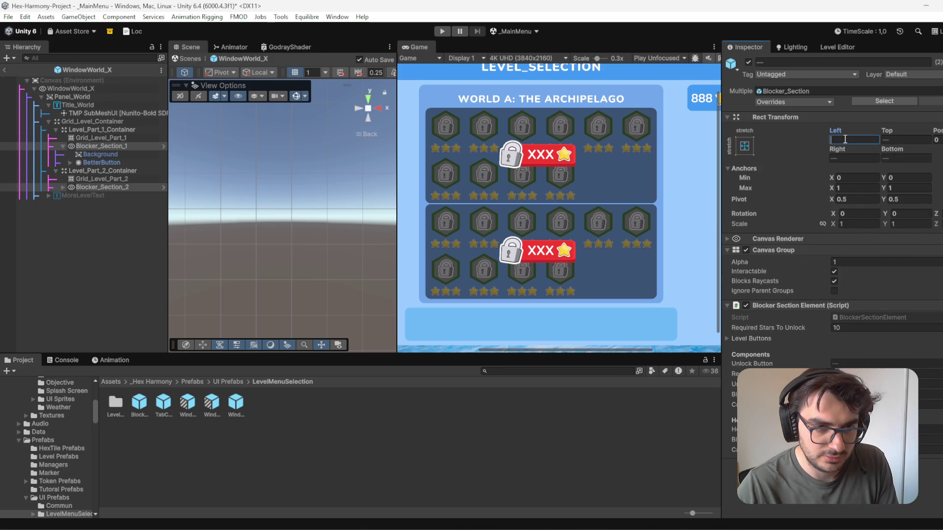
Step: Set both blocker sections' Left and Right insets to -16 and verify each one
text(-1)
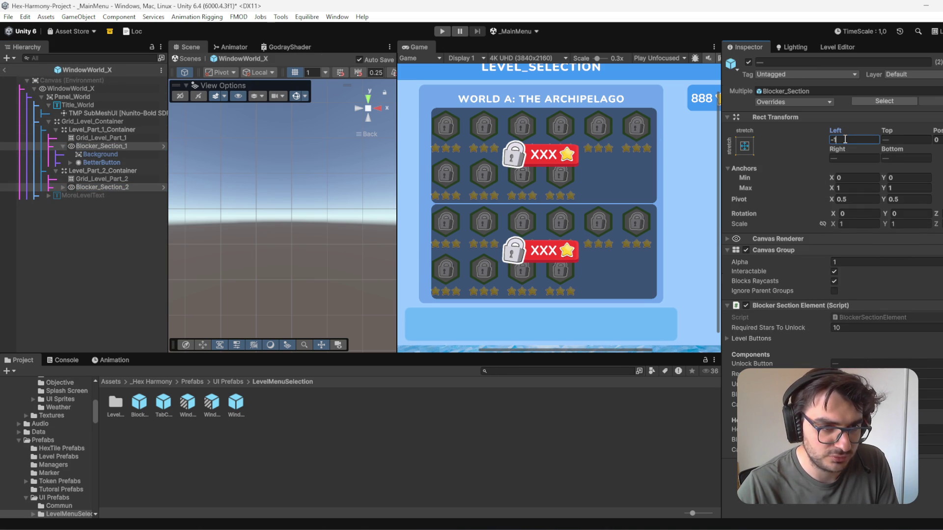
text(6)
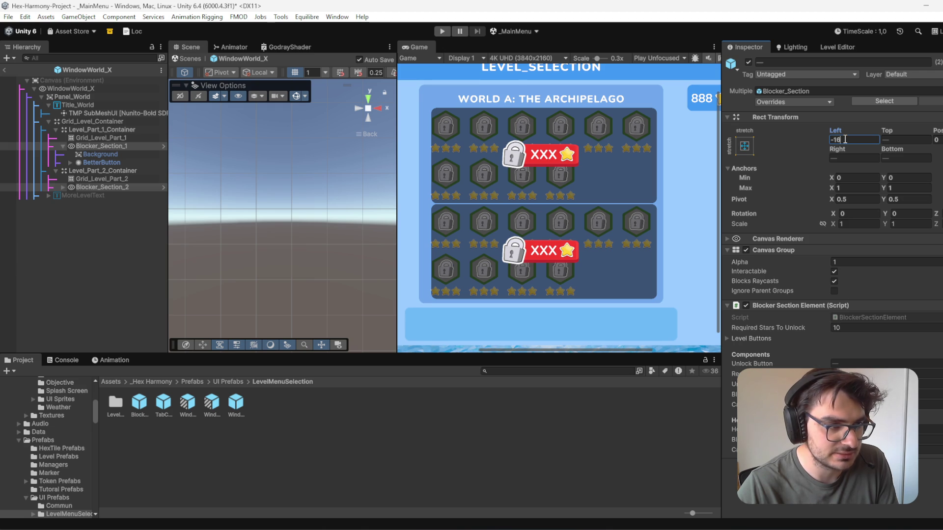
drag(841, 152, 862, 154)
click(866, 159)
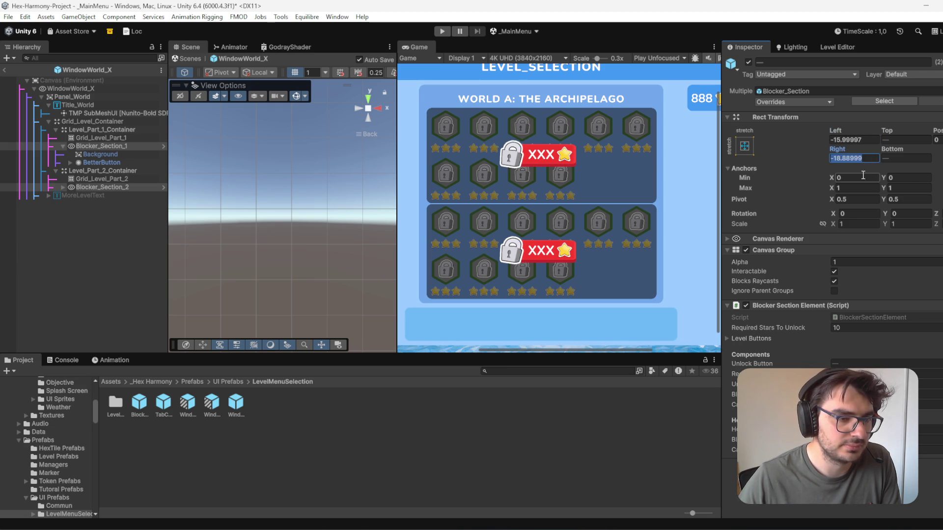
text(-16)
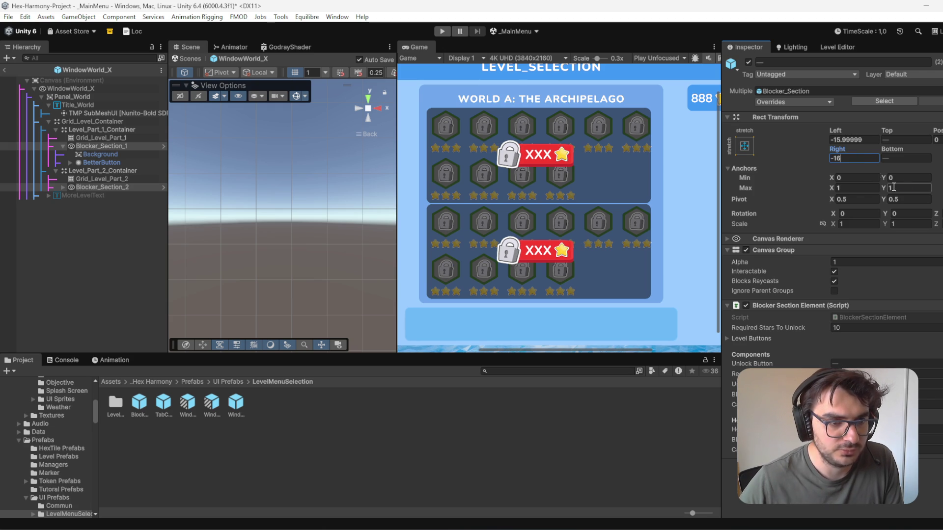
text(-16)
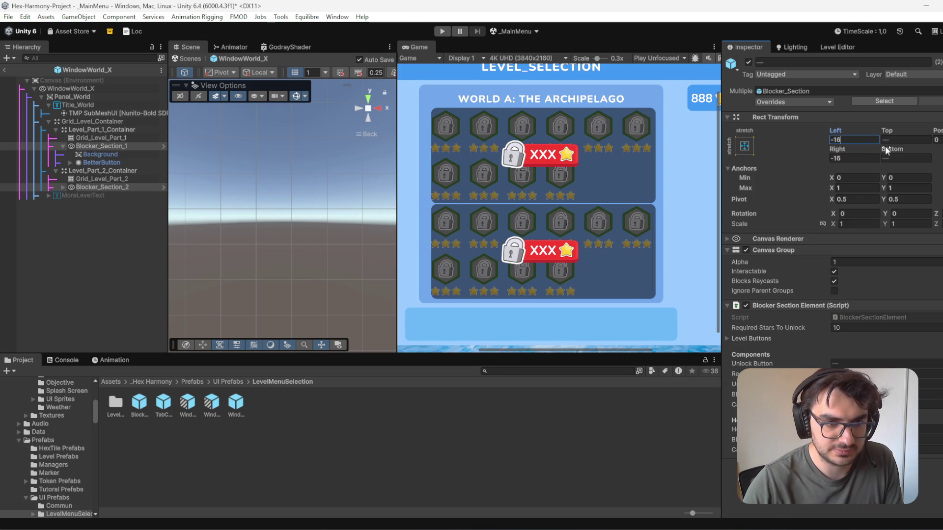
click(131, 187)
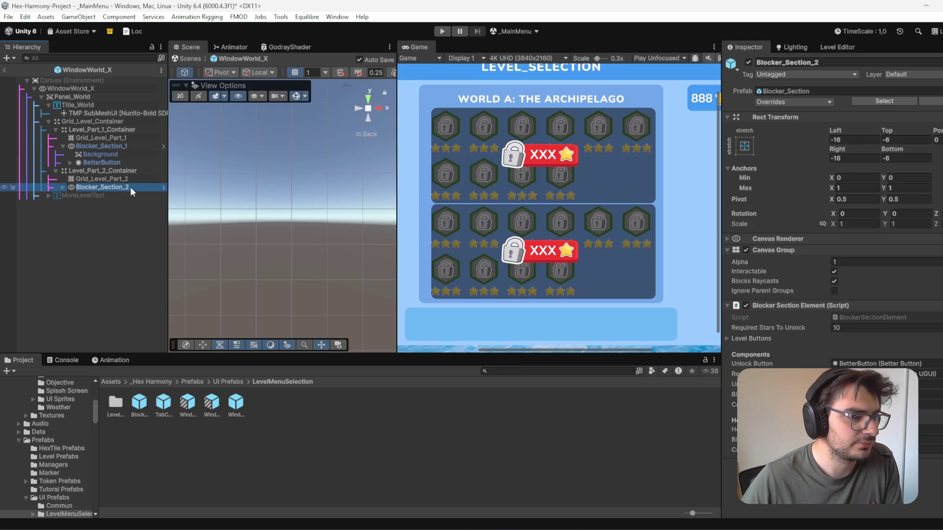
click(111, 143)
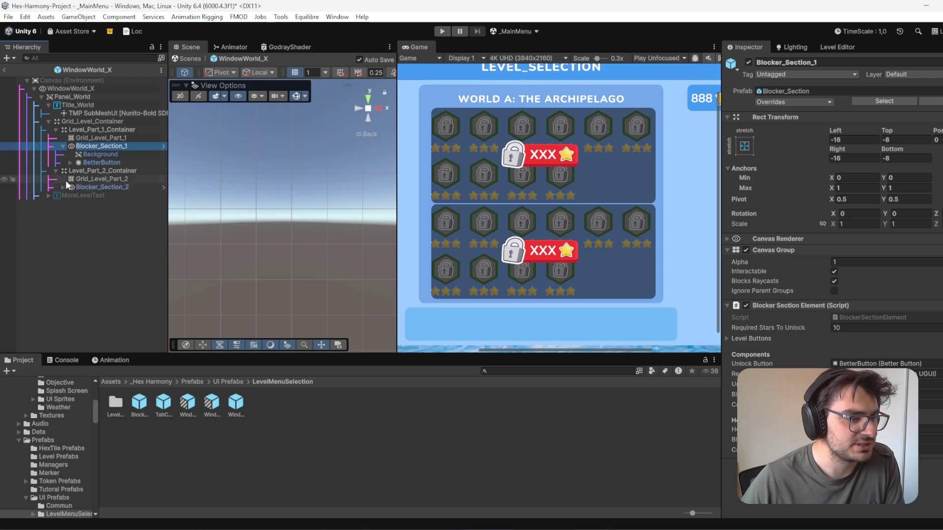
click(89, 122)
click(902, 114)
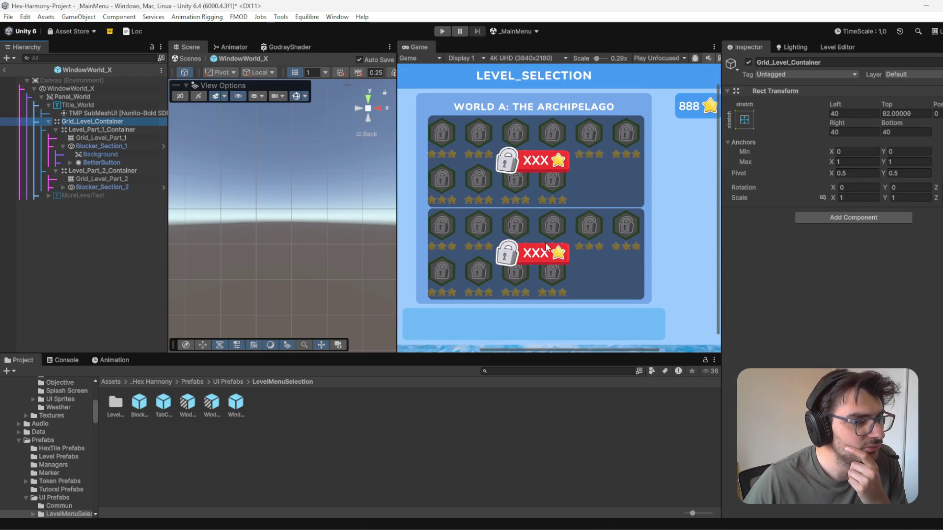
scroll(582, 240, up, 1)
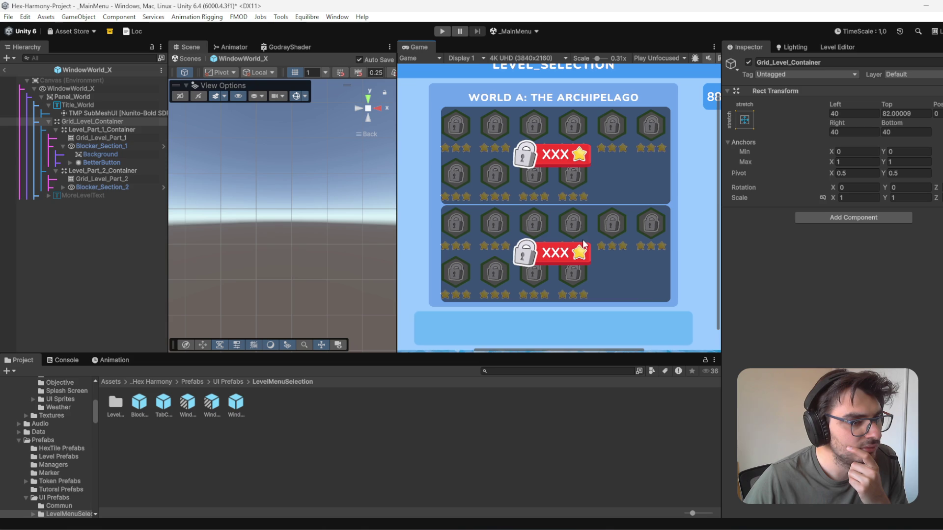
click(125, 145)
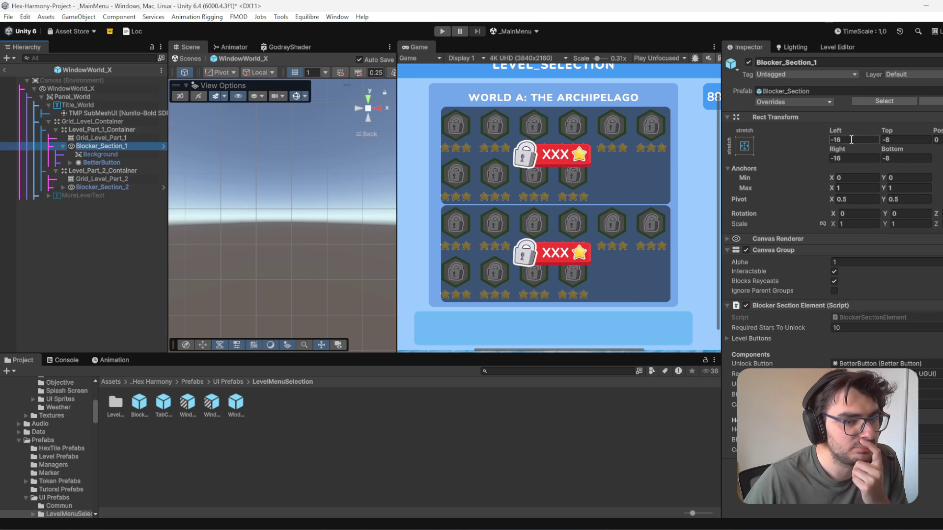
click(101, 130)
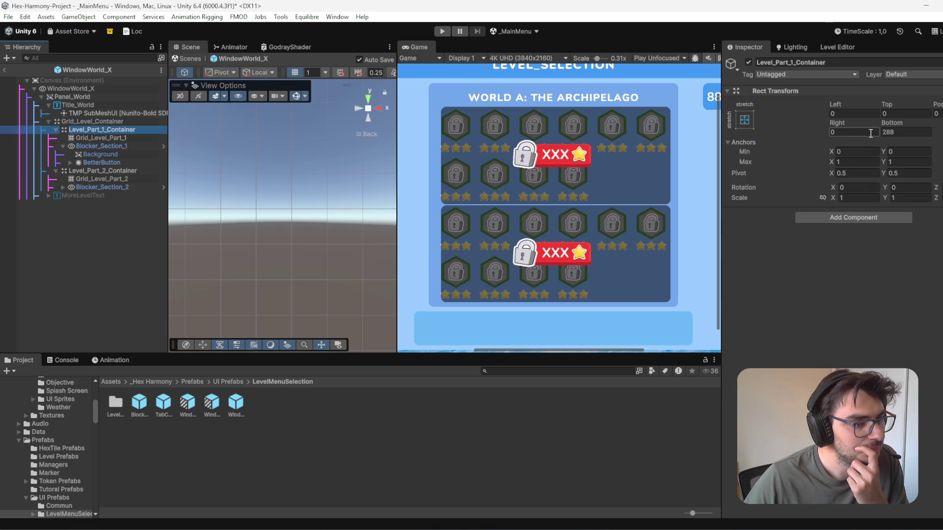
scroll(560, 196, down, 3)
double_click(127, 131)
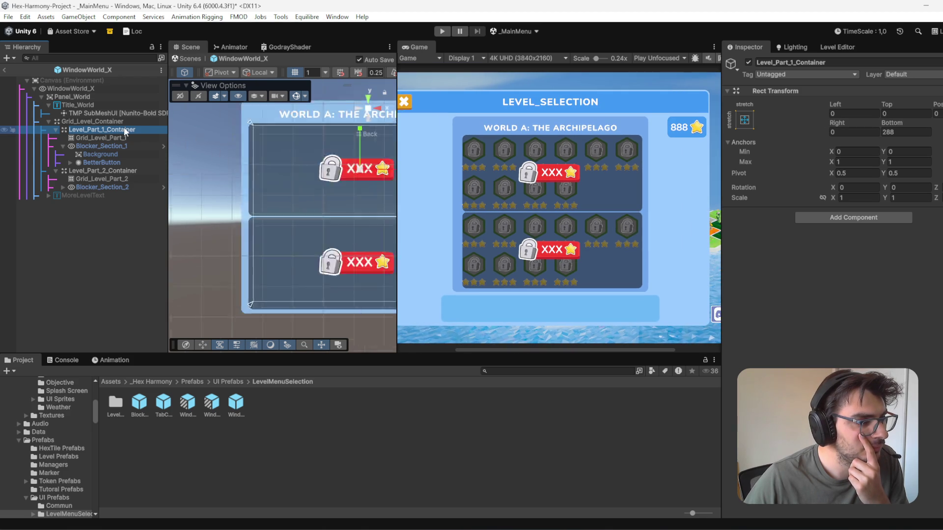
scroll(352, 211, up, 5)
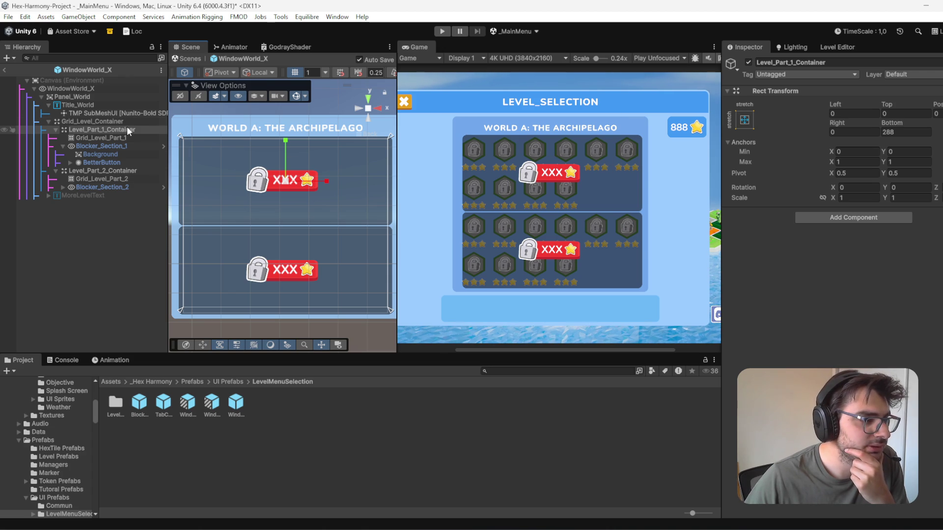
click(111, 123)
click(76, 98)
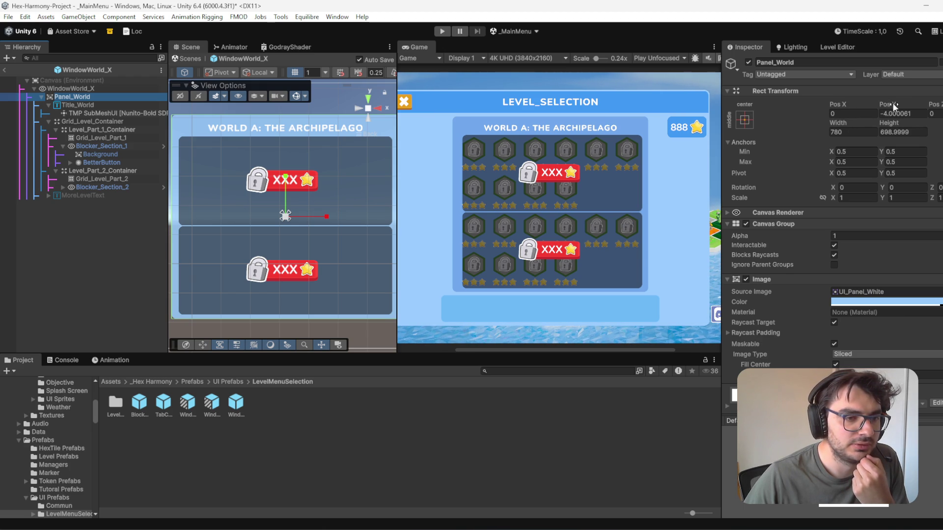
click(107, 121)
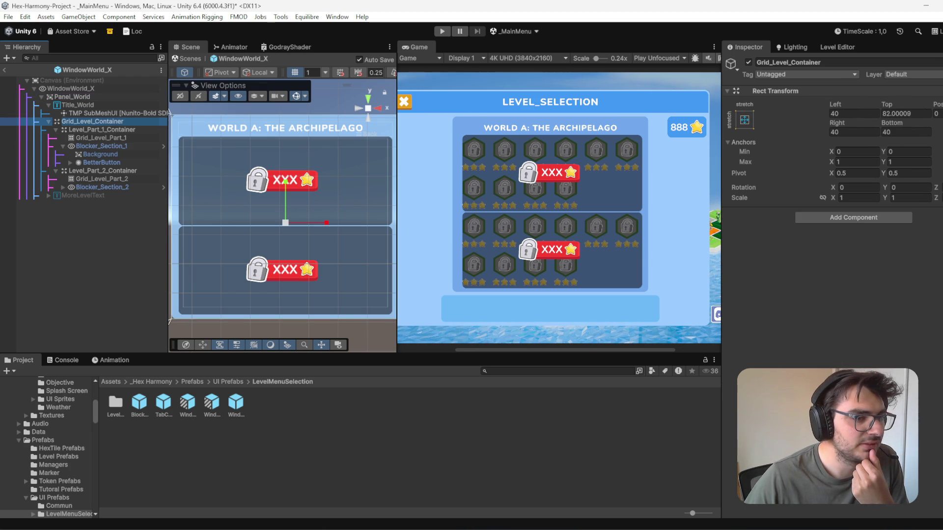
click(108, 138)
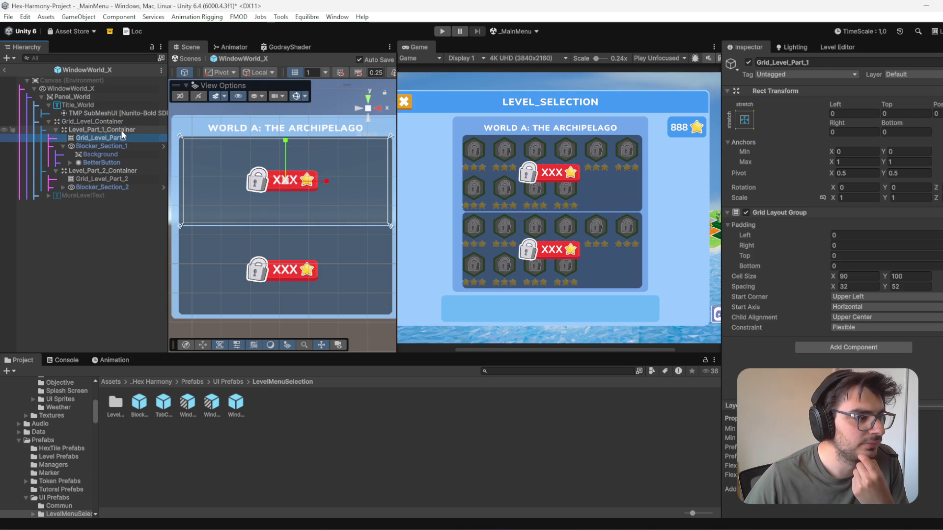
click(121, 130)
click(122, 148)
click(121, 154)
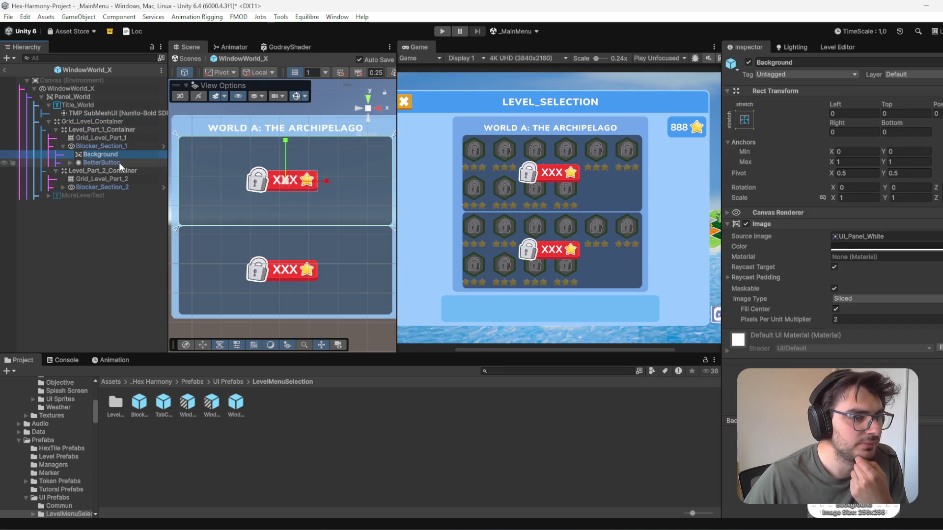
click(119, 162)
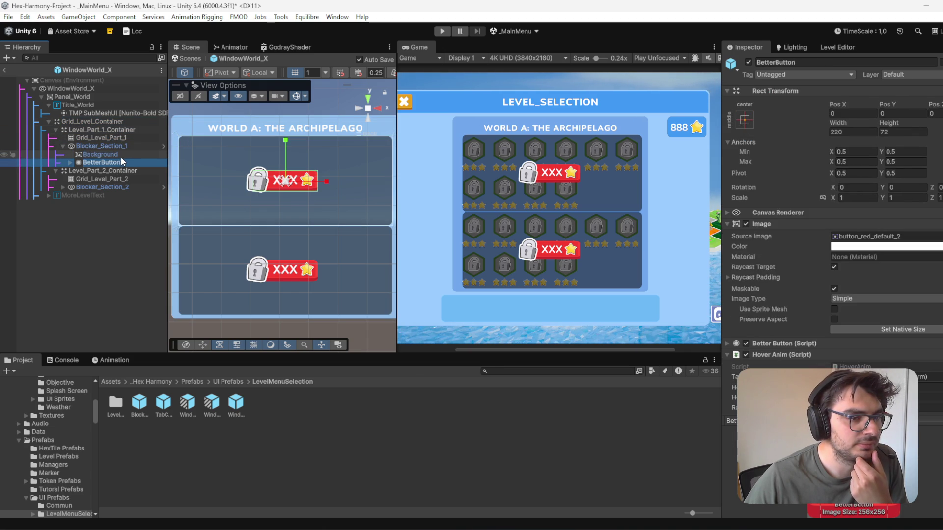
click(120, 157)
click(122, 162)
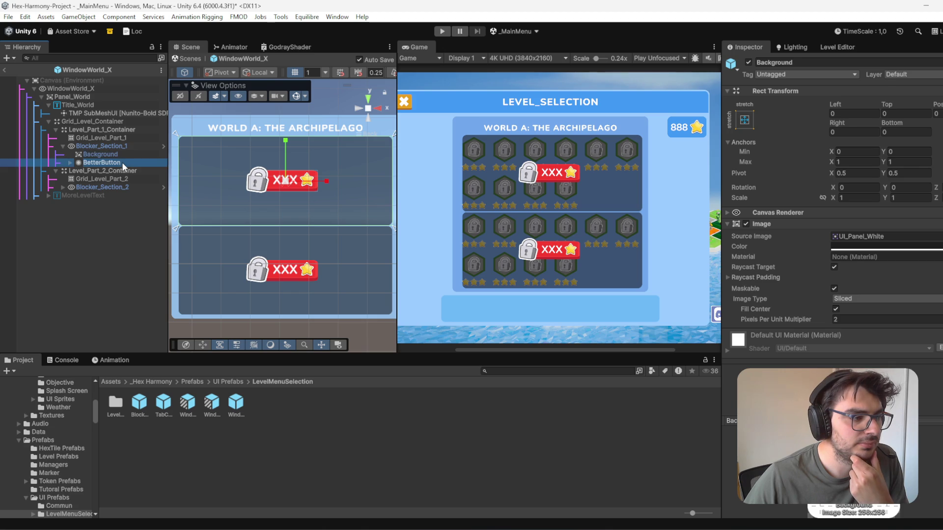
scroll(251, 202, down, 1)
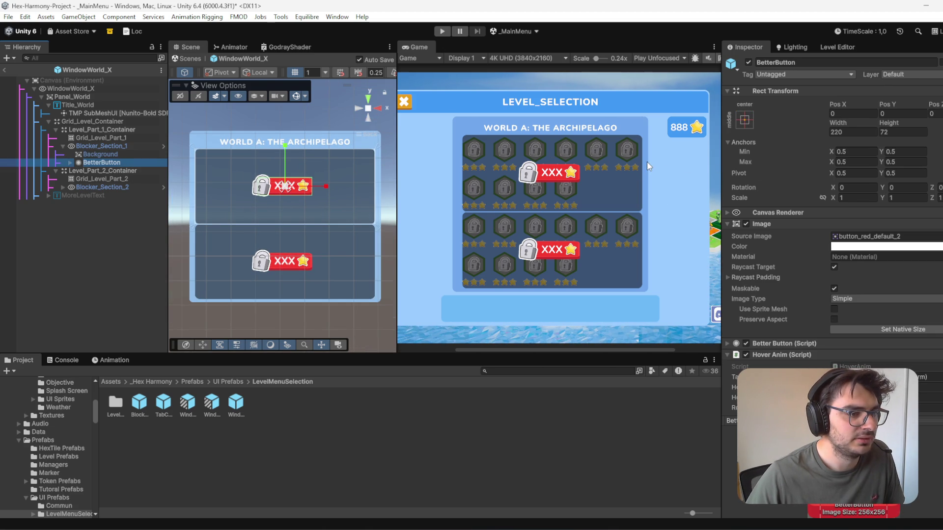
scroll(647, 161, up, 4)
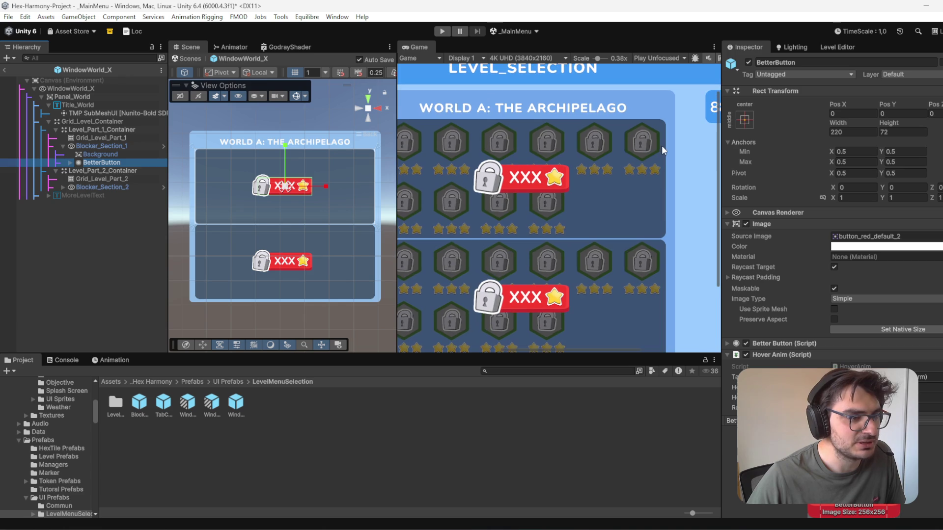
click(86, 147)
click(749, 62)
scroll(624, 173, down, 2)
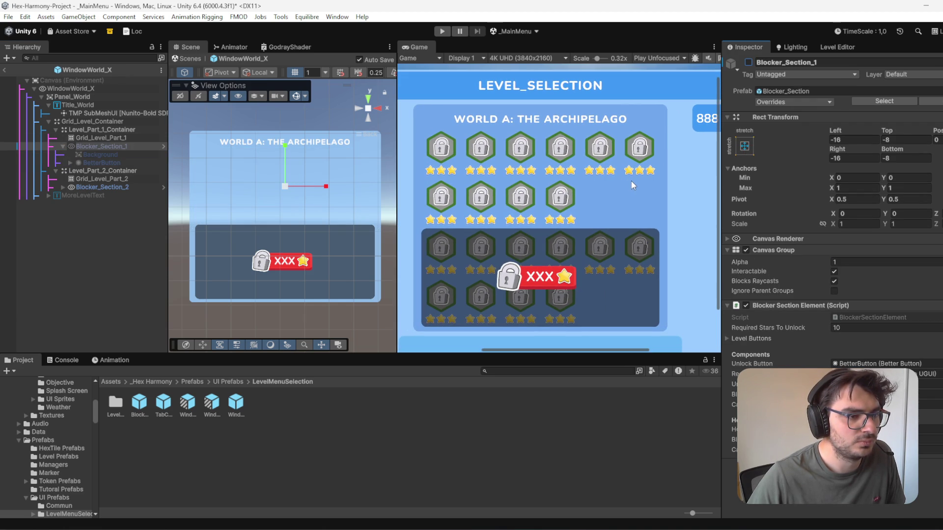
click(749, 63)
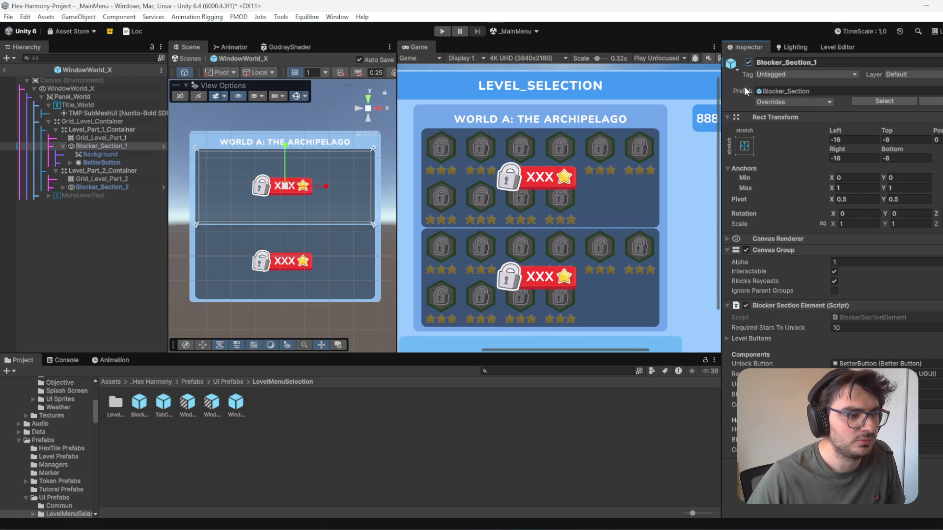
click(107, 265)
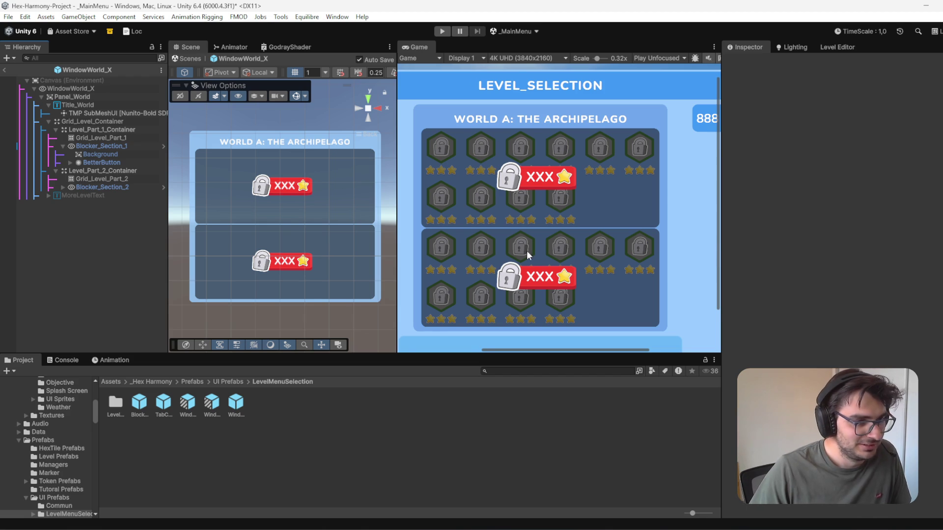
Step: Compare the two level-part containers and the grid spacing, undoing a stray top-offset change
scroll(526, 241, down, 2)
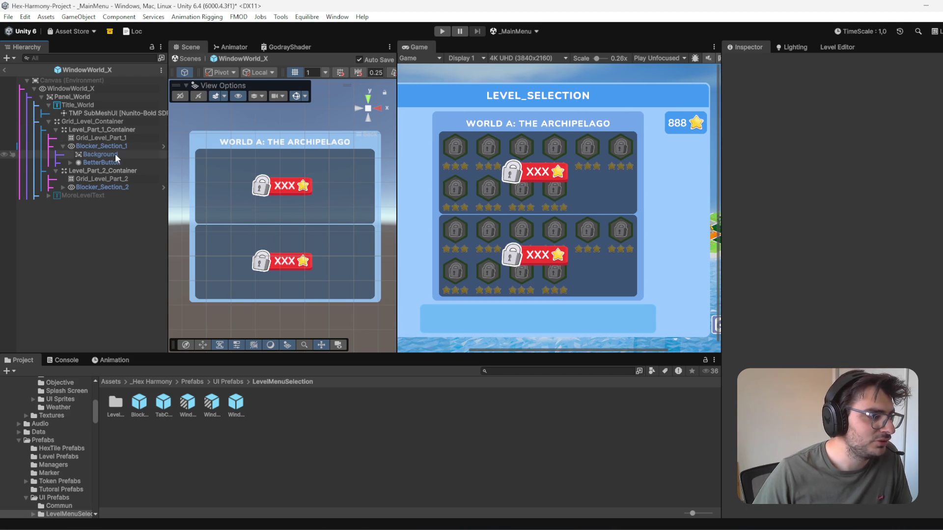
click(102, 138)
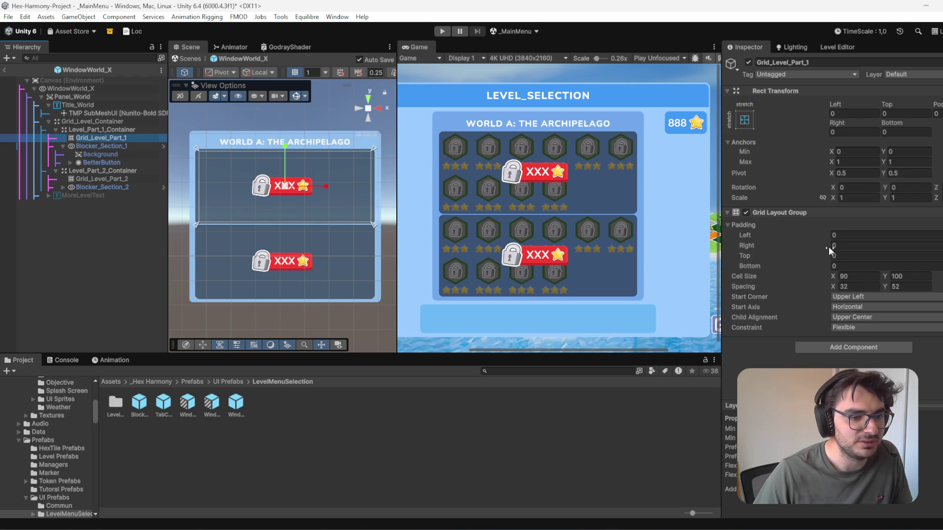
click(897, 285)
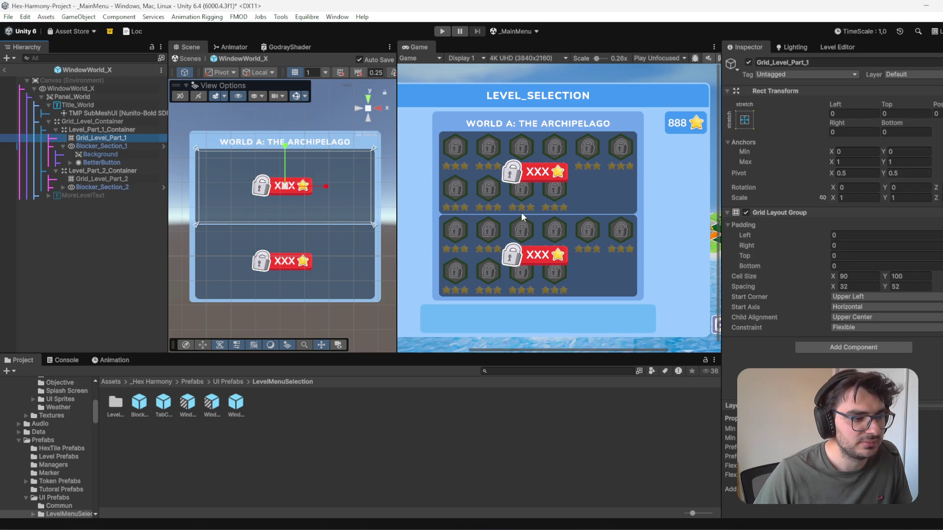
click(105, 171)
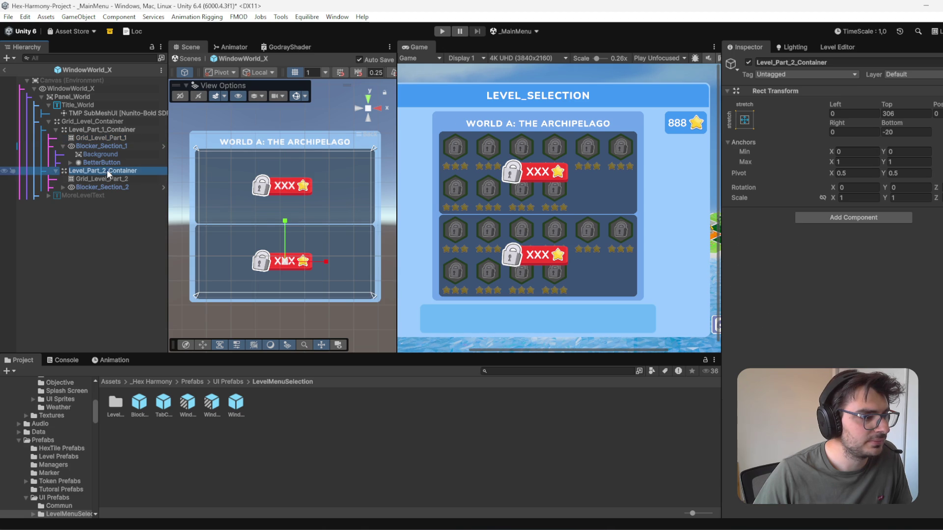
drag(891, 107, 918, 131)
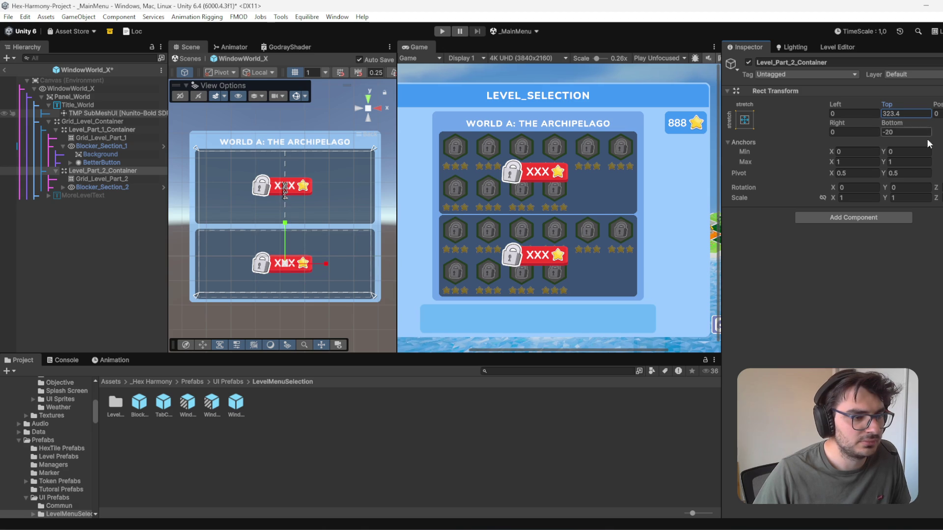
click(90, 146)
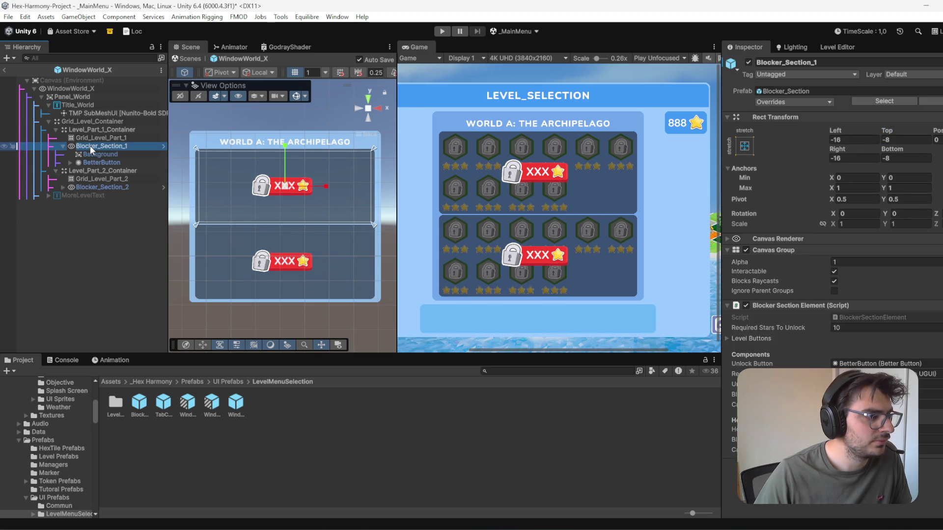
click(133, 171)
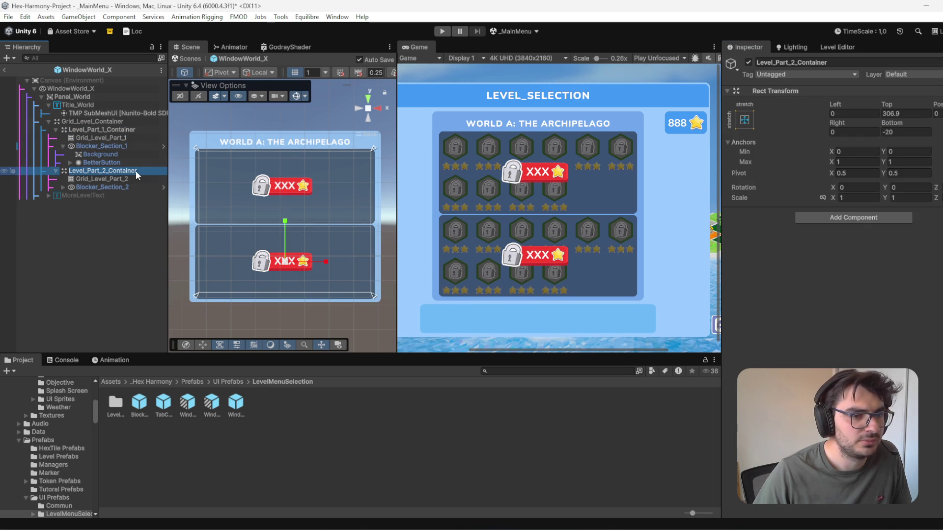
click(134, 129)
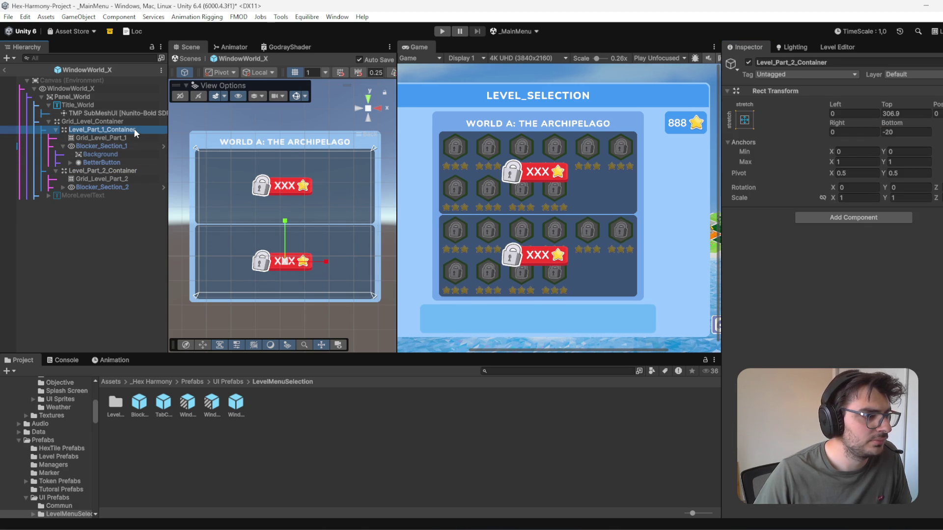
click(137, 170)
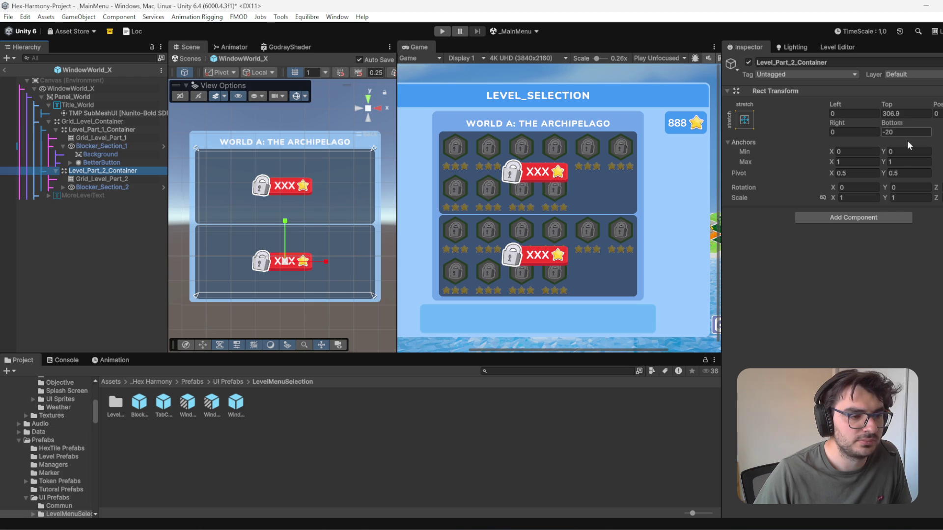
key(ctrl+z)
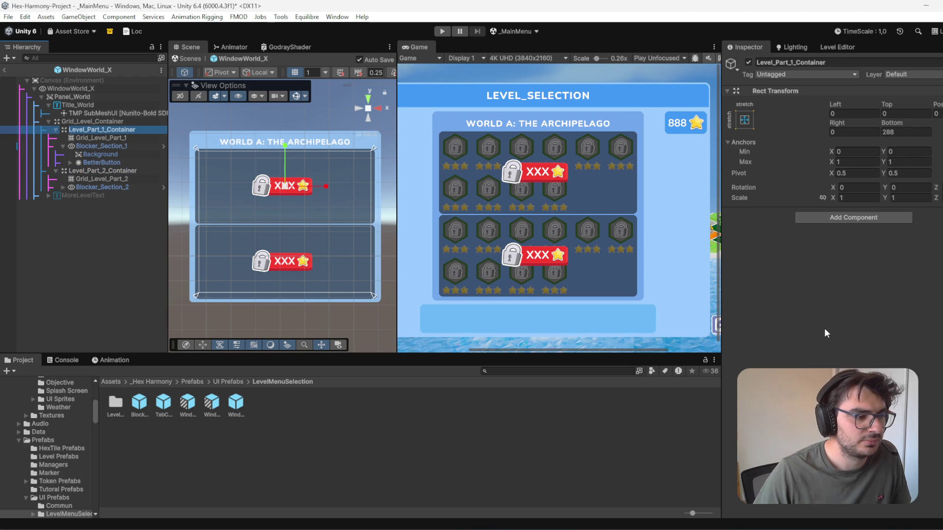
click(824, 328)
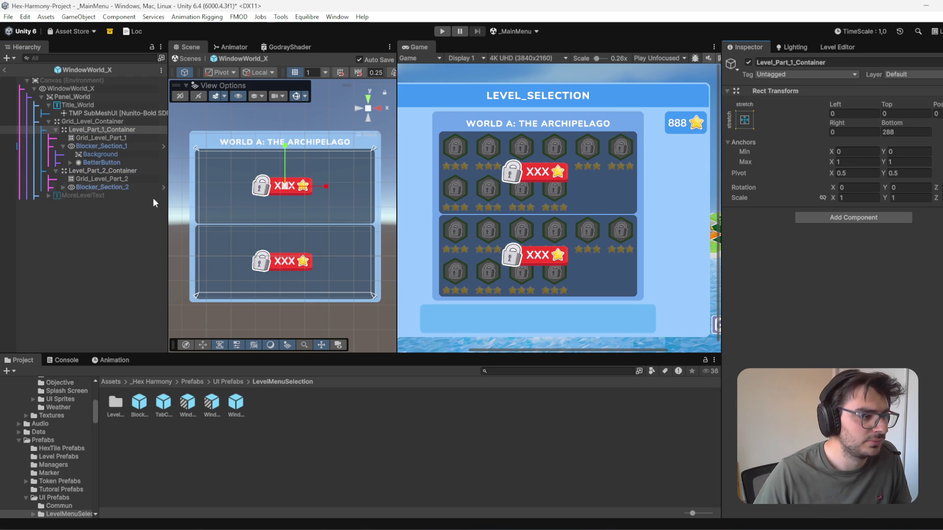
Step: Give both level-part containers the middle/stretch anchor preset, with the first at height 288
click(134, 170)
click(746, 122)
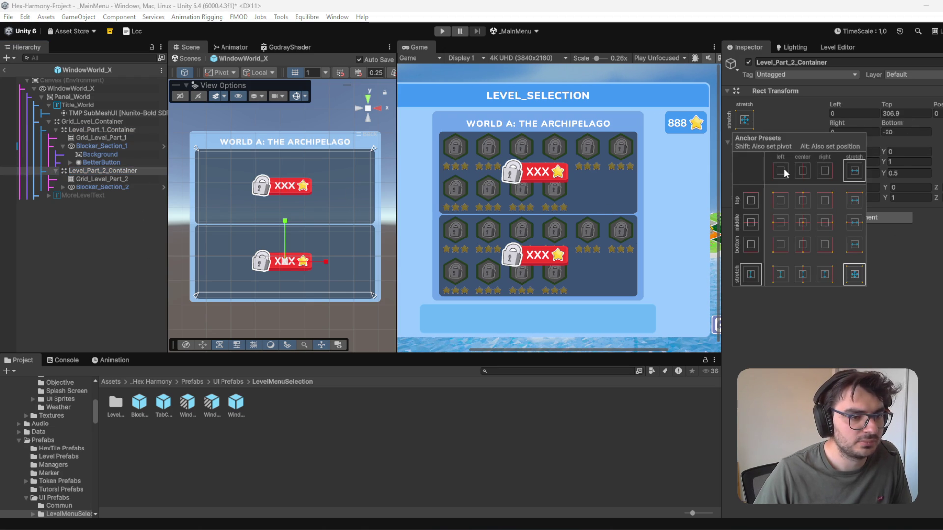
click(805, 278)
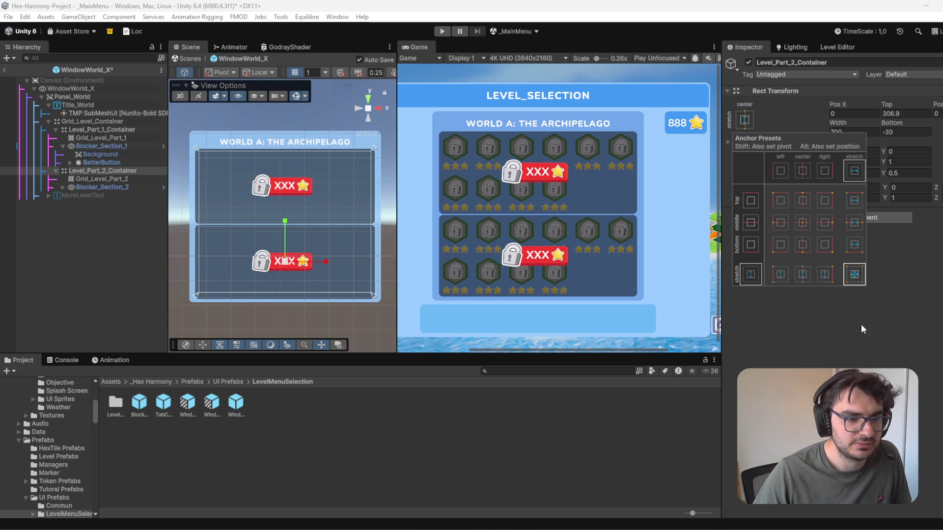
click(855, 222)
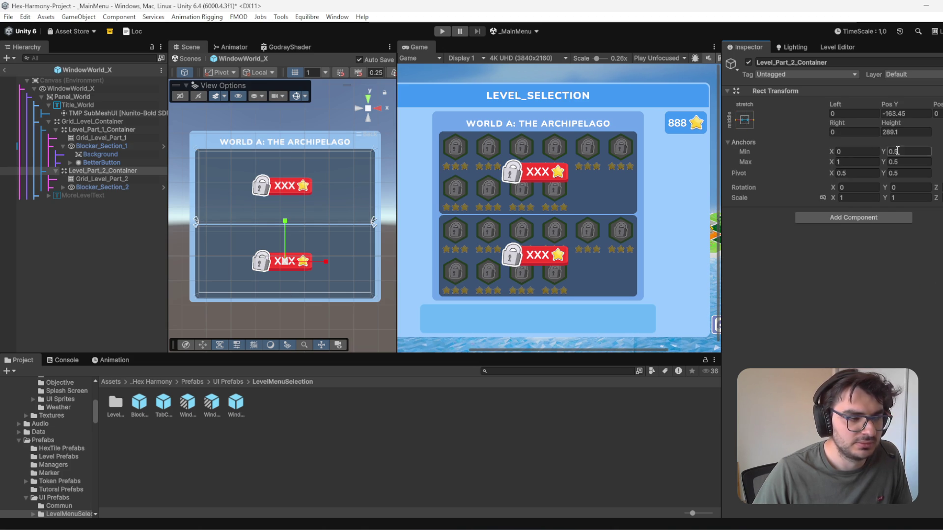
click(132, 146)
click(127, 130)
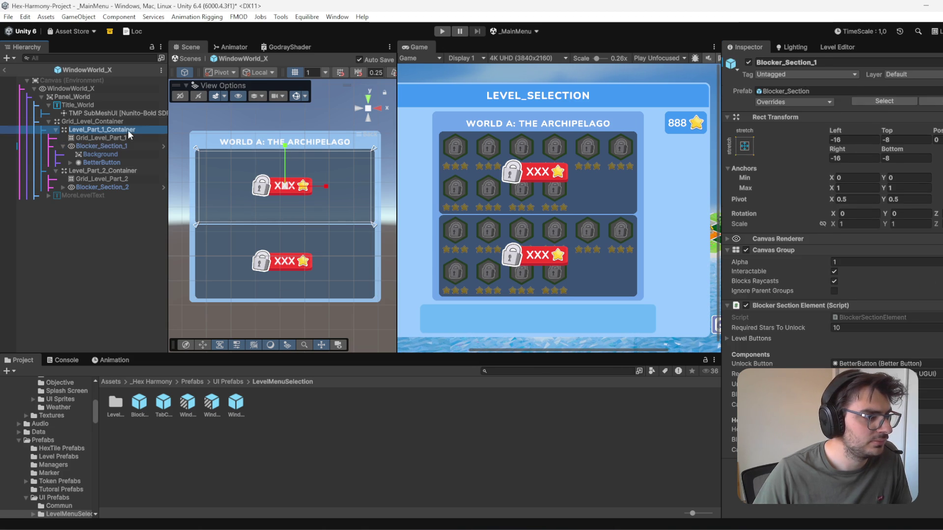
click(745, 120)
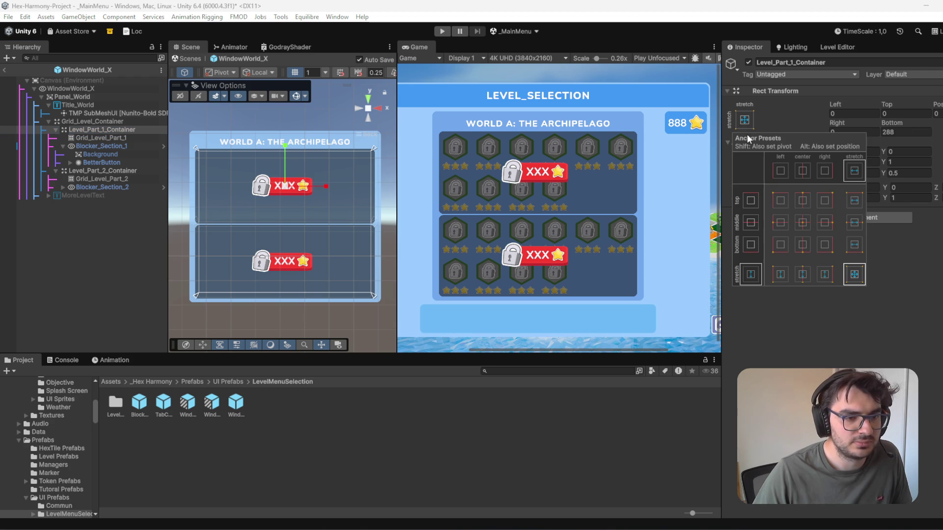
click(853, 224)
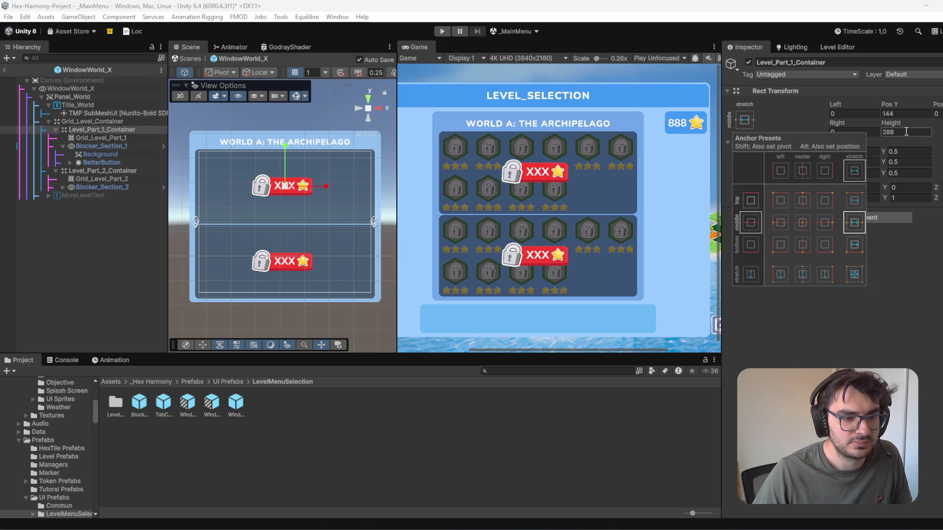
click(908, 133)
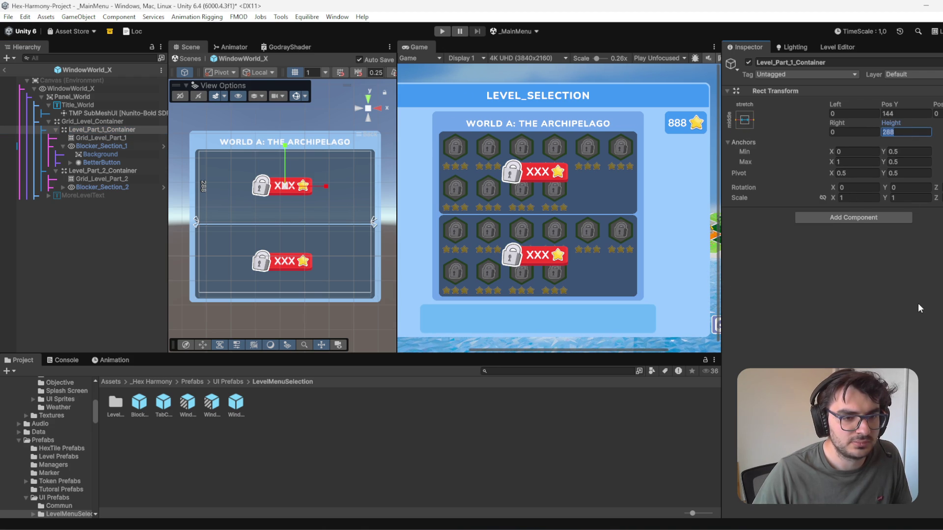
Step: Set Level_Part_2_Container to height 288 and Pos Y -168
click(135, 171)
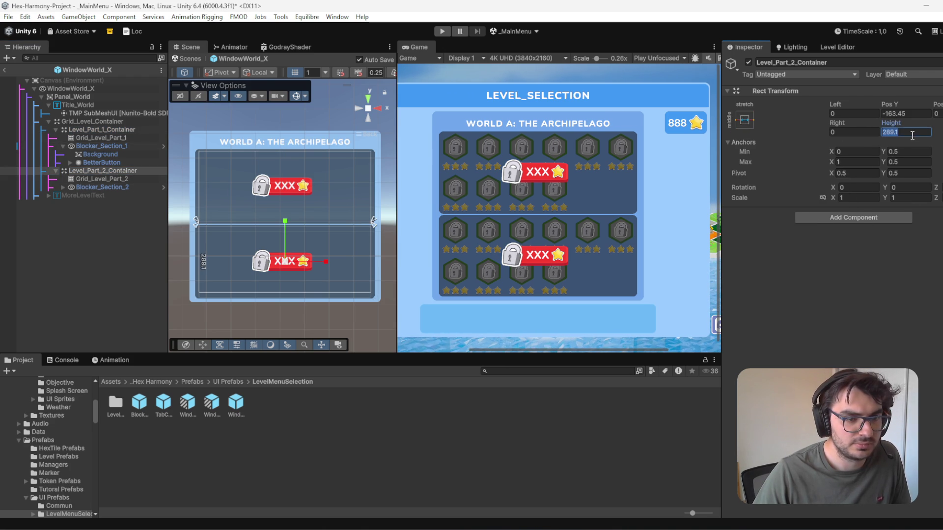
text(288)
key(Return)
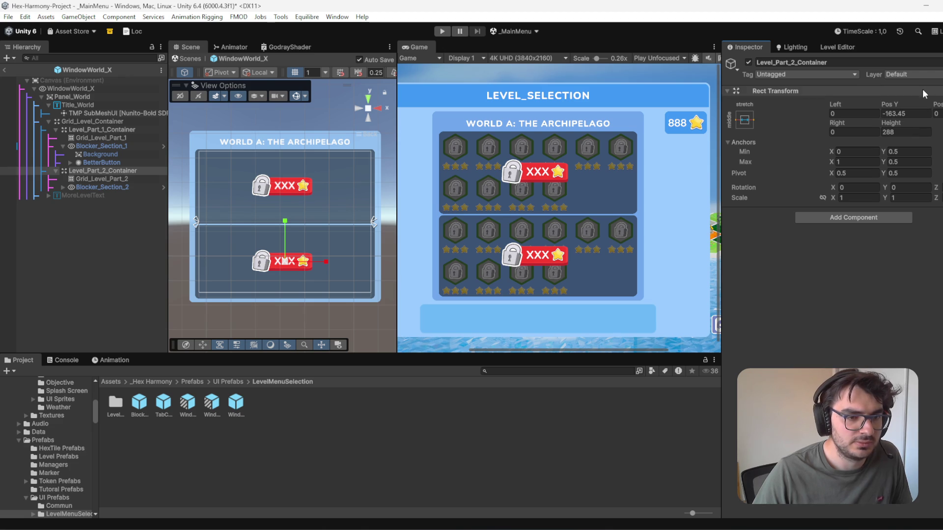
drag(902, 106, 903, 120)
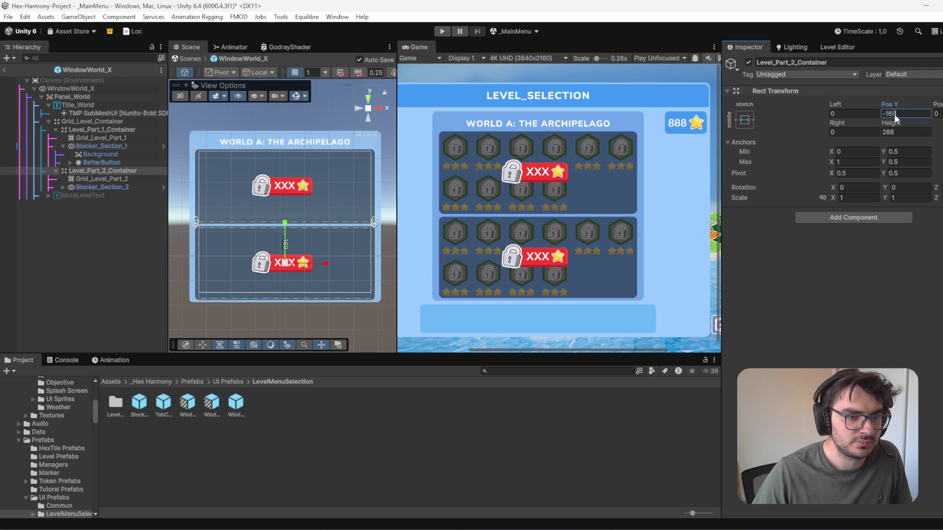
text(8)
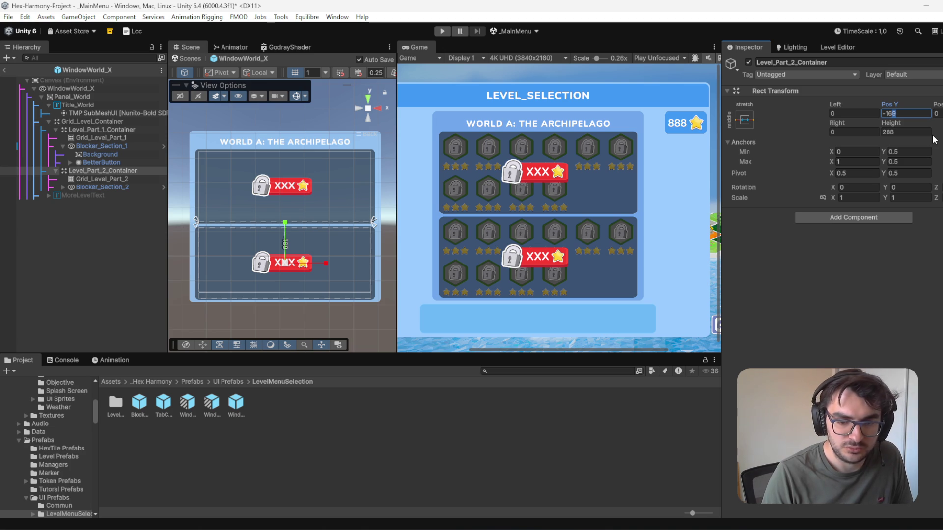
key(Return)
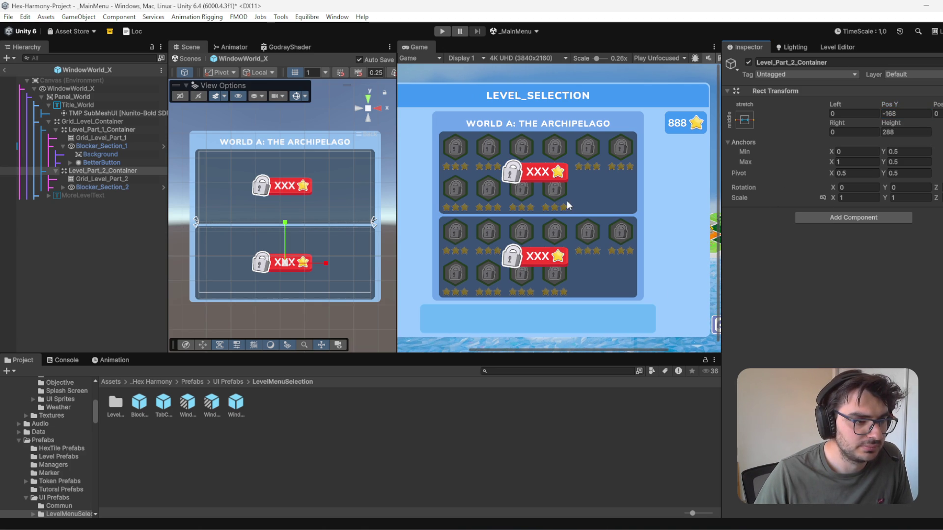
Step: Give Blocker_Section_2 top and bottom offsets of -8 and Pos Z 0
click(128, 187)
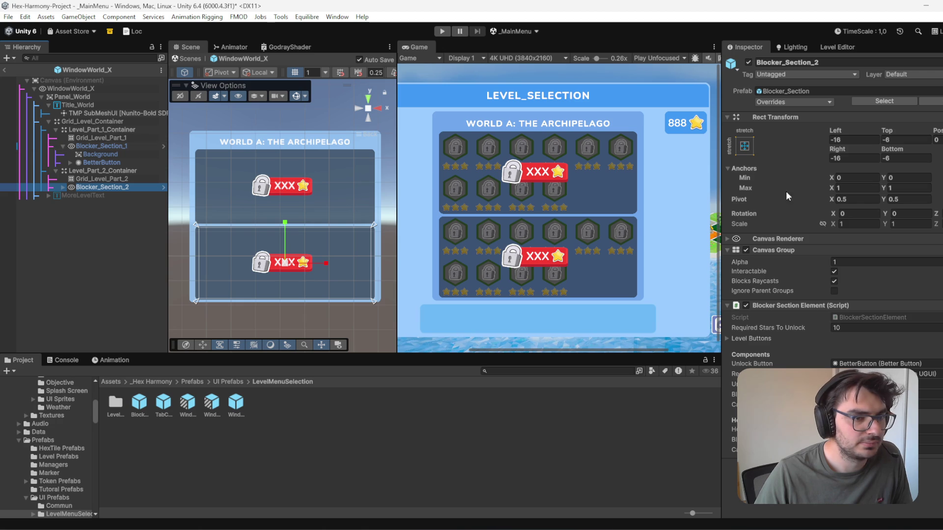
click(905, 140)
text(-)
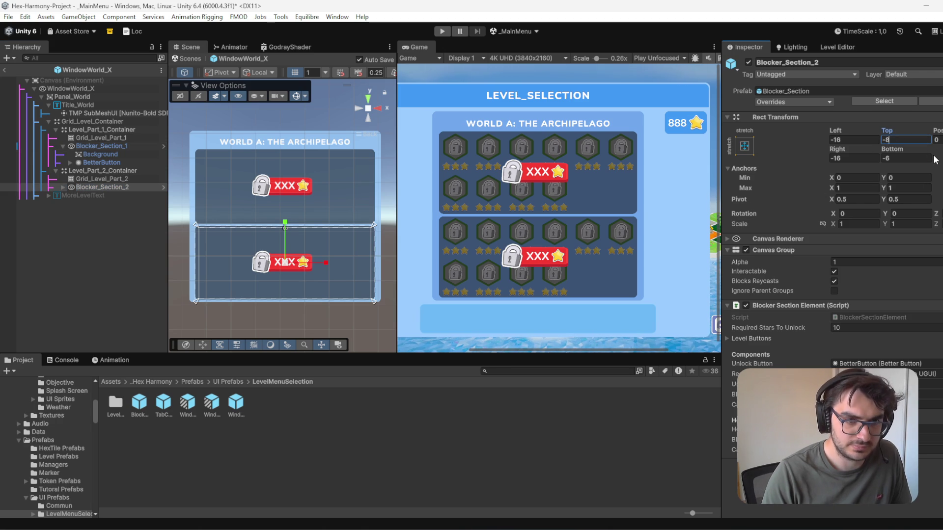
text(8)
click(901, 158)
text(-8)
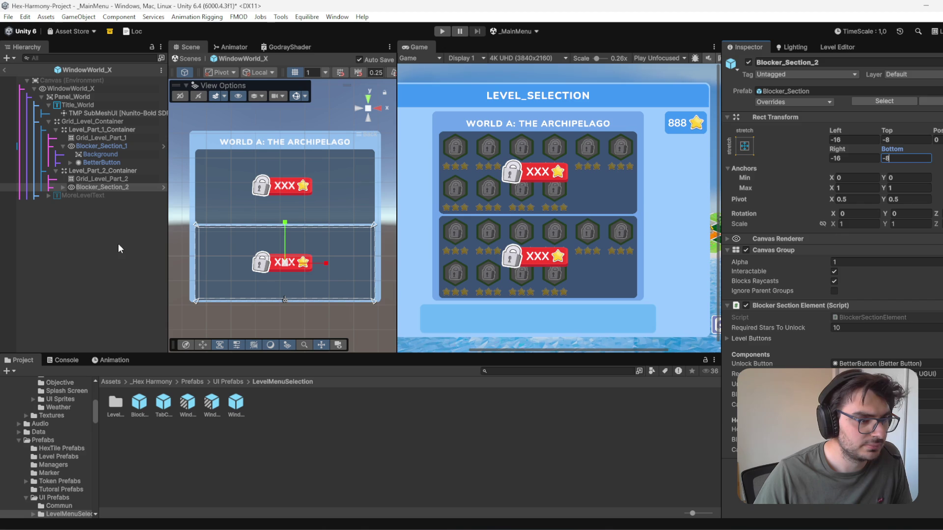
click(937, 140)
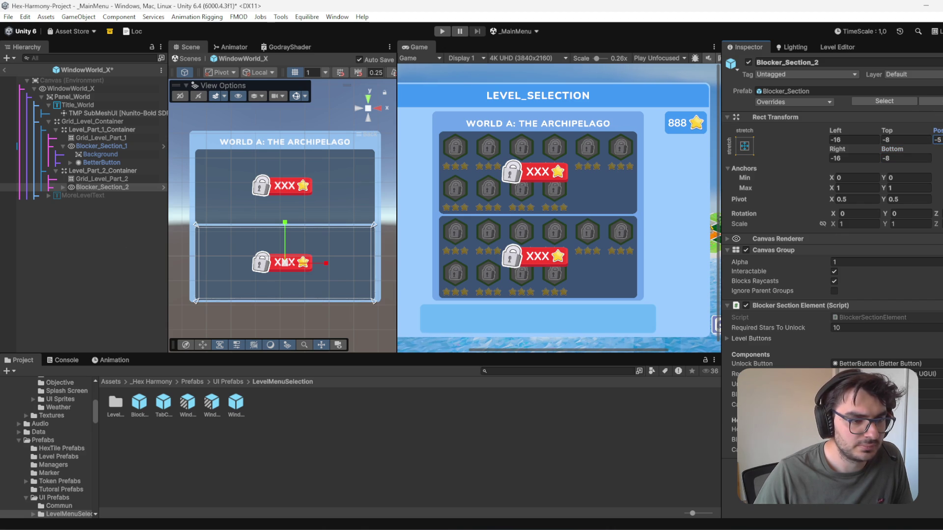
text(0)
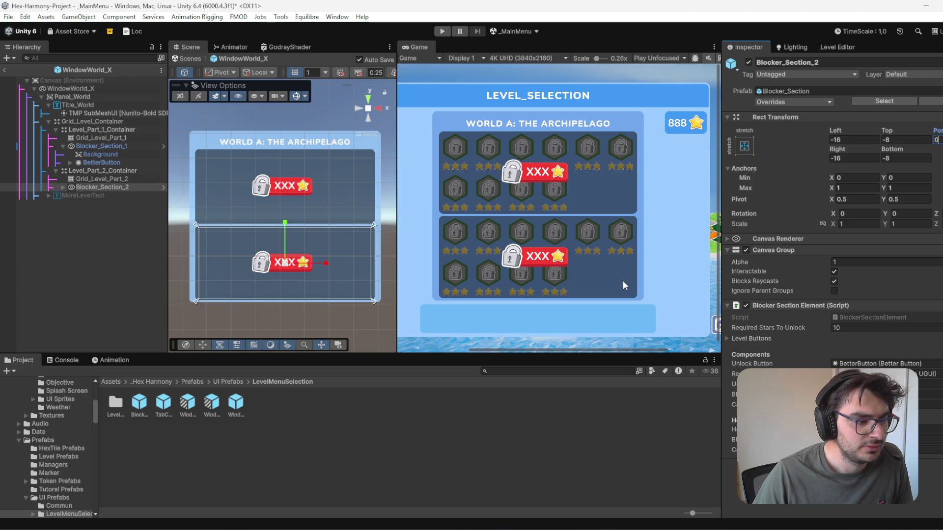
Step: Deselect the blocker and select Panel_World in the Hierarchy
click(69, 247)
click(60, 105)
click(94, 97)
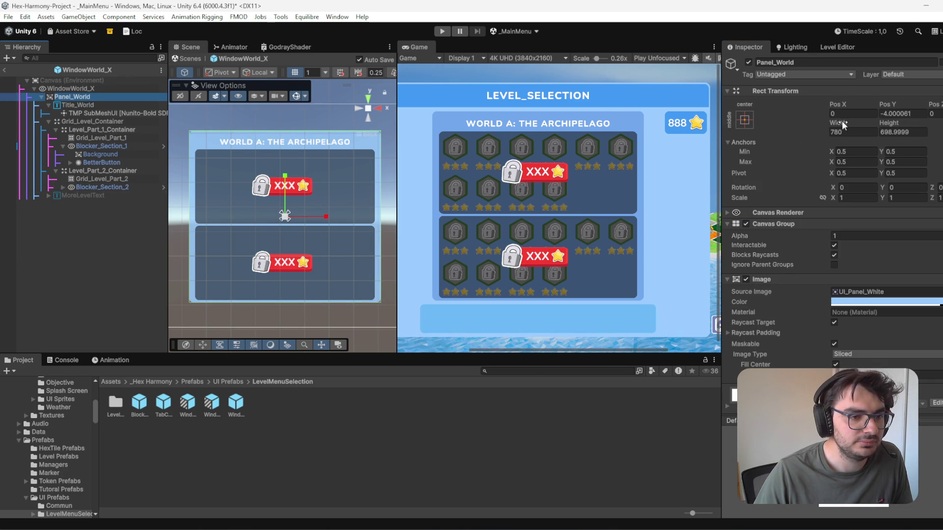
Step: Set Panel_World's height to 712, first trying 700, with Pos Z and Pos Y at 0
click(906, 132)
text(700)
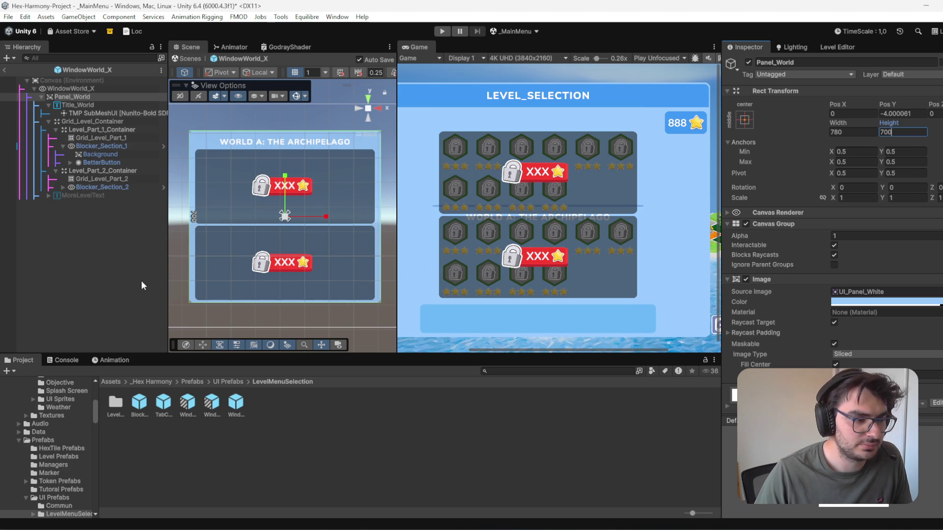
key(Tab)
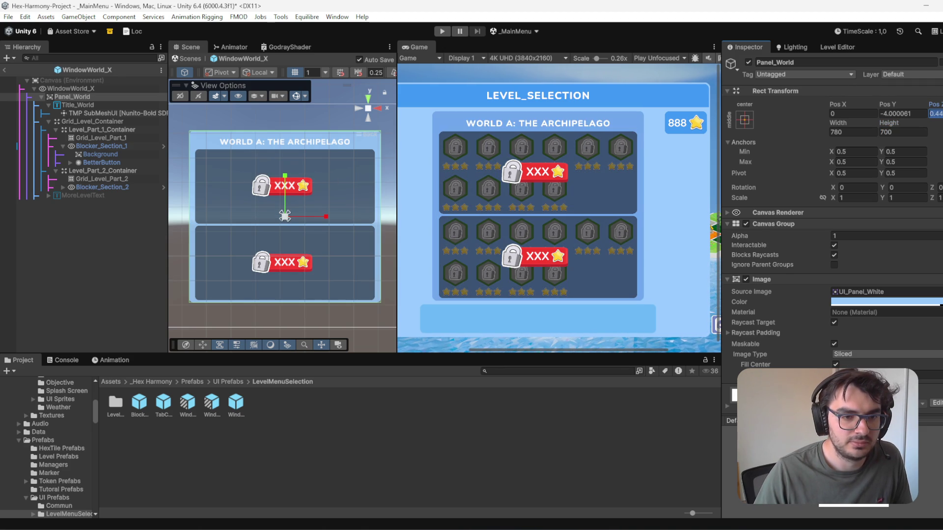
text(0)
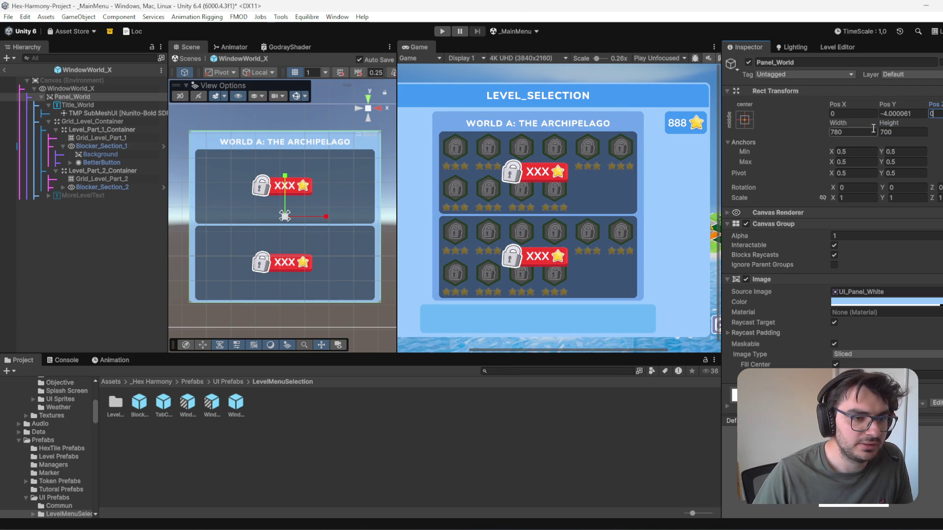
click(916, 116)
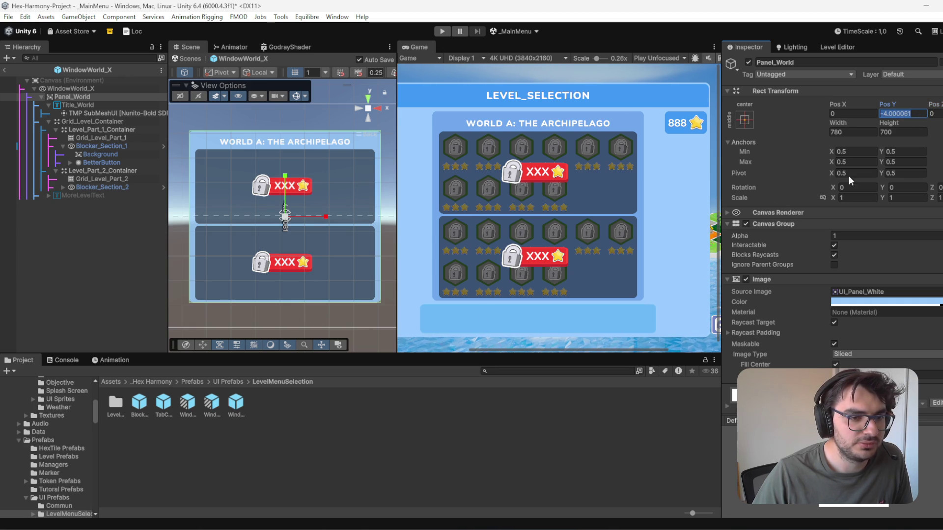
click(903, 132)
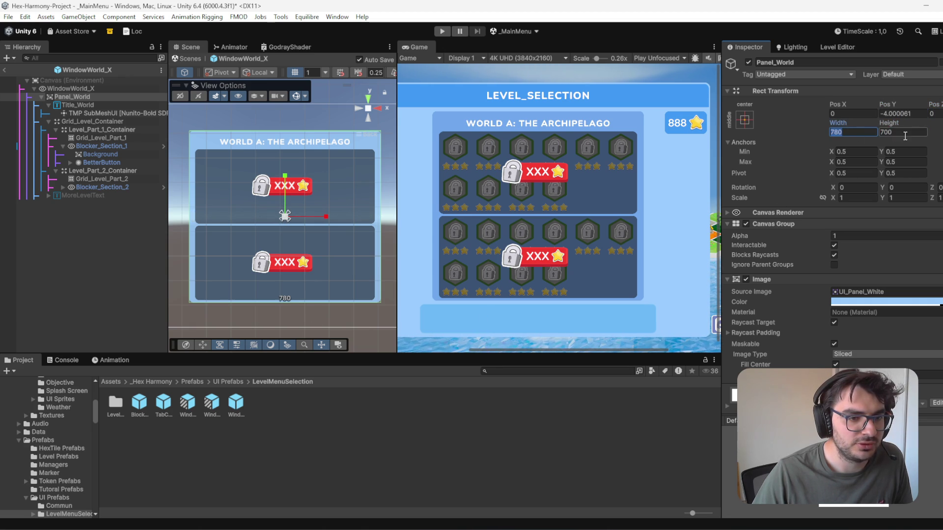
text(712)
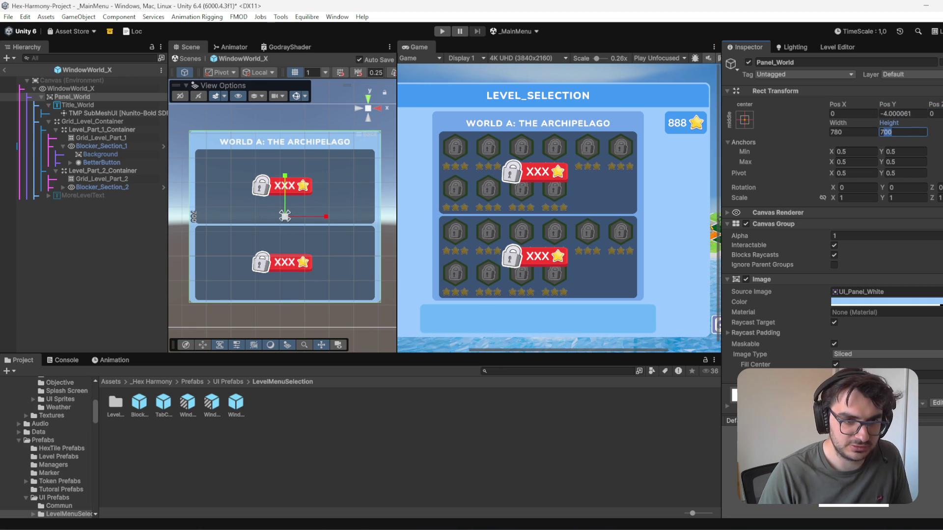
key(Tab)
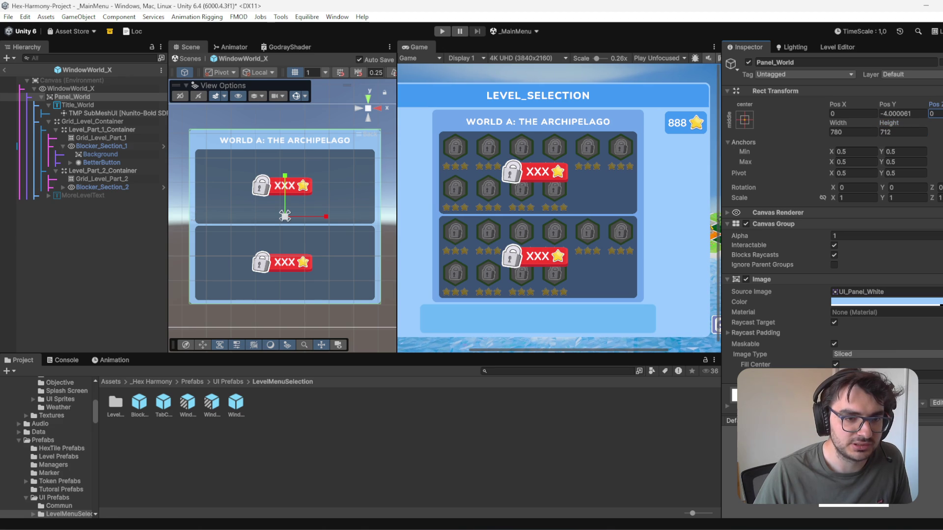
text(0)
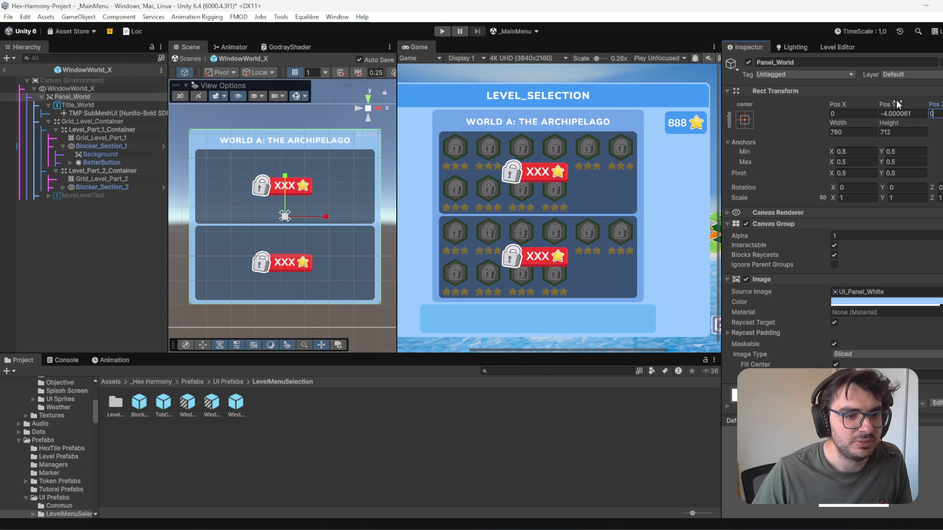
click(897, 102)
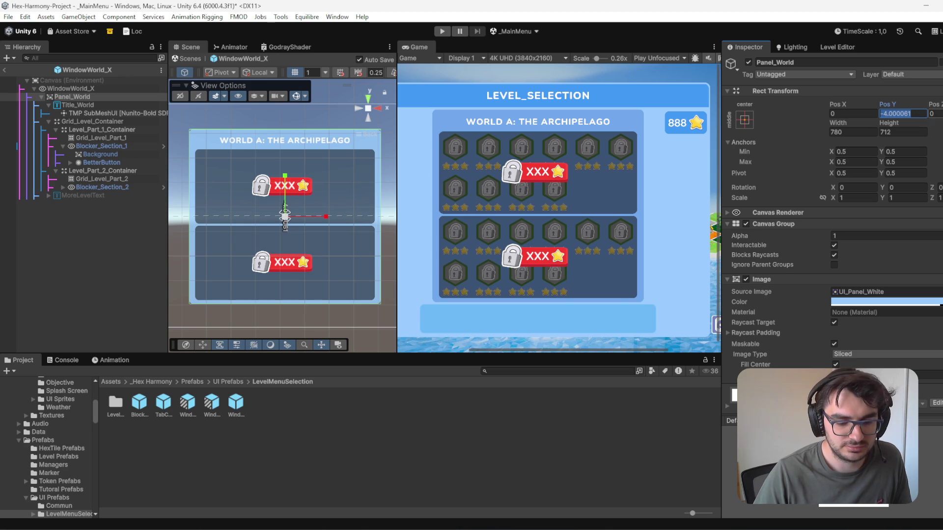
Step: Try anchoring Panel_World top centre with zero Y position, min anchor Y and top offset, then undo
text(0)
click(744, 119)
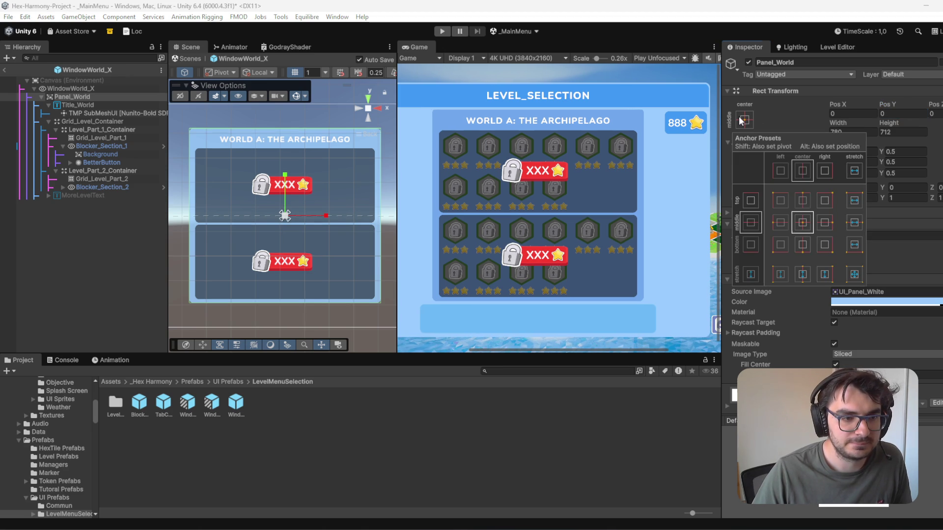
click(803, 200)
click(903, 114)
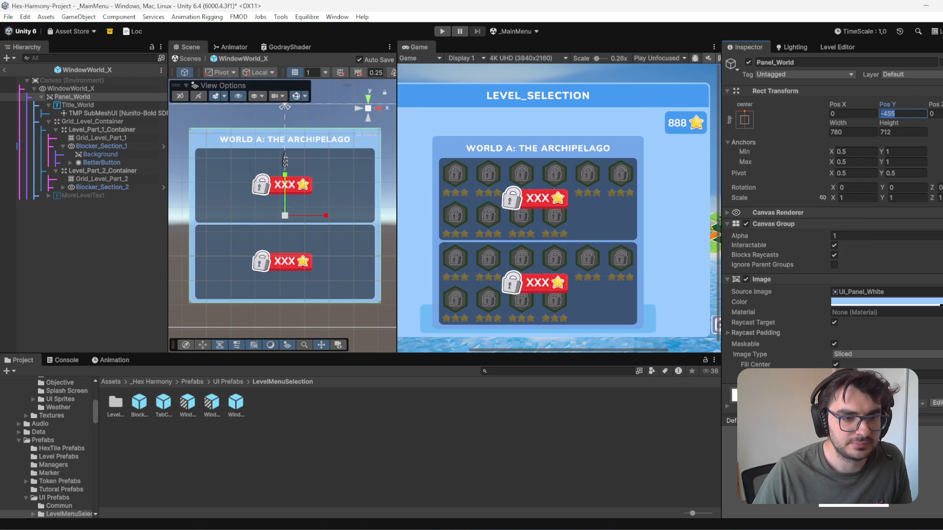
text(0)
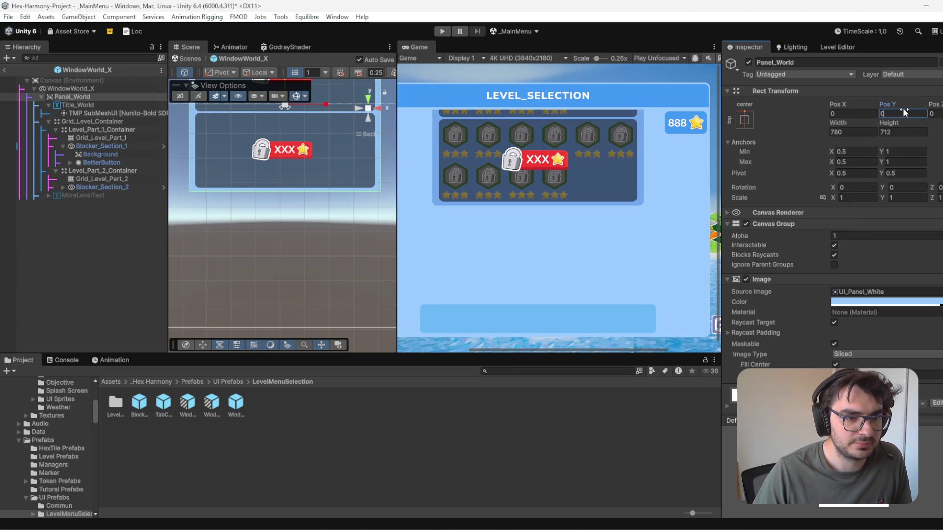
click(919, 151)
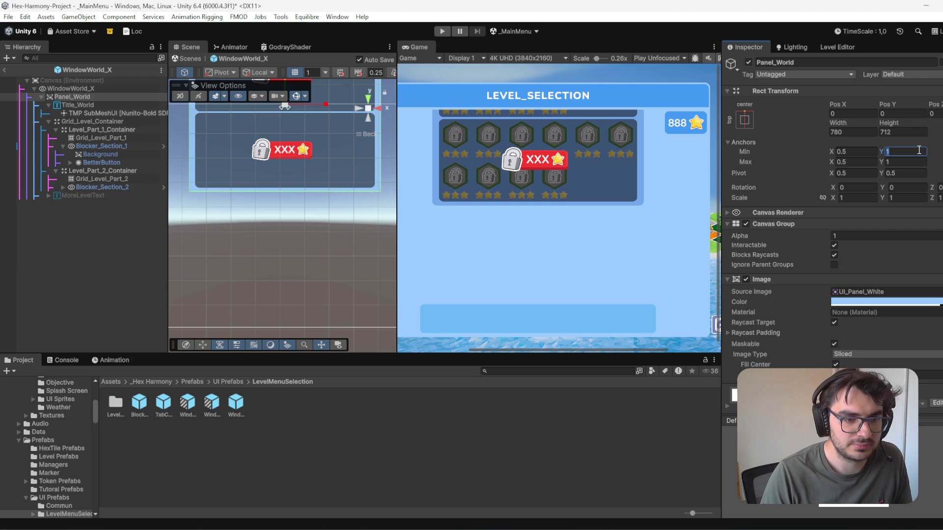
text(0)
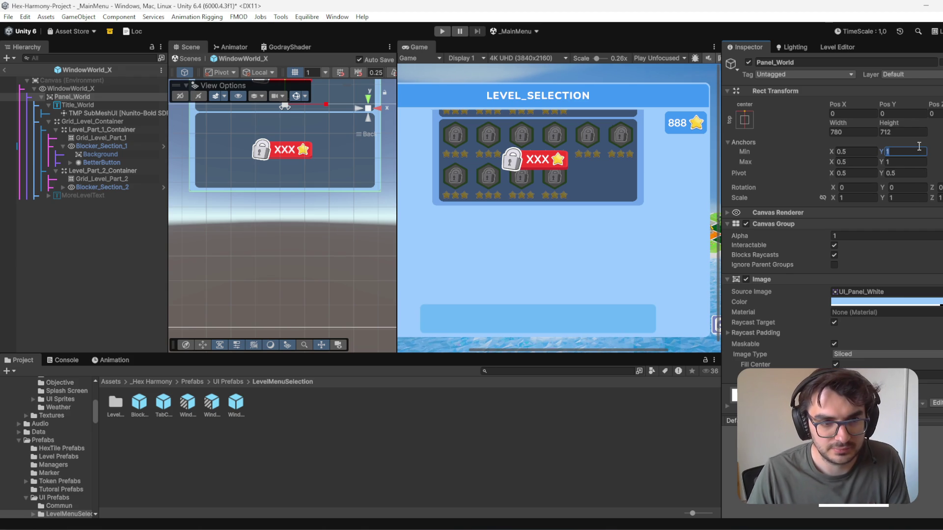
click(904, 114)
text(0)
click(912, 153)
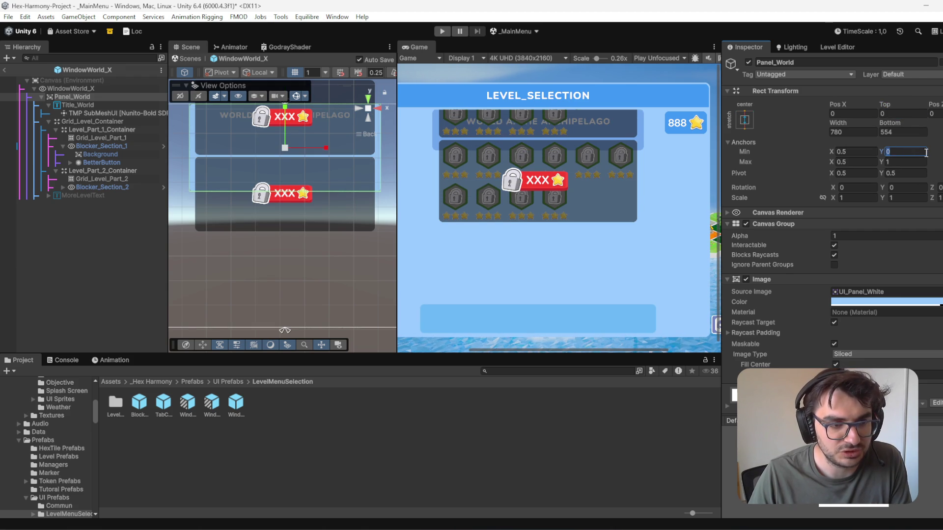
click(745, 120)
key(Escape)
drag(285, 330, 285, 106)
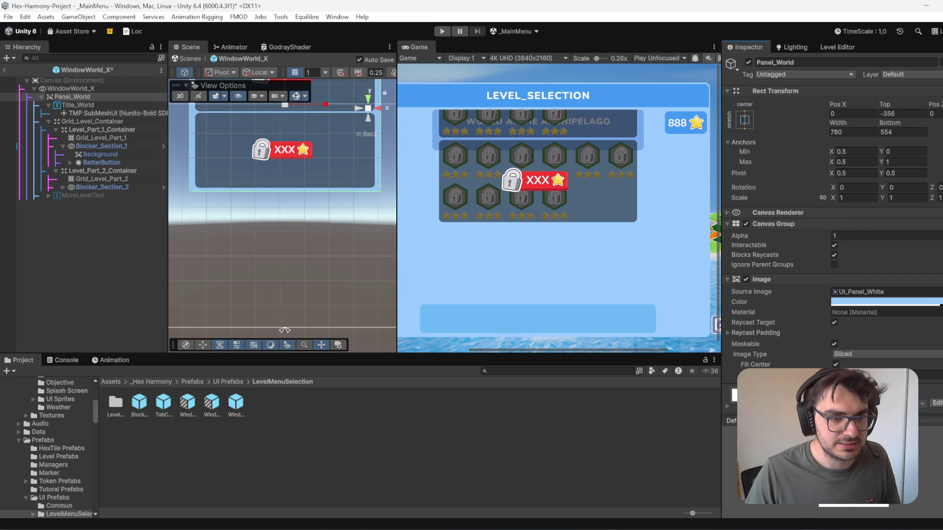
key(ctrl+z)
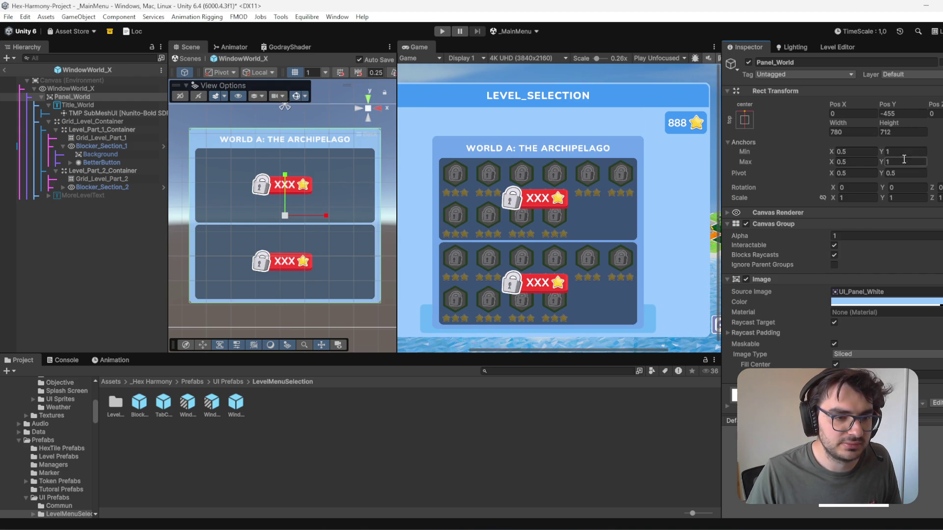
Step: Anchor Panel_World middle centre with Pos Y -4 and pivot Y 1
click(905, 114)
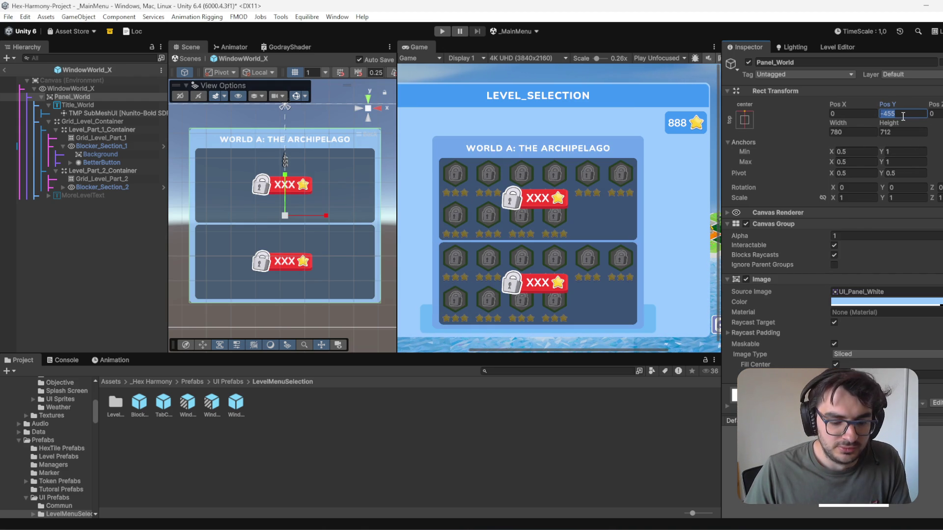
text(-4)
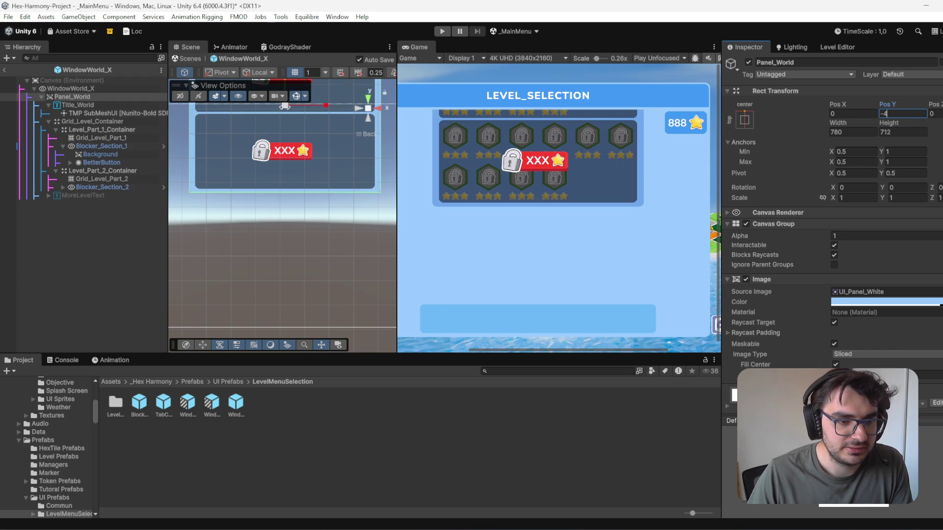
click(746, 120)
click(803, 223)
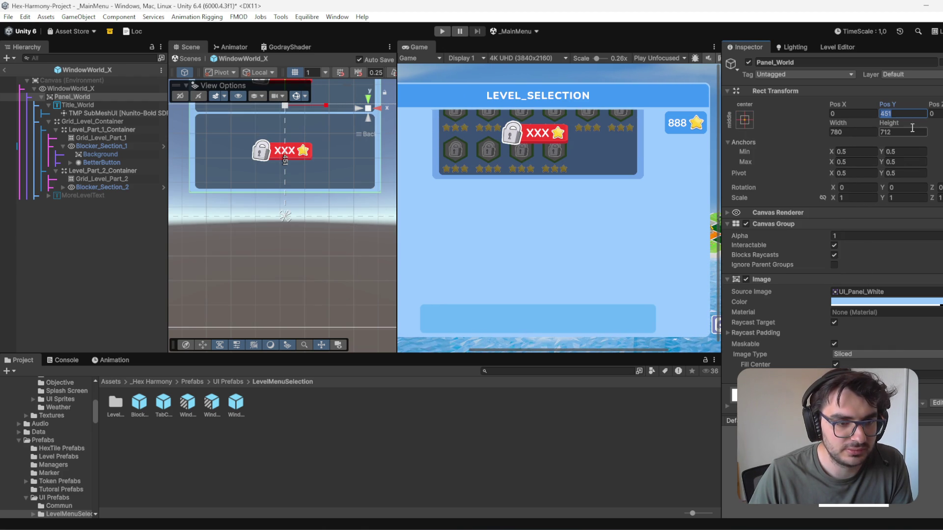
text(-4)
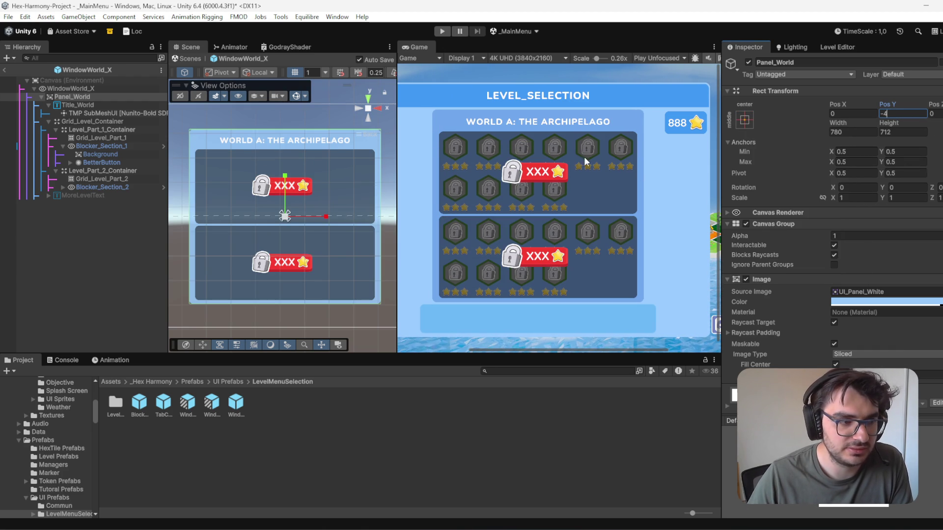
click(899, 173)
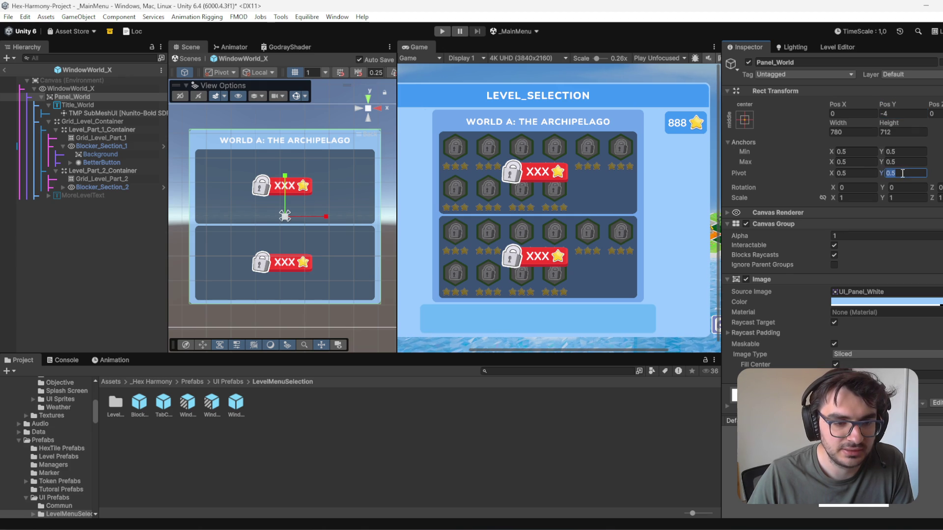
text(1)
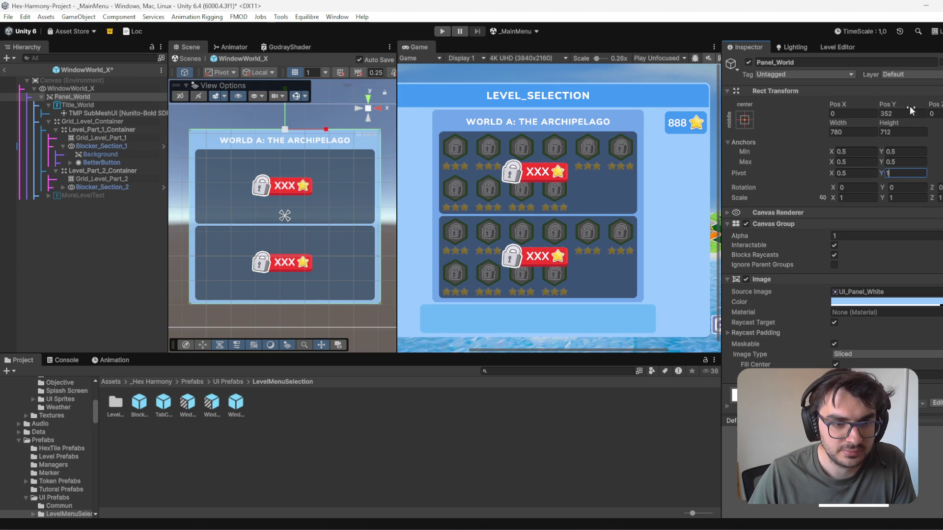
Step: Re-anchor Panel_World top centre with Pos Z 0 and Pos Y -4, keeping height 712
click(745, 119)
click(803, 200)
click(900, 115)
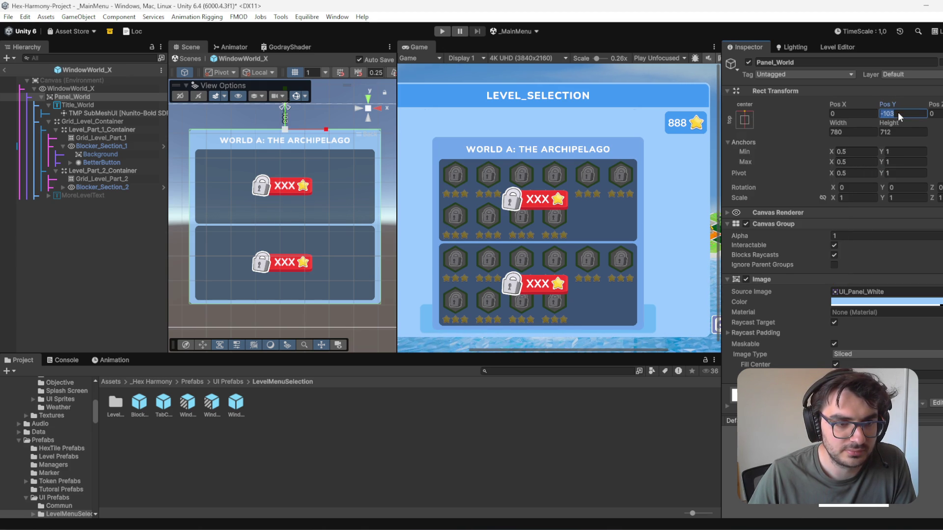
text(0)
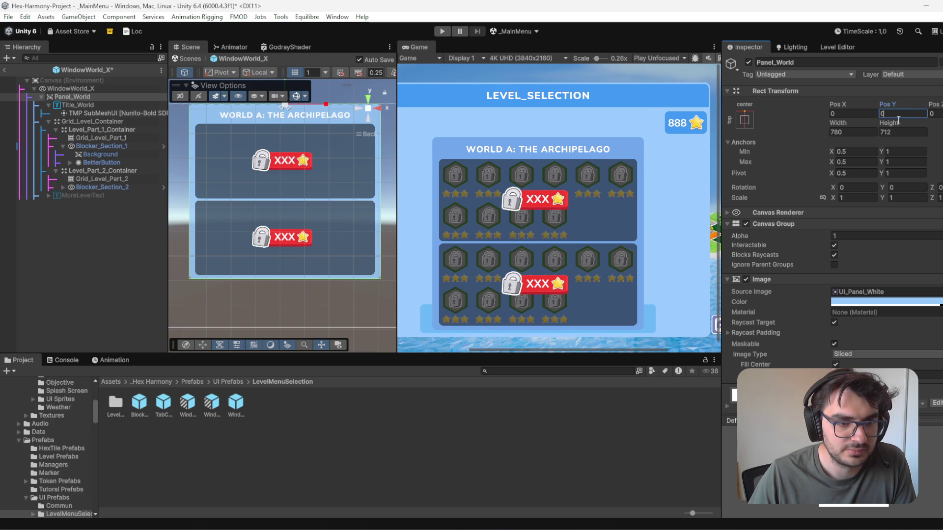
key(Tab)
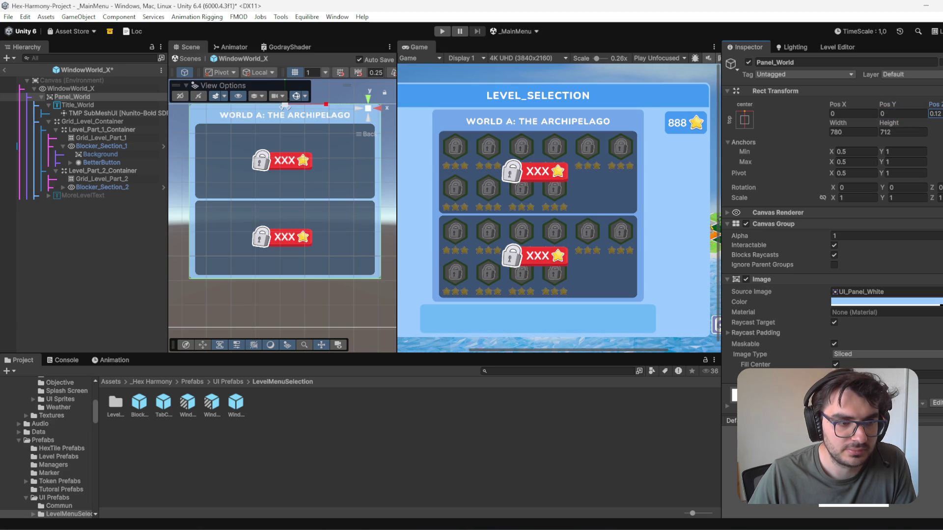
text(0)
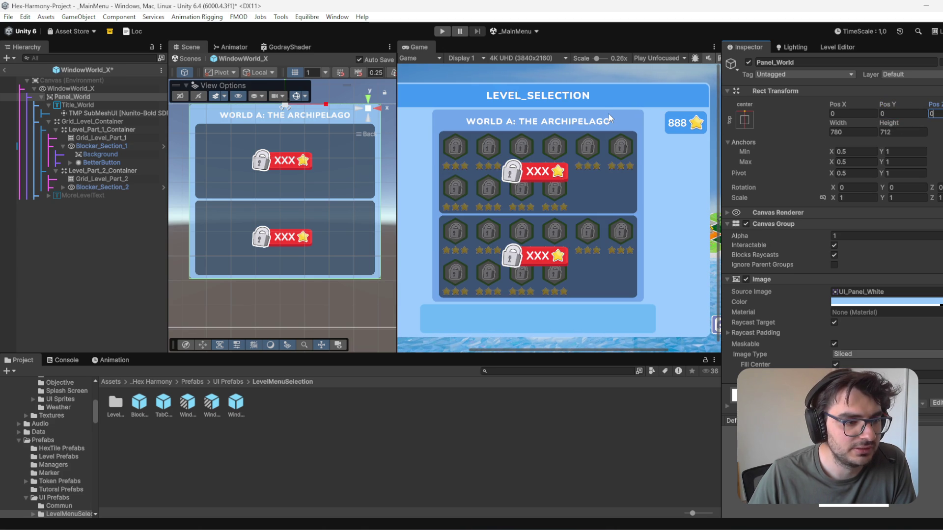
key(shift+Tab)
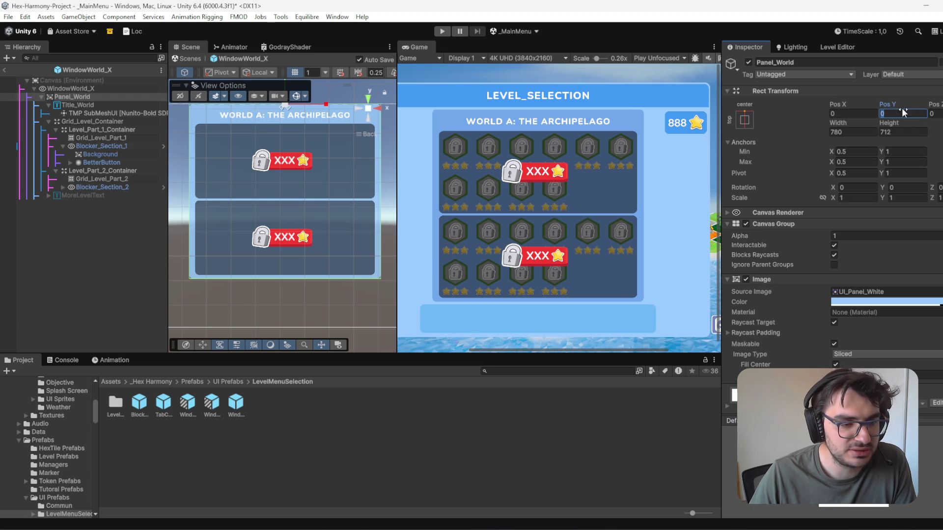
scroll(665, 275, down, 4)
scroll(674, 284, up, 1)
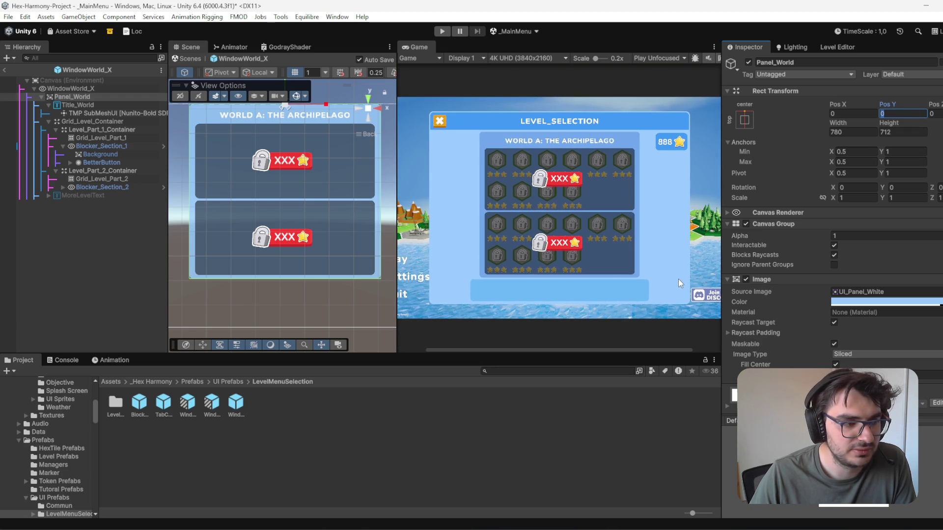
text(-4)
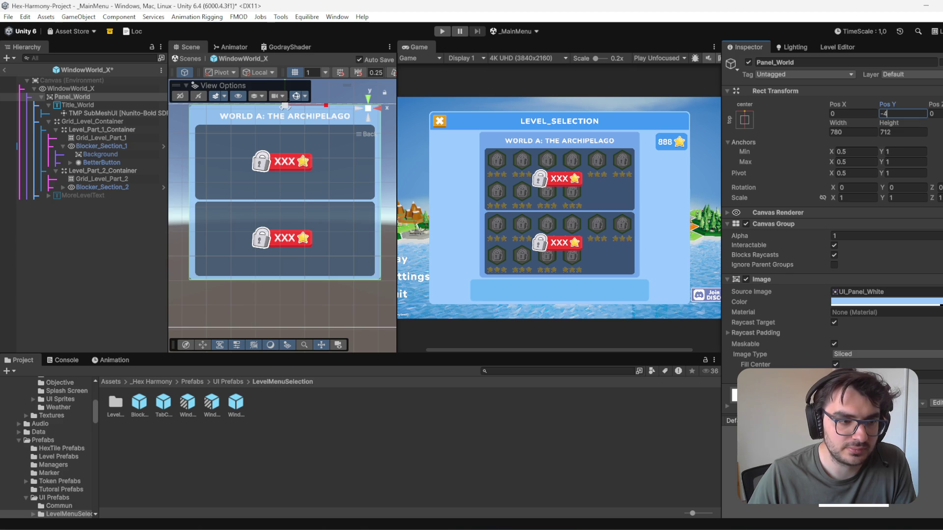
click(899, 133)
click(898, 142)
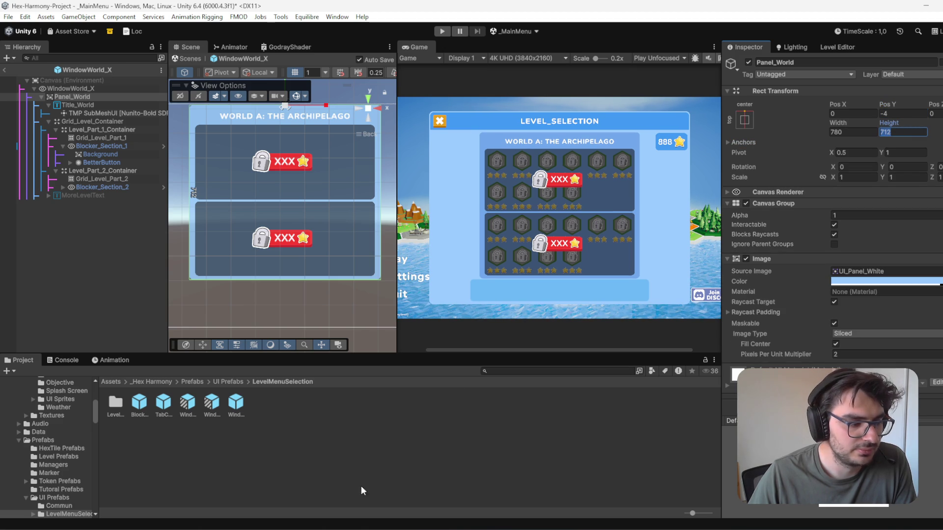
key(Return)
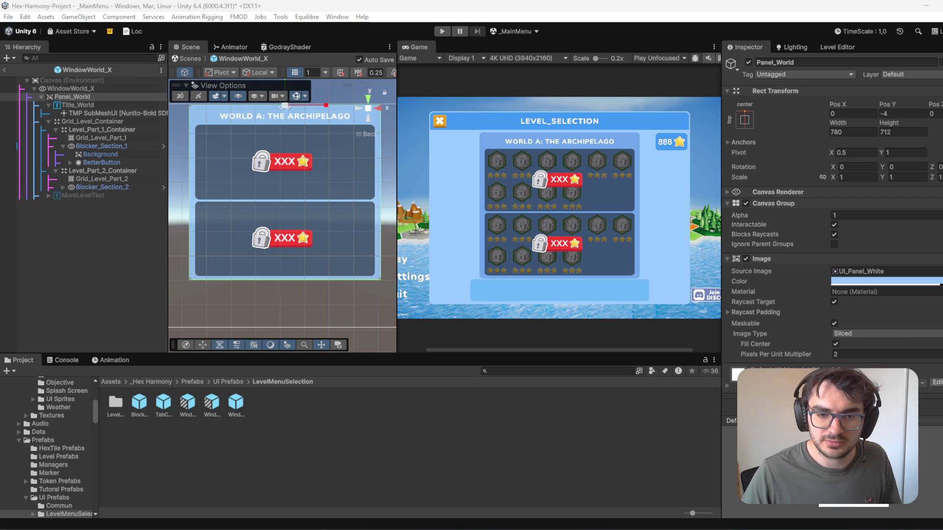
key(alt+Tab)
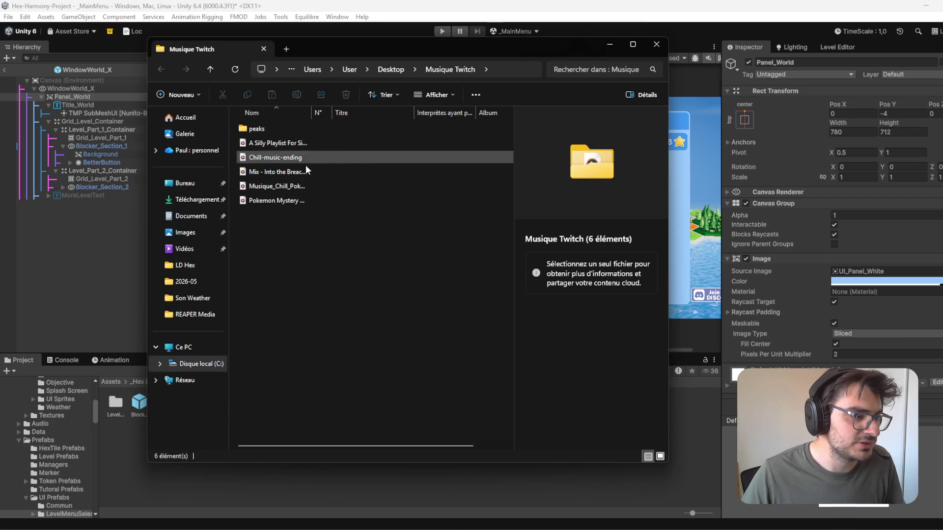
click(301, 185)
click(308, 202)
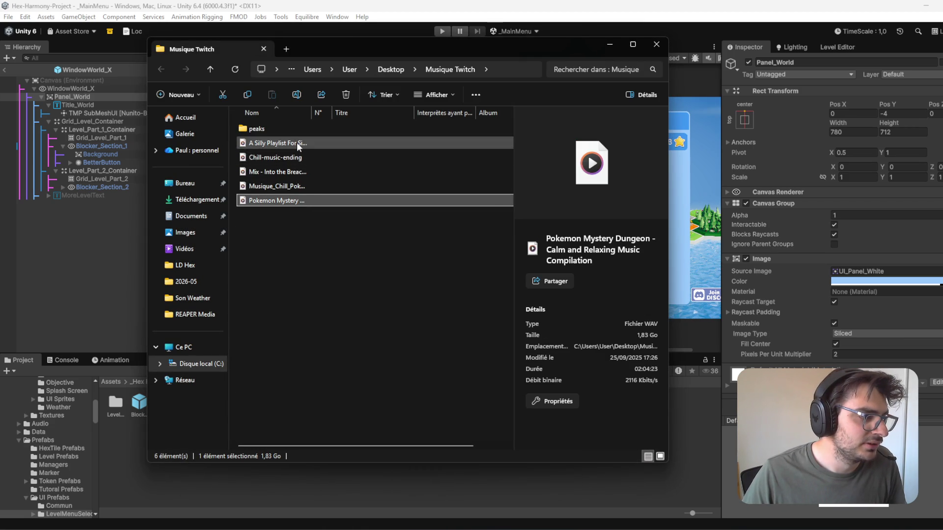
click(305, 173)
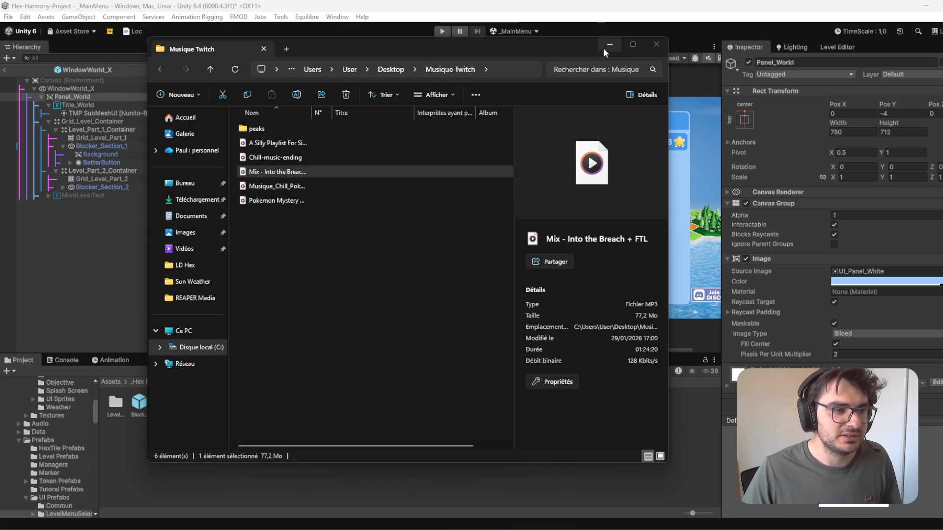
click(616, 43)
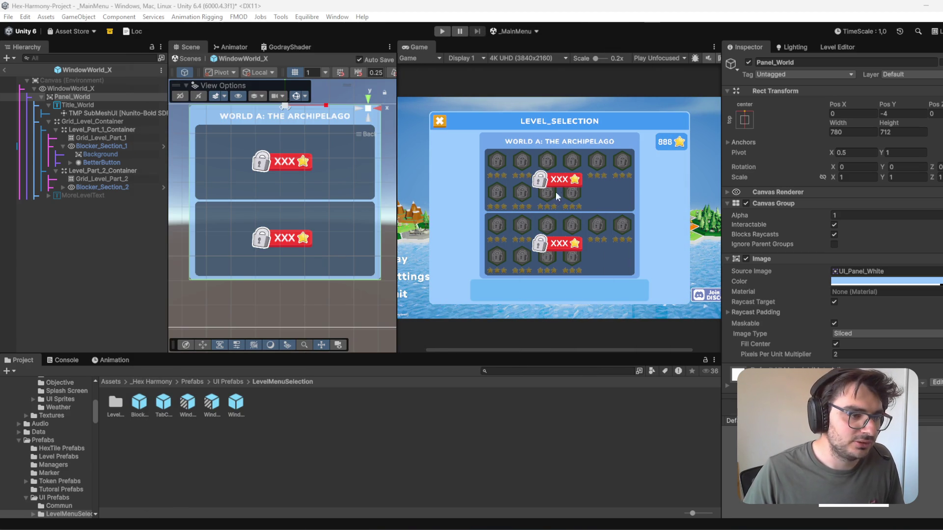
Step: Zoom and pan the Game view over the level grid, then exit prefab mode to _MainMenu
scroll(612, 292, up, 2)
scroll(612, 295, up, 3)
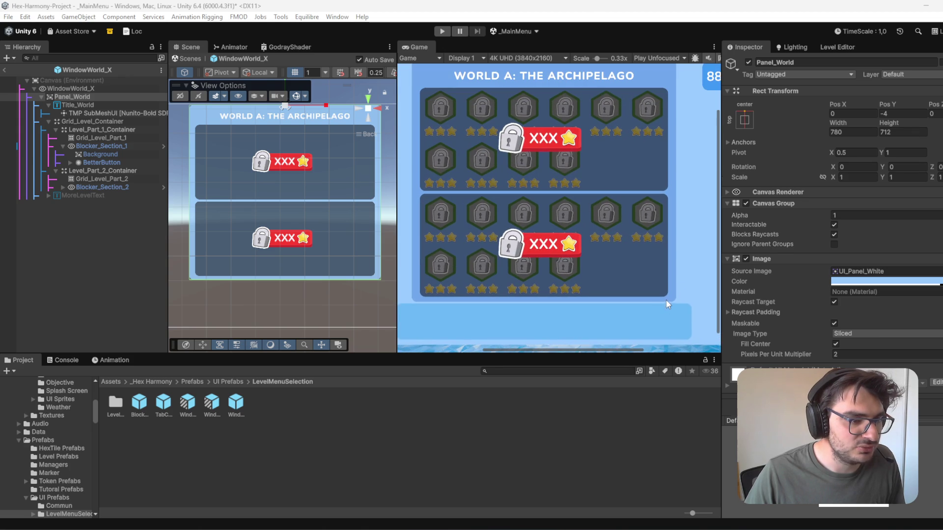
mouse_move(646, 245)
mouse_down()
mouse_move(662, 314)
mouse_move(646, 264)
mouse_move(628, 257)
mouse_move(656, 243)
mouse_move(536, 329)
mouse_up()
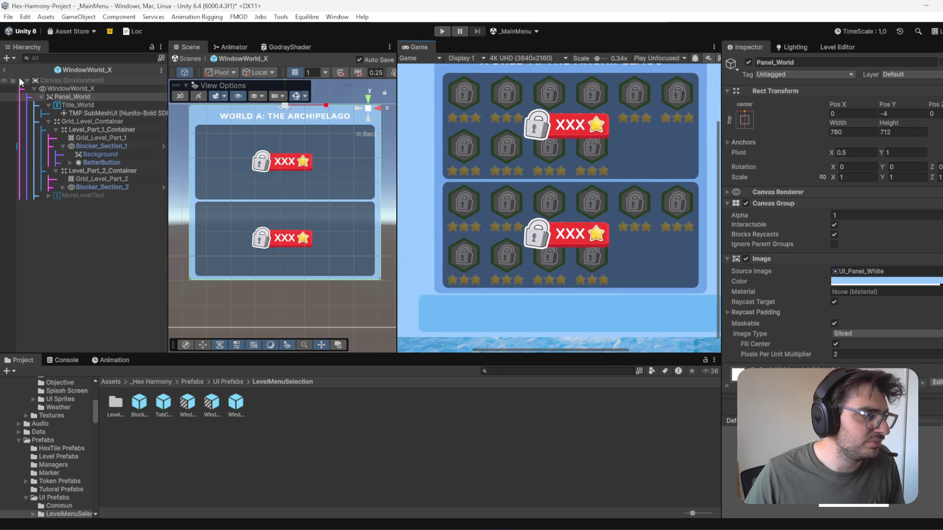
click(5, 72)
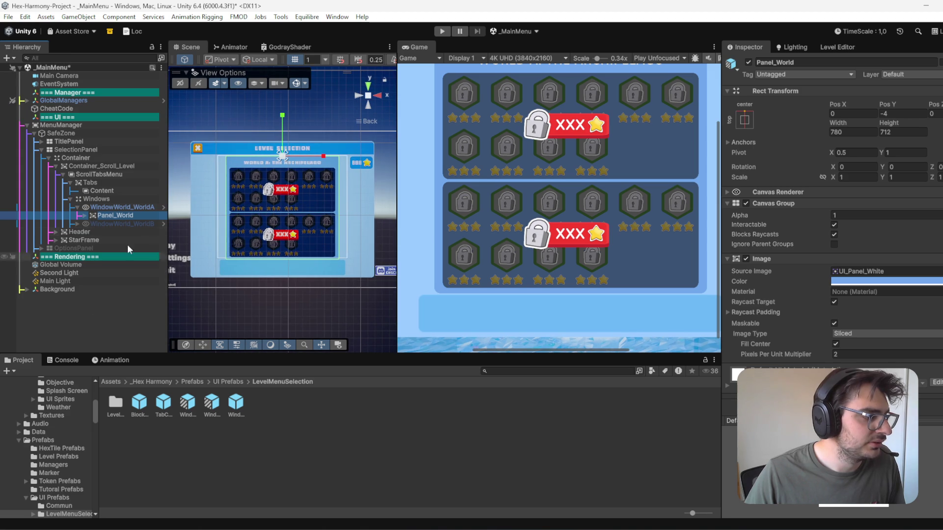
Step: Inspect the ScrollTabsMenu and Content objects' layout settings
click(98, 174)
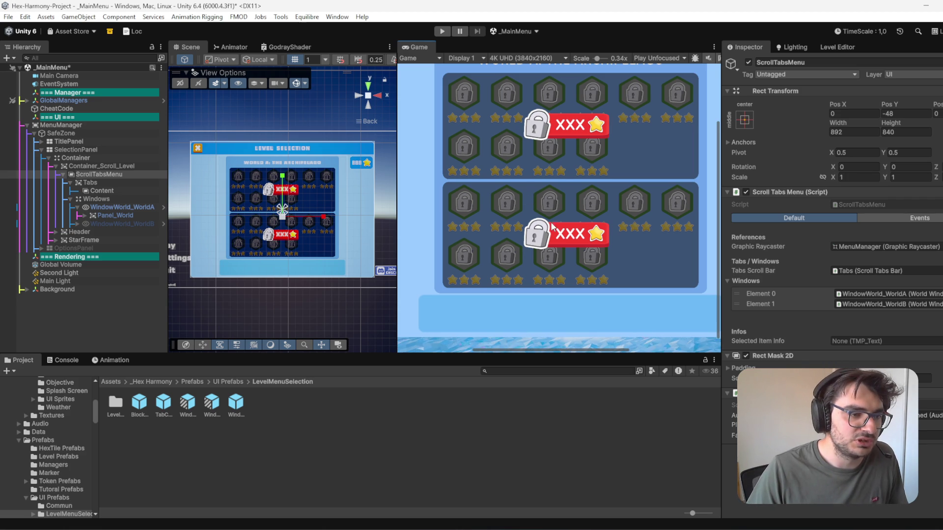
scroll(616, 262, down, 3)
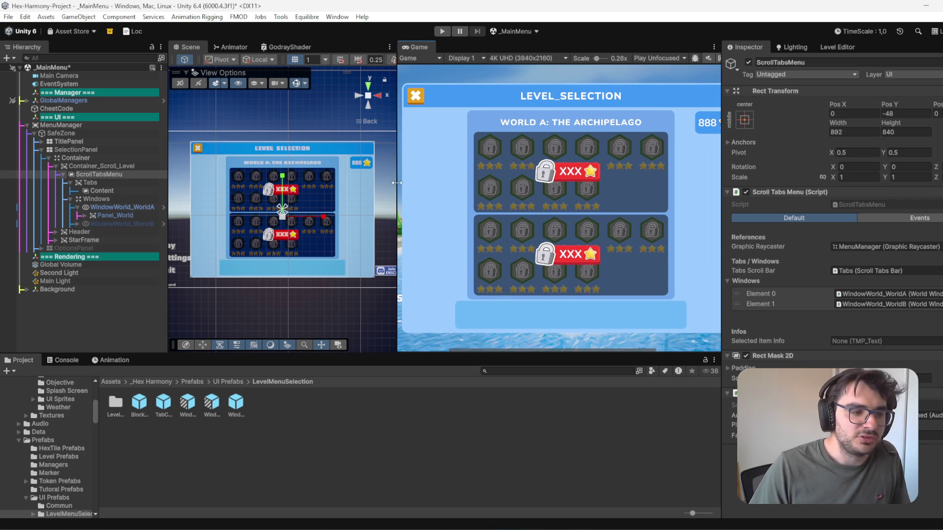
scroll(622, 227, down, 2)
scroll(622, 227, right, 2)
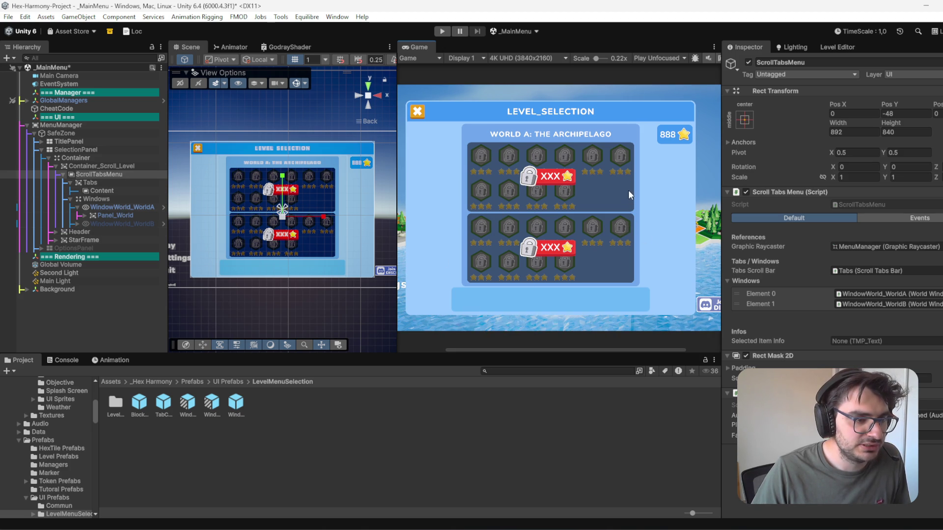
scroll(571, 130, up, 4)
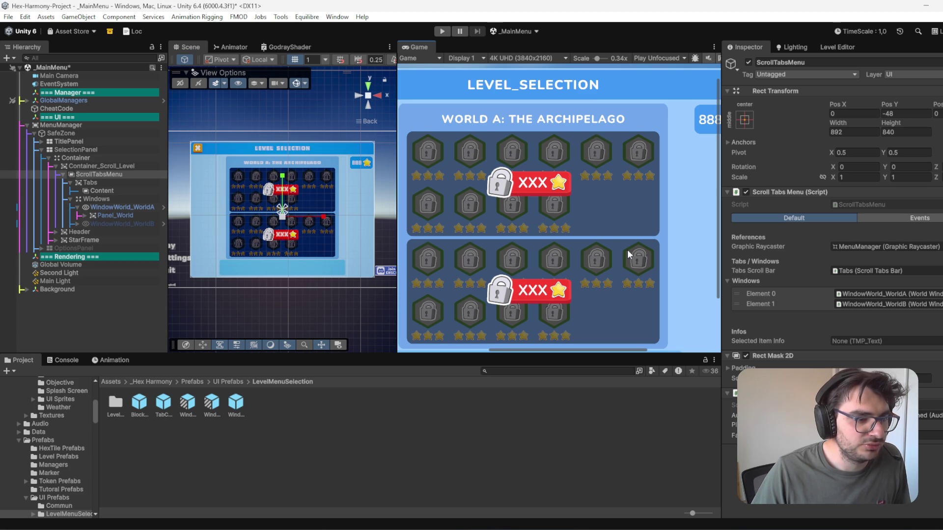
scroll(631, 291, down, 2)
scroll(631, 291, down, 1)
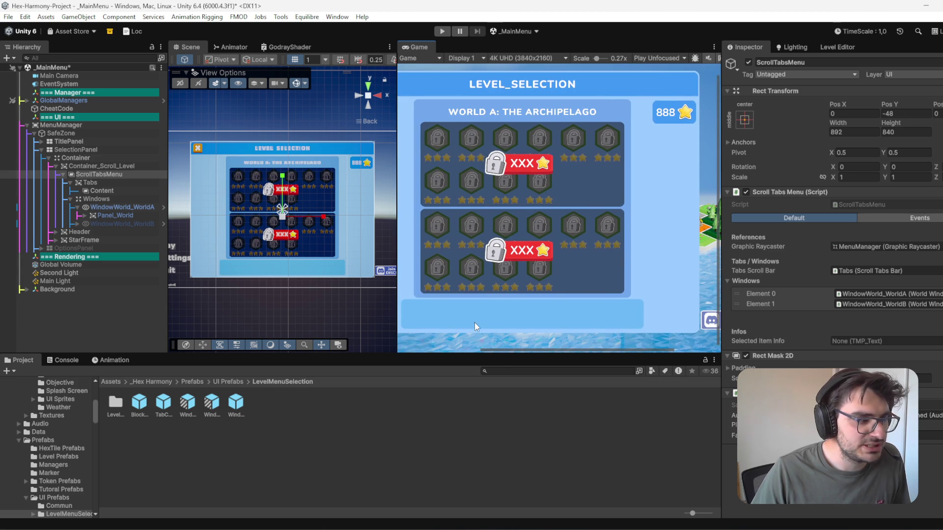
click(109, 189)
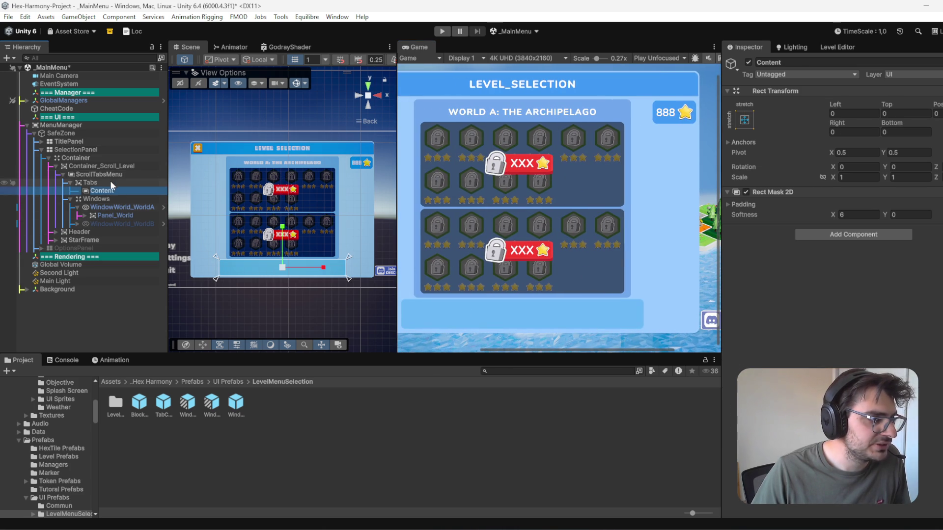
Step: Set the Tabs bar's Pos Y to 4
click(112, 182)
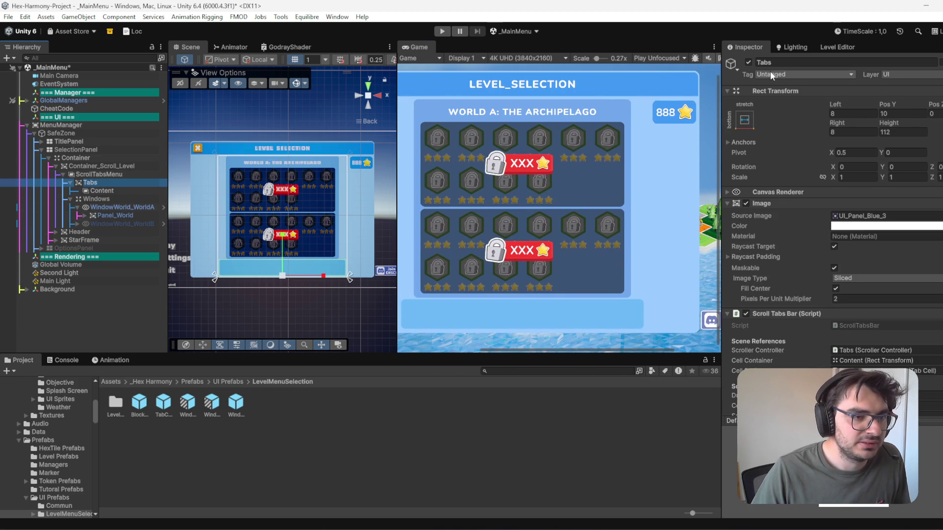
click(902, 114)
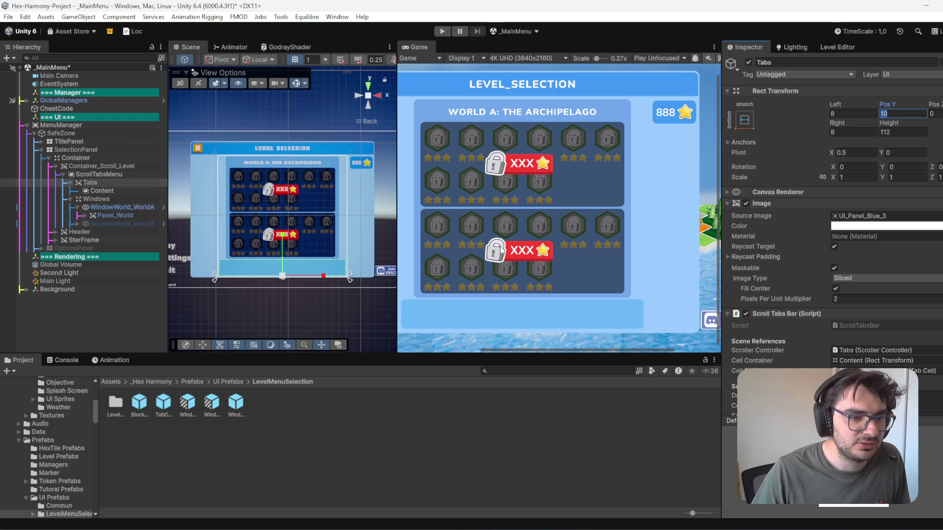
scroll(574, 252, down, 2)
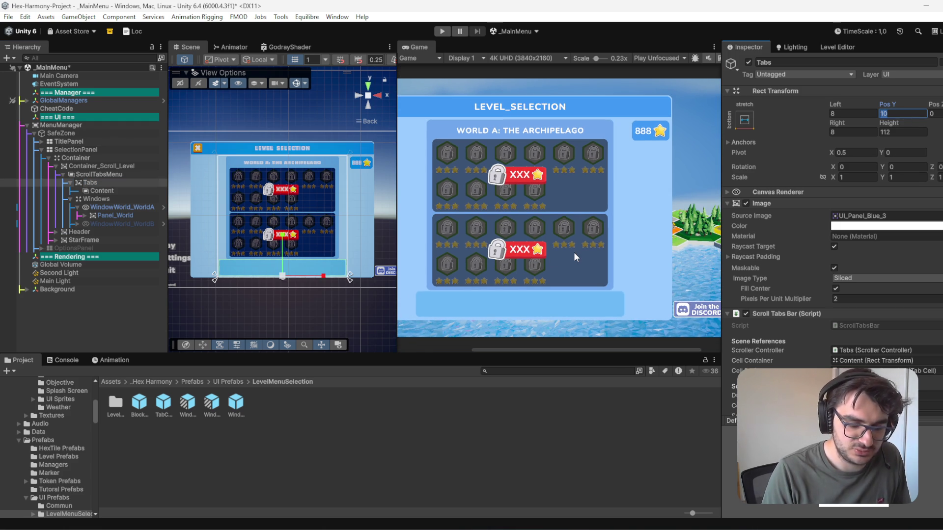
text(4)
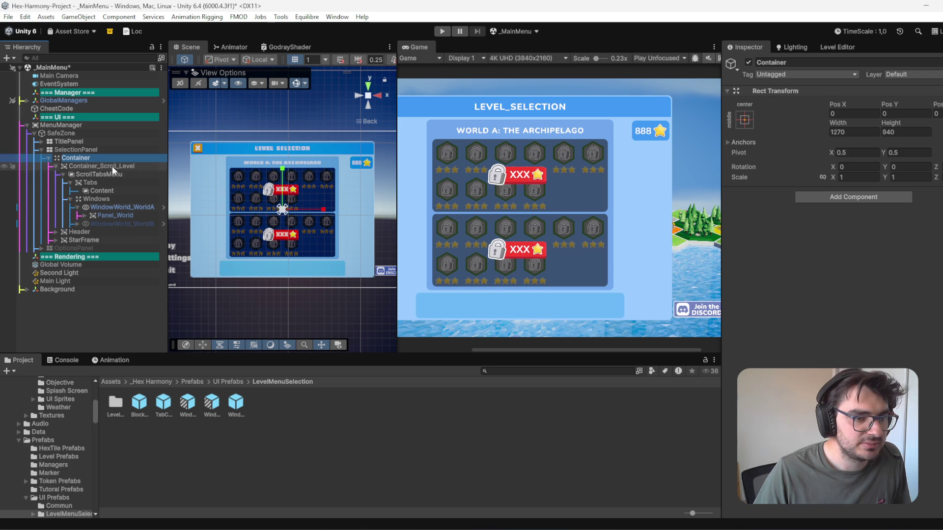
Step: Set the Container's width to 1146, keeping its height at 940
mouse_move(840, 123)
mouse_down()
mouse_move(923, 124)
mouse_move(148, 162)
mouse_move(638, 184)
mouse_up()
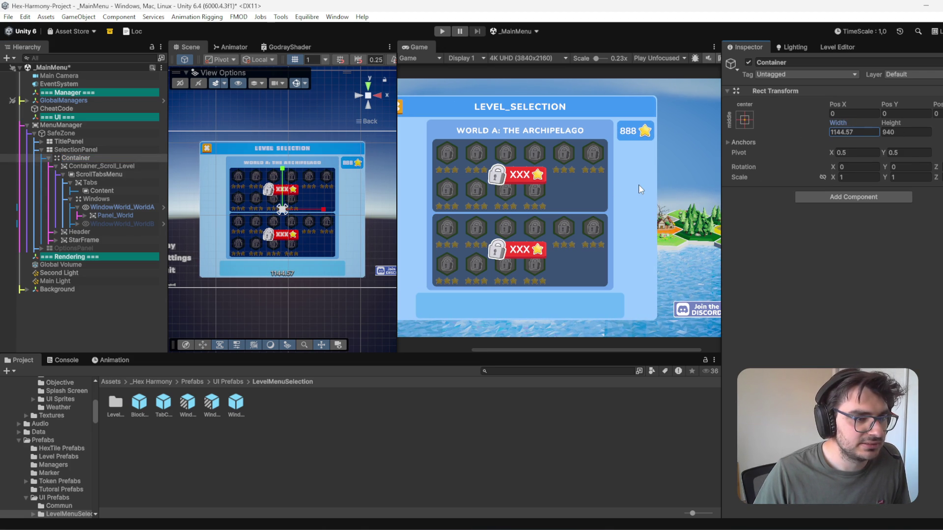
click(862, 133)
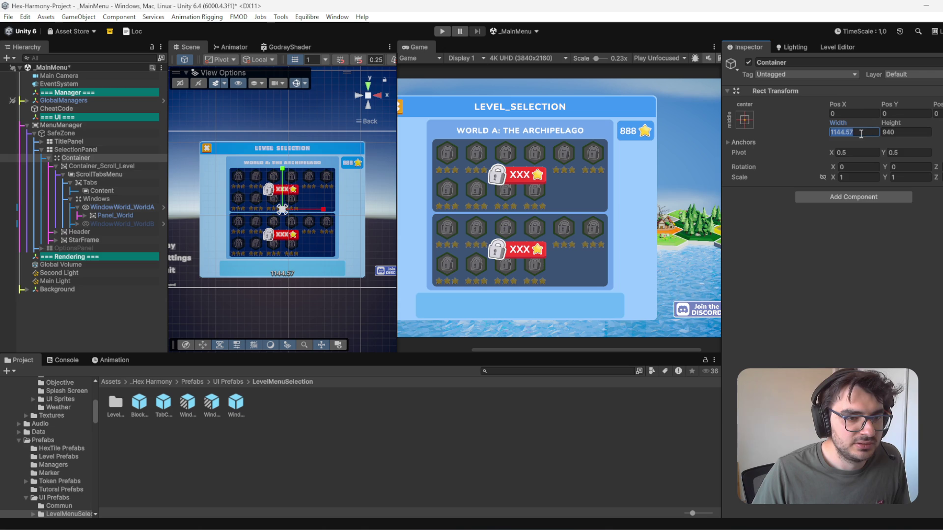
text(6)
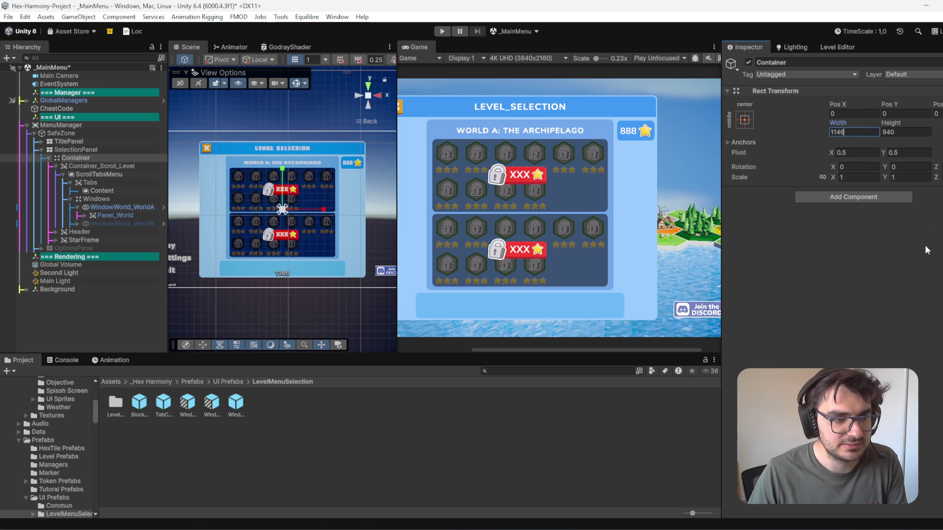
drag(905, 123, 905, 127)
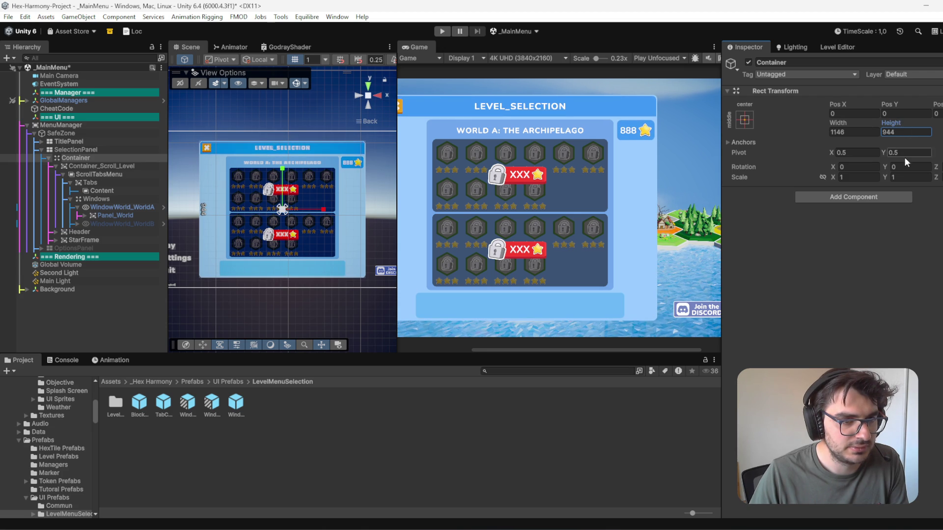
scroll(606, 261, down, 3)
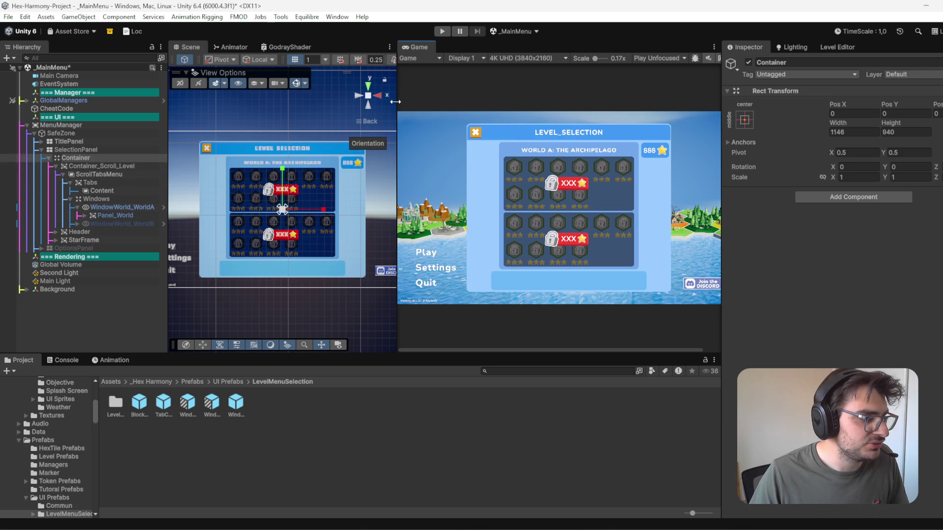
scroll(275, 310, down, 3)
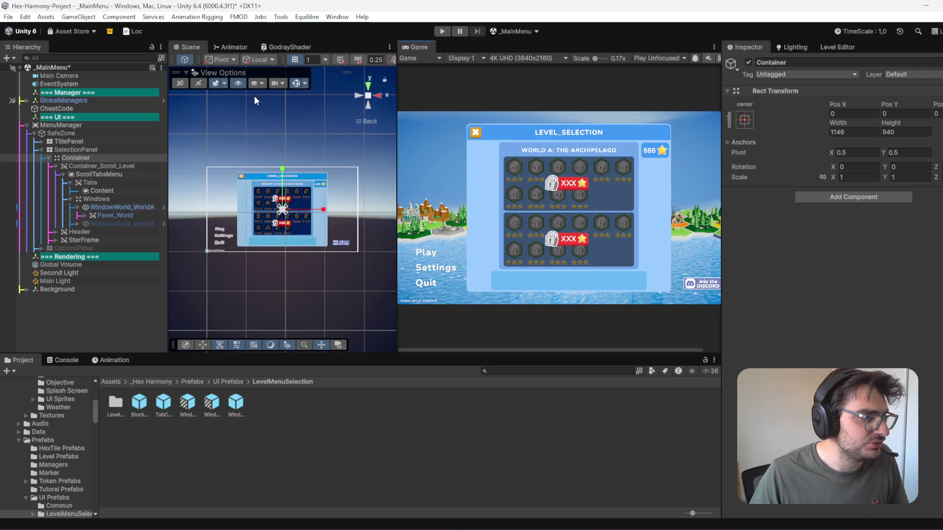
Step: Widen the Scene view against the Game view, zoom the preview, then maximize the Scene tab
mouse_move(396, 123)
mouse_down()
mouse_move(654, 124)
mouse_move(420, 123)
mouse_up()
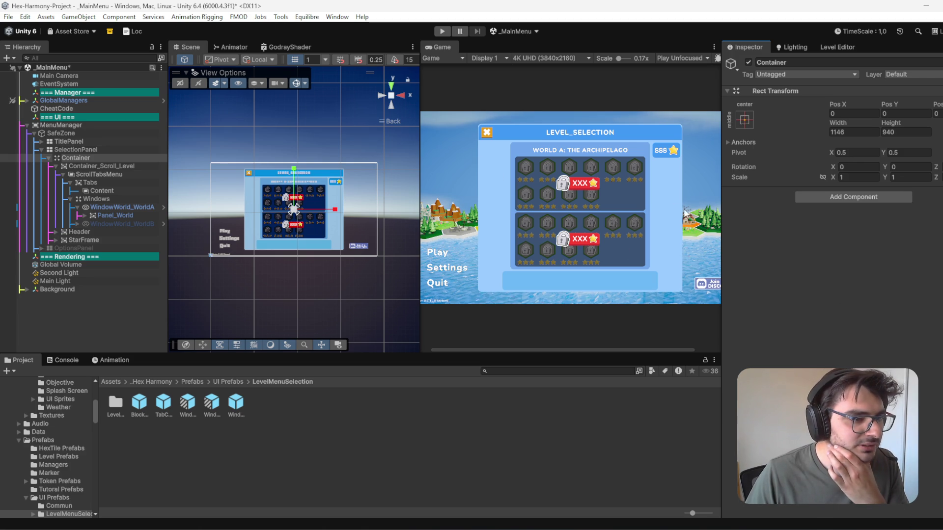
scroll(652, 188, up, 1)
scroll(652, 187, up, 2)
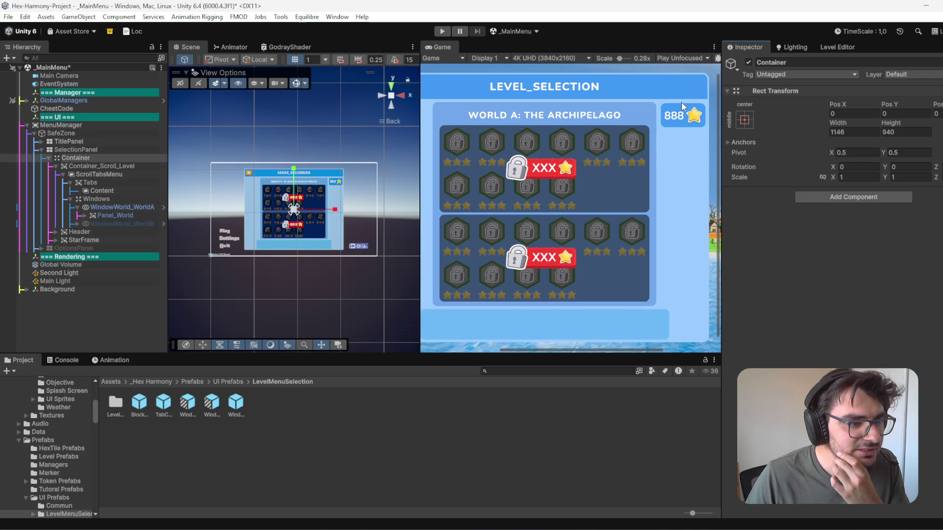
scroll(641, 311, down, 1)
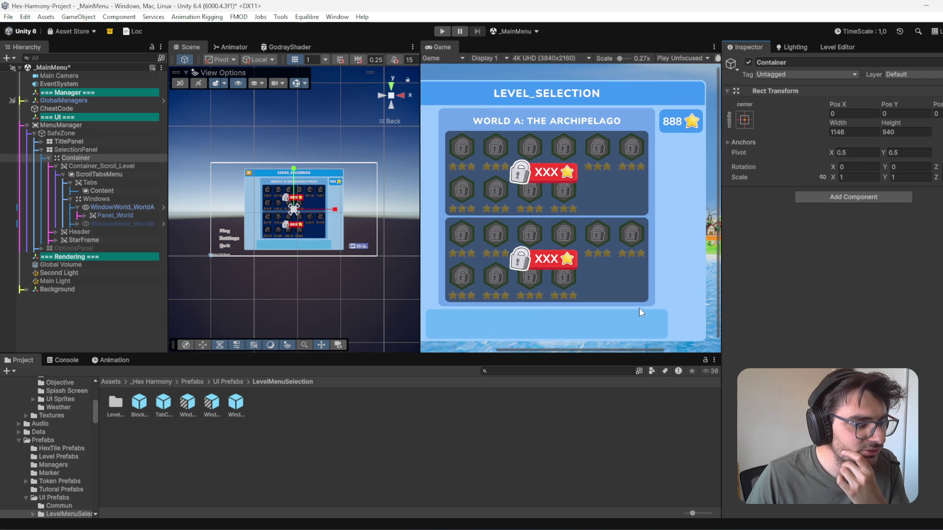
scroll(639, 308, down, 1)
scroll(264, 207, down, 2)
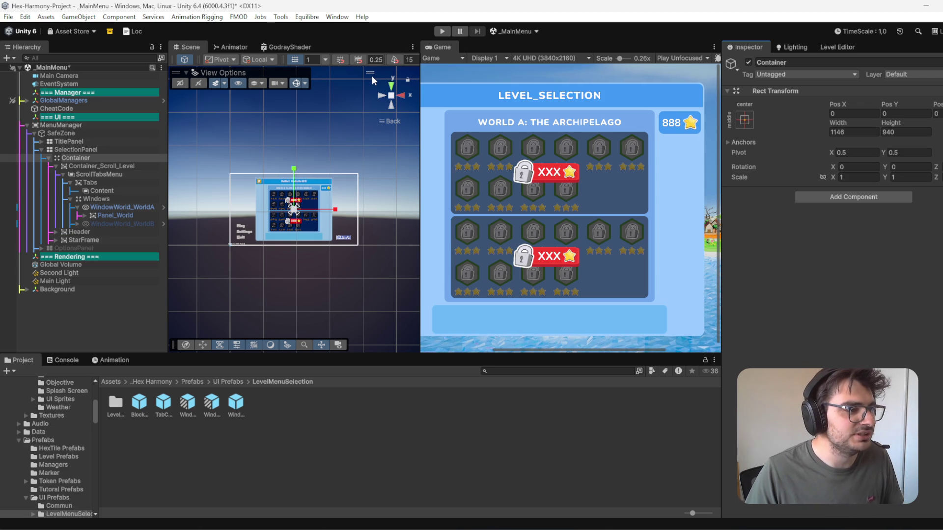
double_click(187, 47)
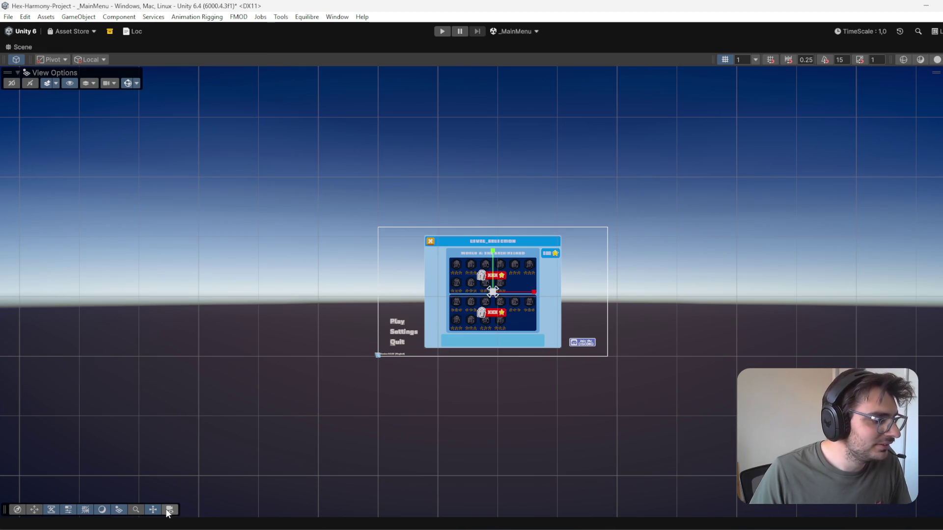
Step: Restore the full editor layout and stretch the Container's bottom edge down with the Rect tool
click(35, 511)
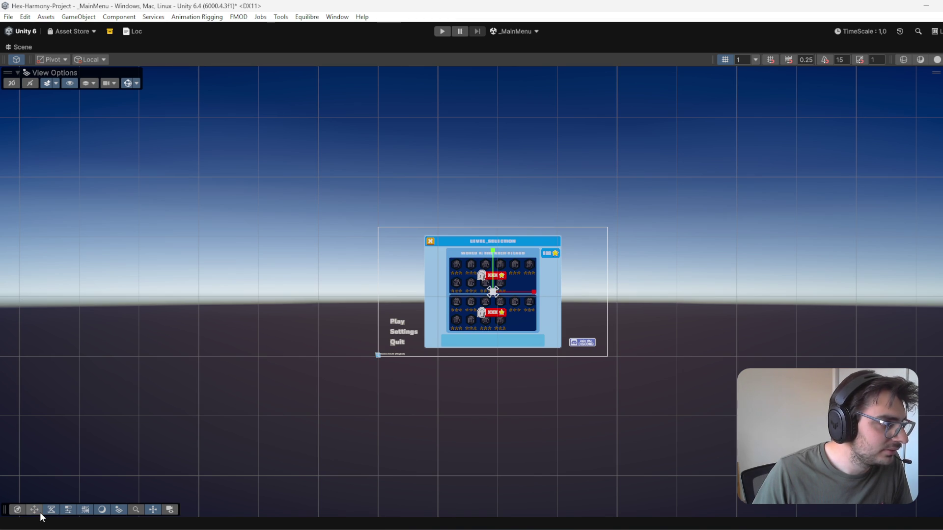
double_click(72, 41)
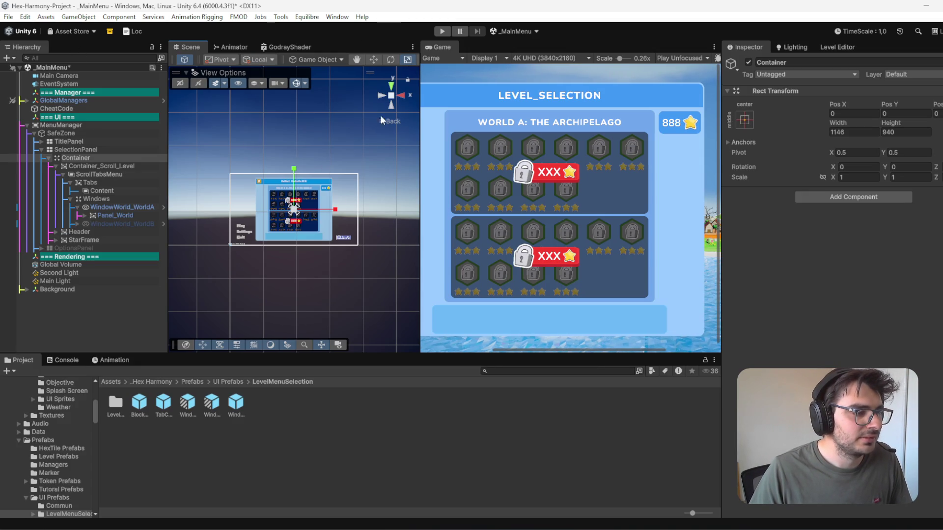
drag(421, 133, 462, 133)
click(423, 60)
scroll(346, 253, up, 2)
scroll(345, 253, up, 3)
drag(338, 286, 339, 289)
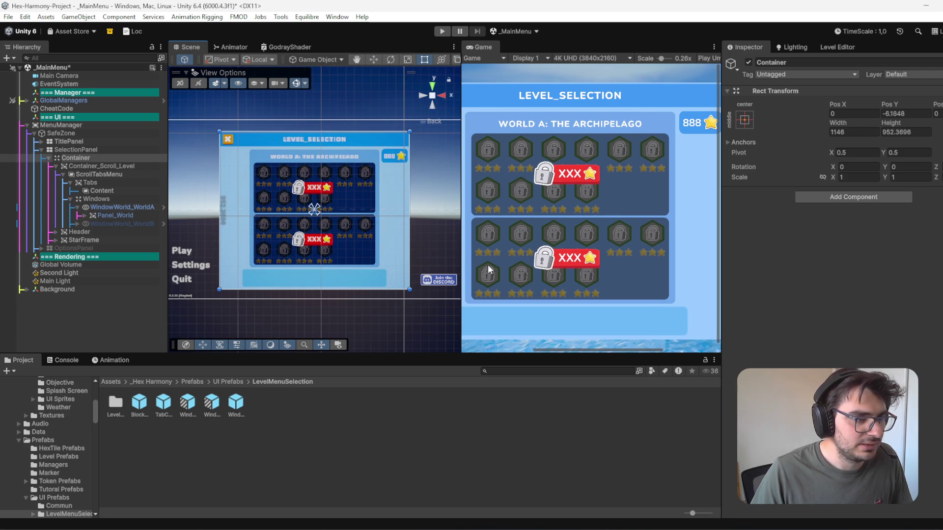
scroll(629, 239, down, 3)
Step: Set the Container's Height to 952 and Pos Y to -6, then save the main menu scene
click(922, 132)
drag(923, 132, 890, 132)
text(2)
click(905, 114)
key(BackSpace)
key(BackSpace)
key(BackSpace)
key(Return)
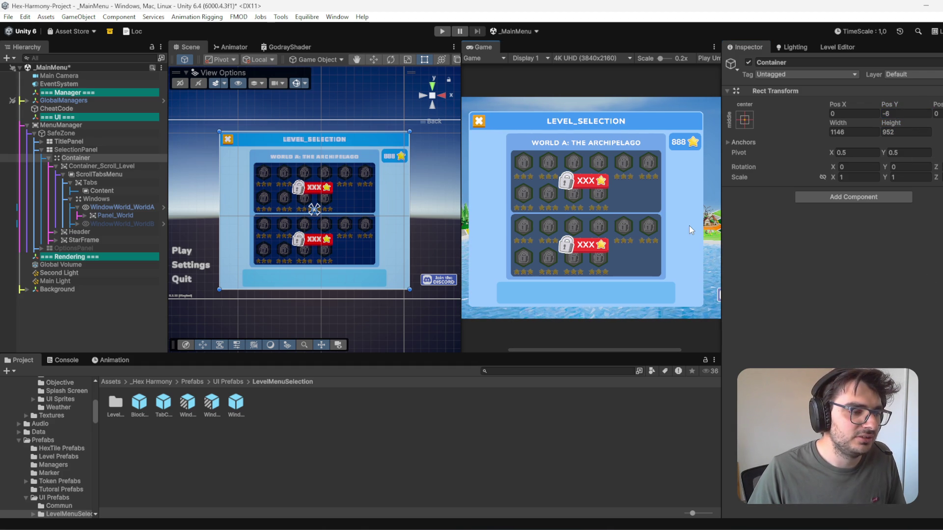
key(ctrl+s)
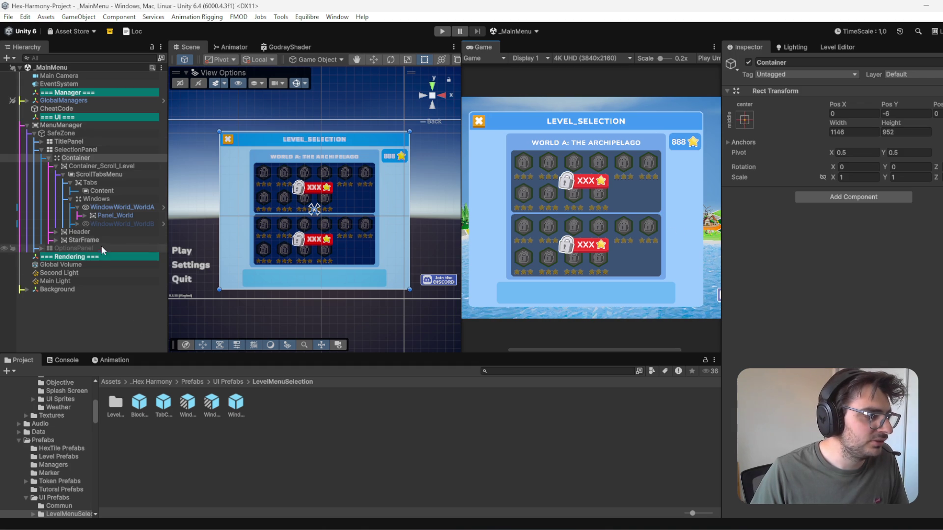
Step: Inspect Container_Scroll_Level and its parent SafeZone in the Hierarchy
click(93, 165)
click(102, 149)
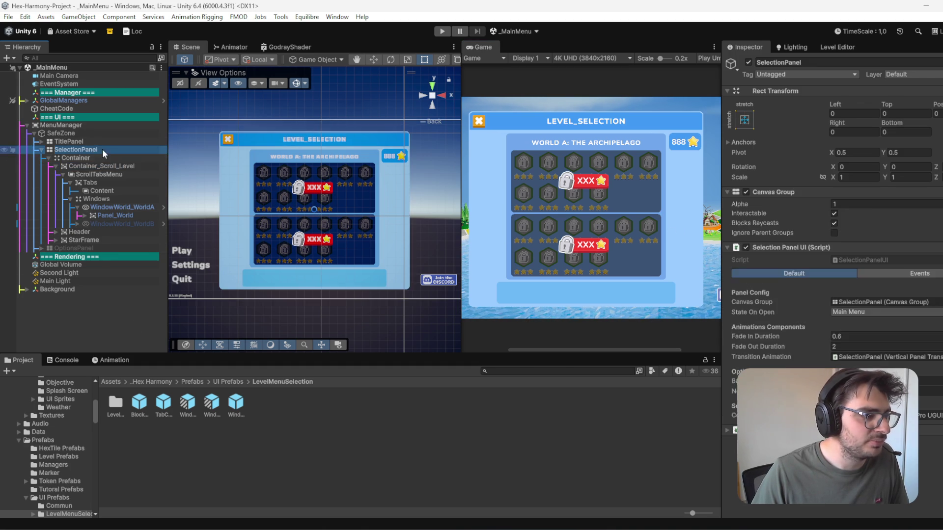
click(94, 134)
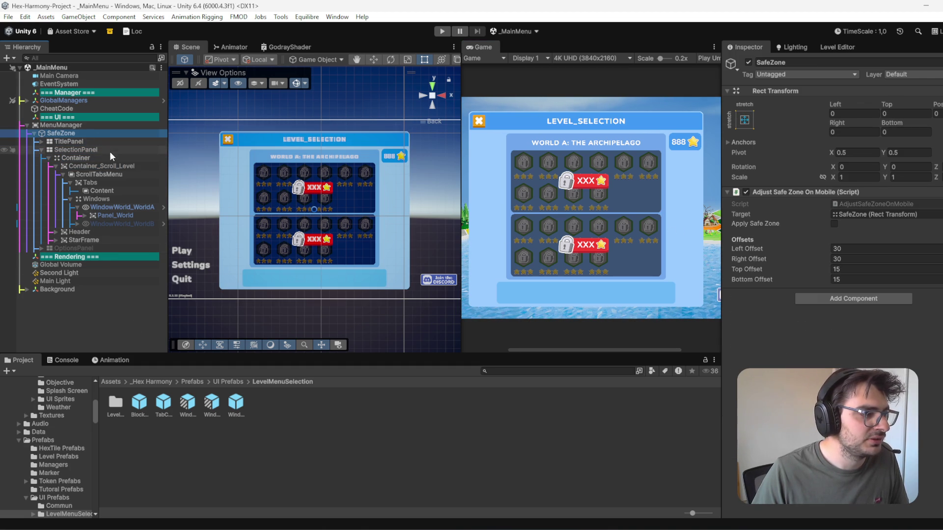
click(121, 167)
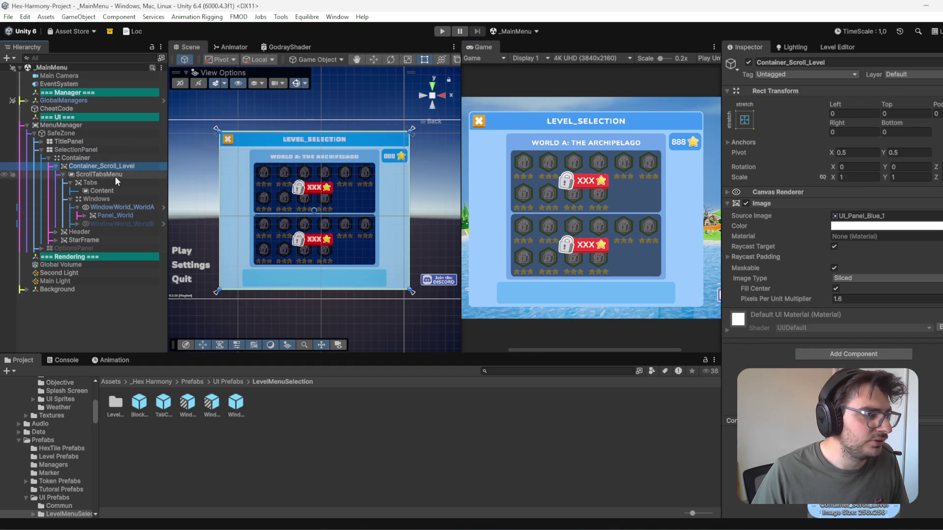
Step: Select ScrollTabsMenu and drag its width down to about 805
click(115, 175)
click(843, 128)
mouse_move(842, 129)
mouse_down()
mouse_move(767, 139)
mouse_move(795, 143)
mouse_up()
double_click(846, 133)
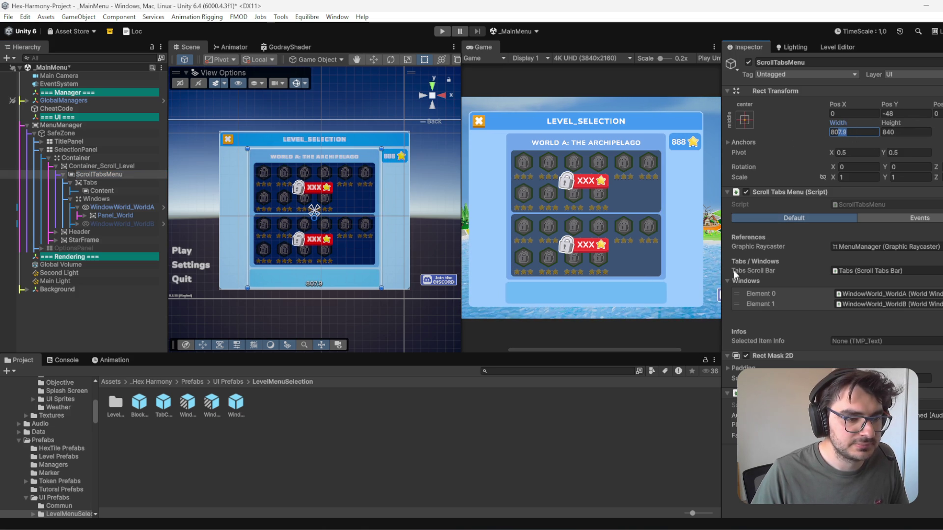
Step: Enter exactly 804 as ScrollTabsMenu's width, save the scene, and clear the selection
scroll(679, 300, up, 1)
scroll(679, 301, up, 5)
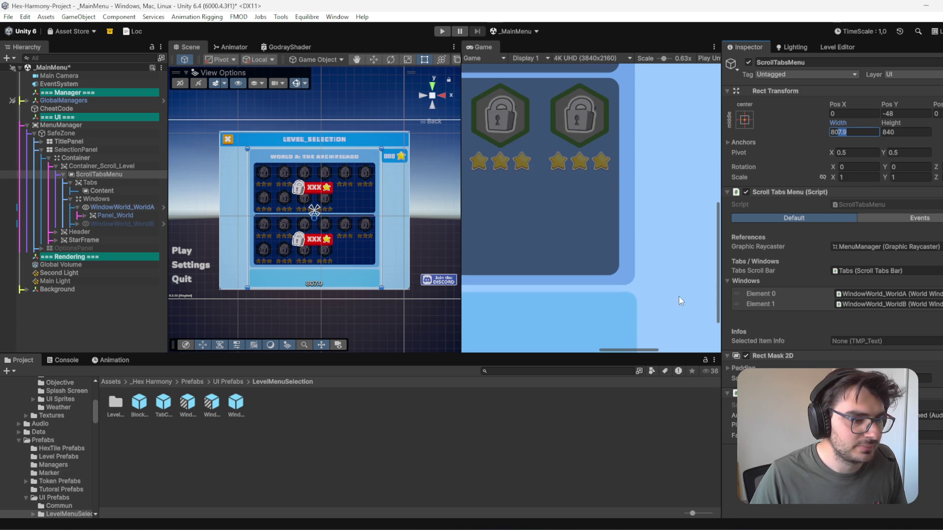
text(6)
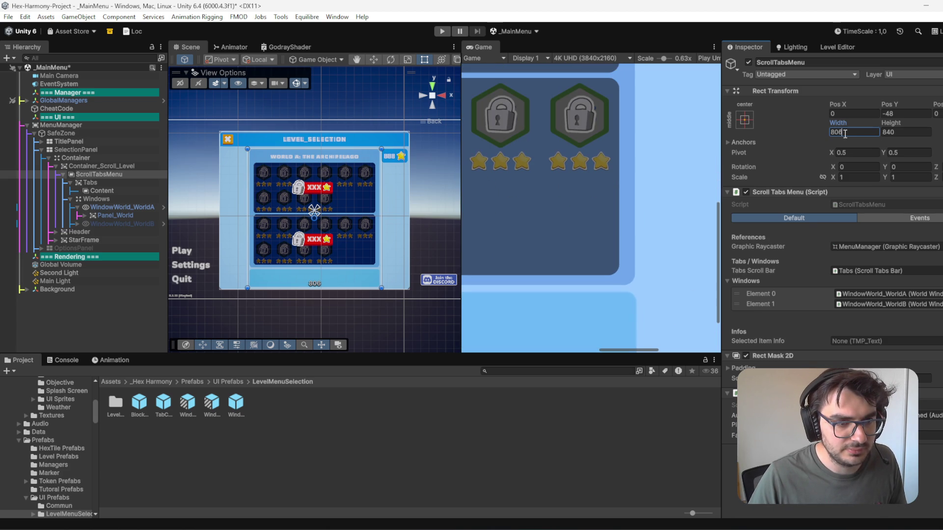
text(4)
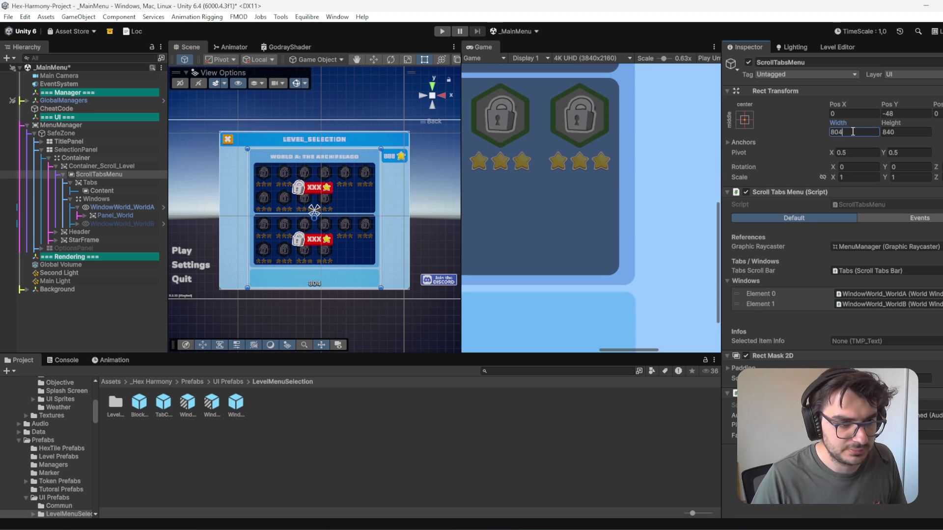
key(Return)
key(ctrl+s)
scroll(647, 216, down, 2)
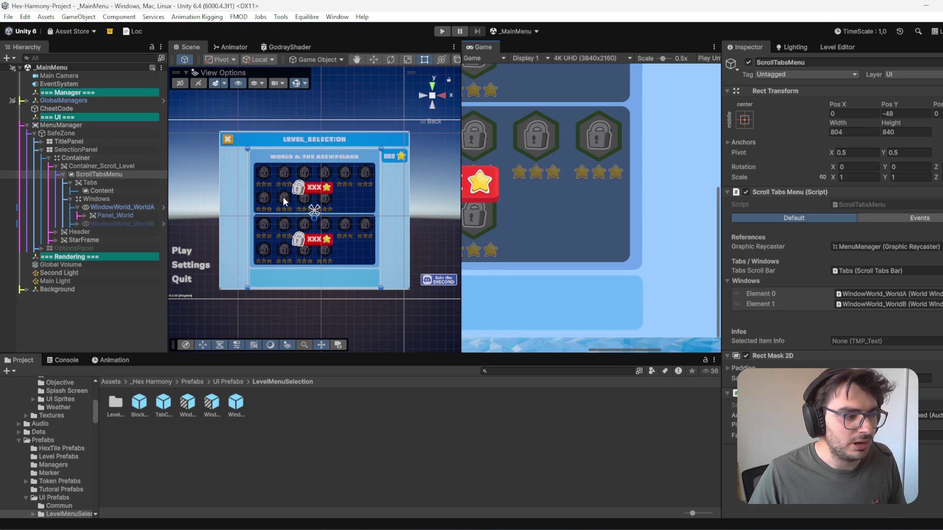
click(113, 310)
scroll(529, 195, down, 3)
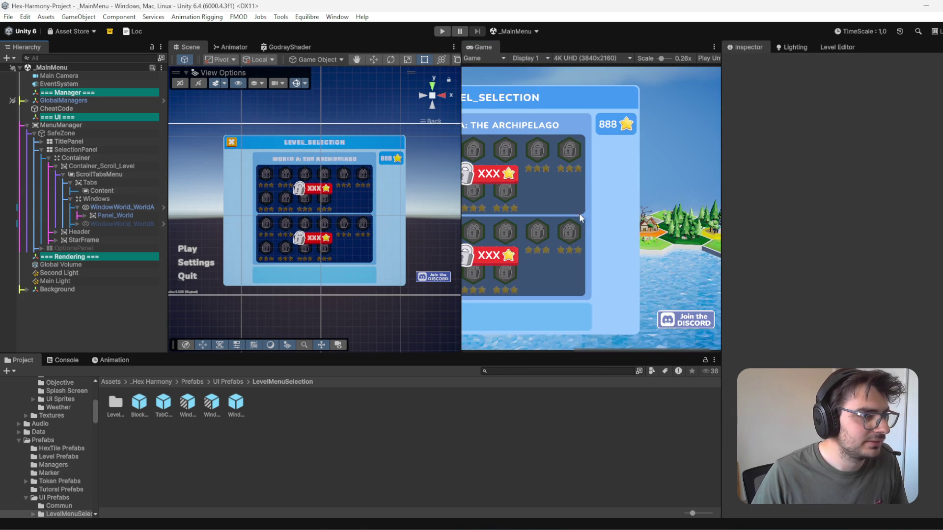
scroll(633, 115, up, 3)
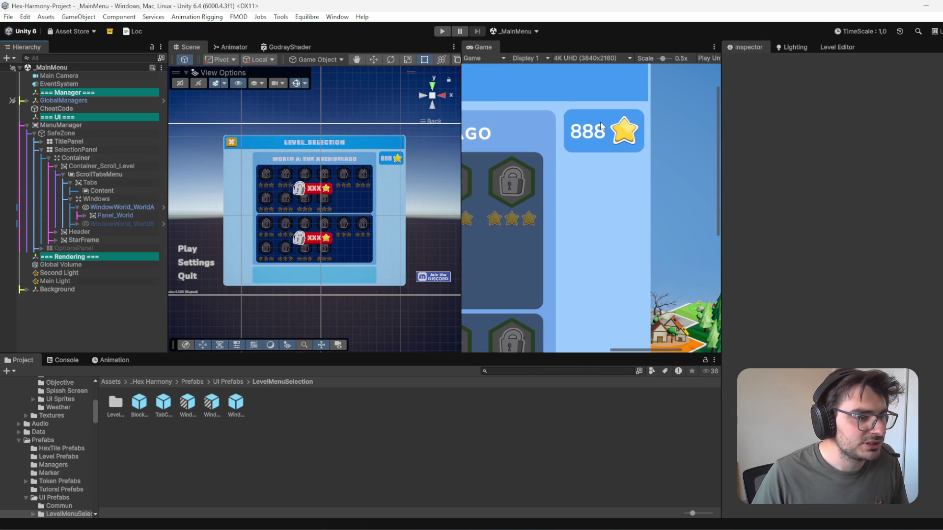
Step: Select StarFrame, shift it left to Pos X -14, and save the scene
click(90, 240)
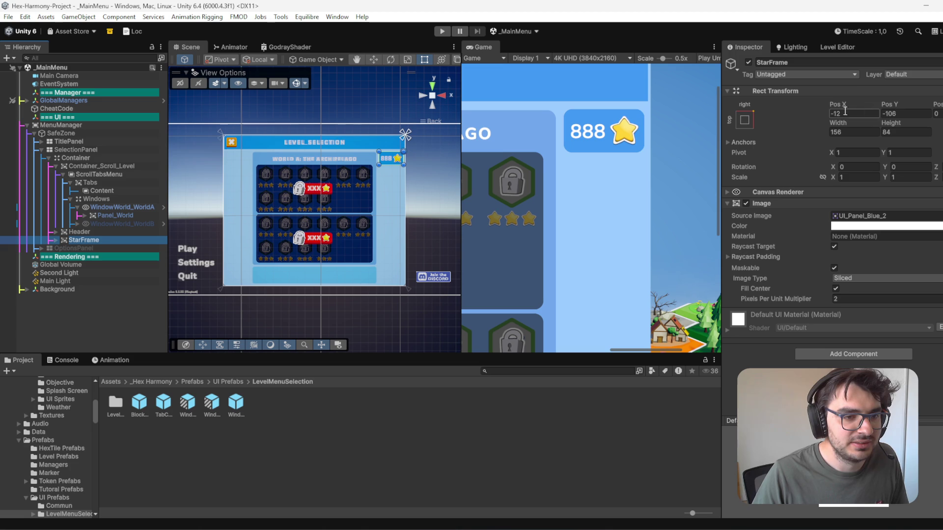
drag(868, 101, 846, 104)
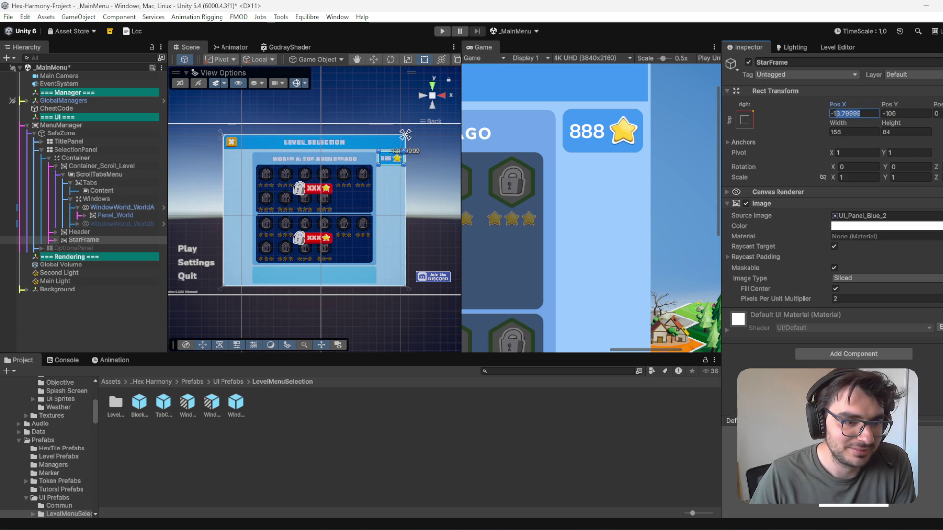
text(-12)
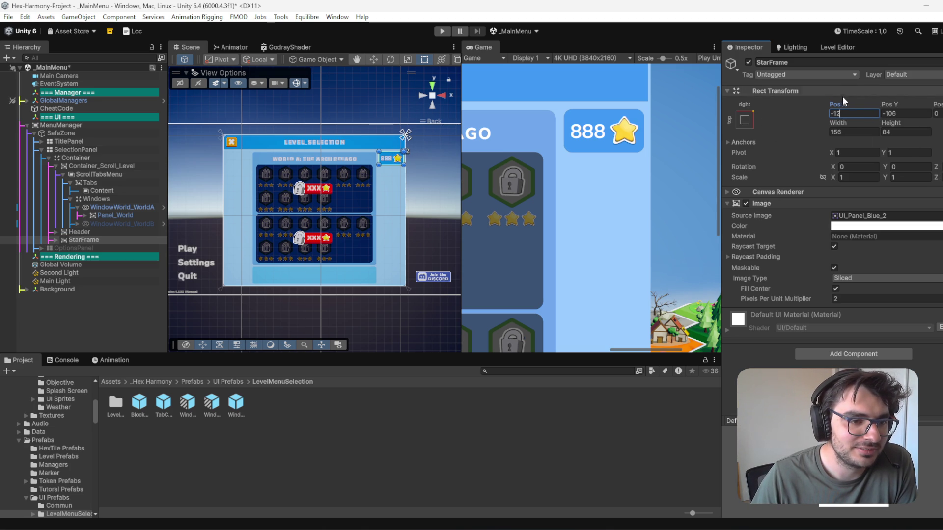
mouse_move(839, 101)
mouse_down()
mouse_move(819, 101)
mouse_move(828, 100)
mouse_up()
click(860, 118)
text(-14)
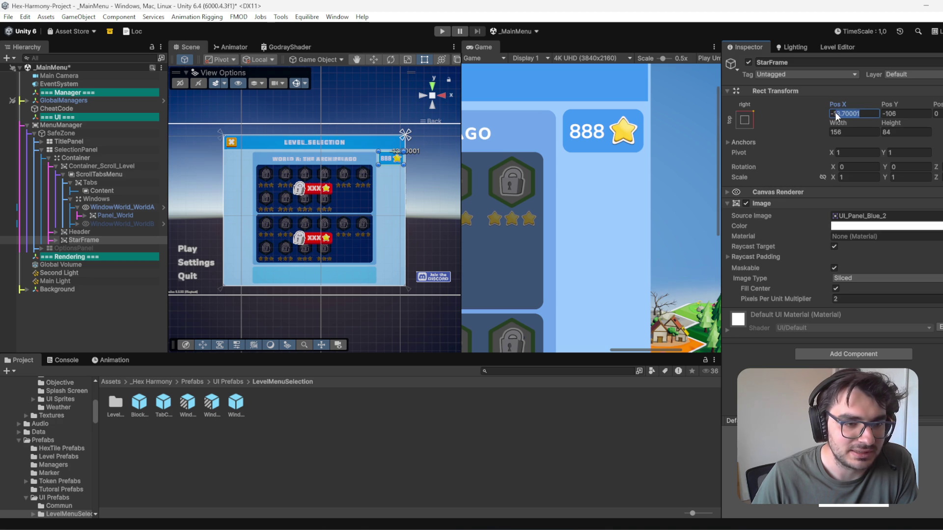
key(Return)
key(ctrl+s)
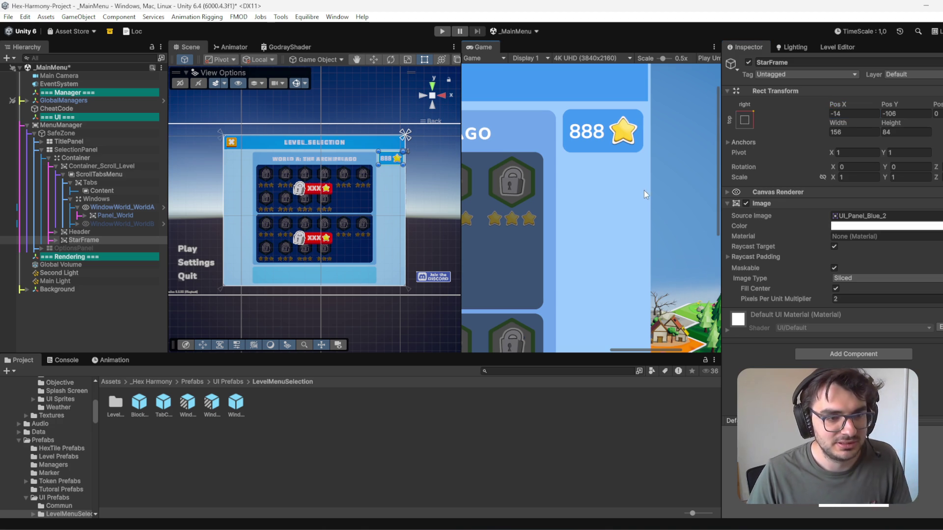
Step: Lower StarFrame to Pos Y -108, save the scene, and deselect it
scroll(584, 176, down, 2)
scroll(603, 231, down, 5)
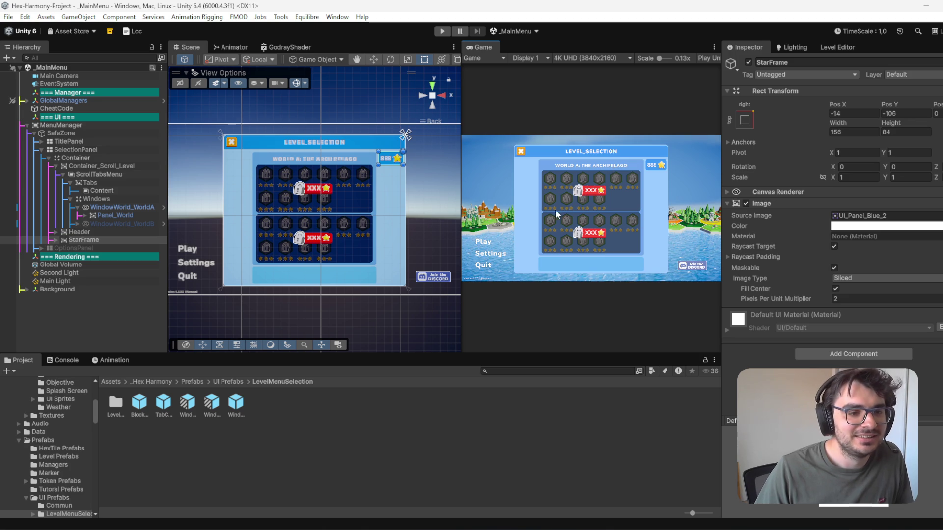
scroll(581, 225, up, 5)
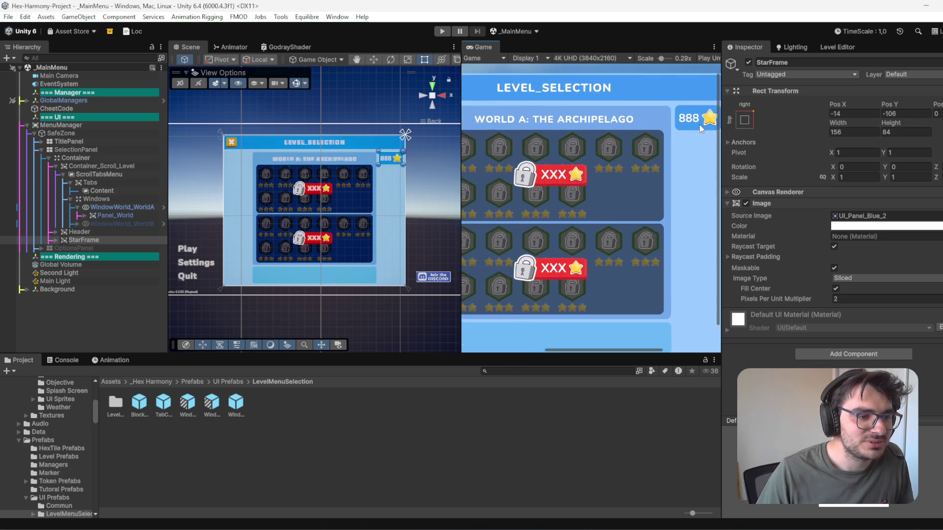
scroll(694, 89, up, 6)
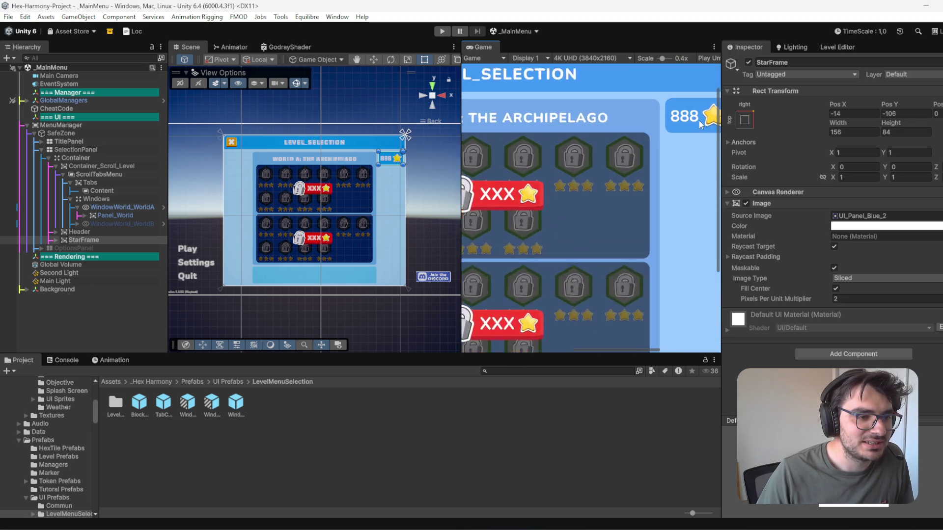
click(850, 103)
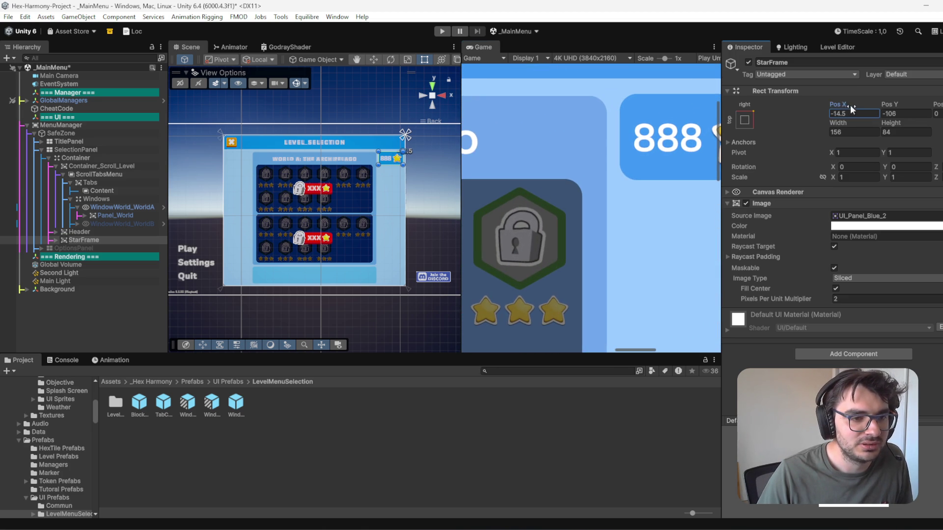
drag(897, 104, 885, 108)
click(904, 113)
key(BackSpace)
key(BackSpace)
key(ctrl+s)
scroll(665, 193, down, 3)
scroll(658, 227, down, 5)
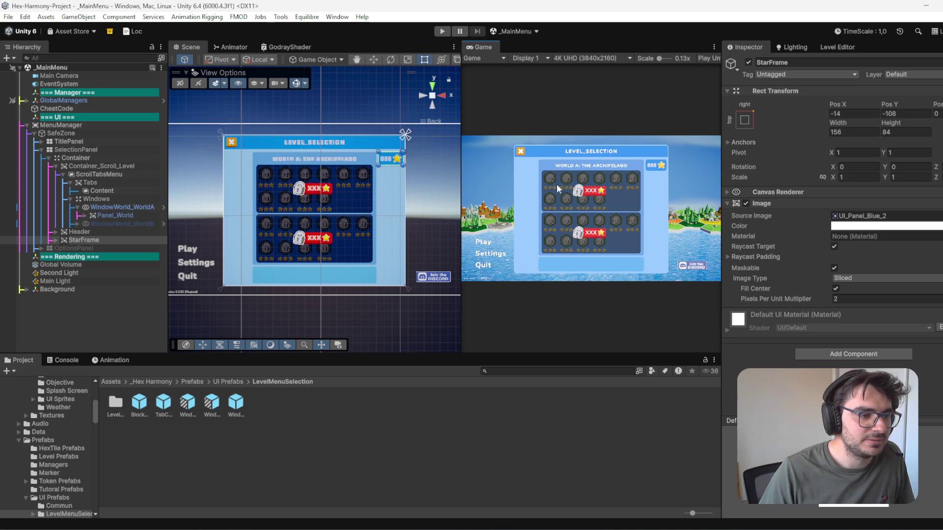
click(95, 317)
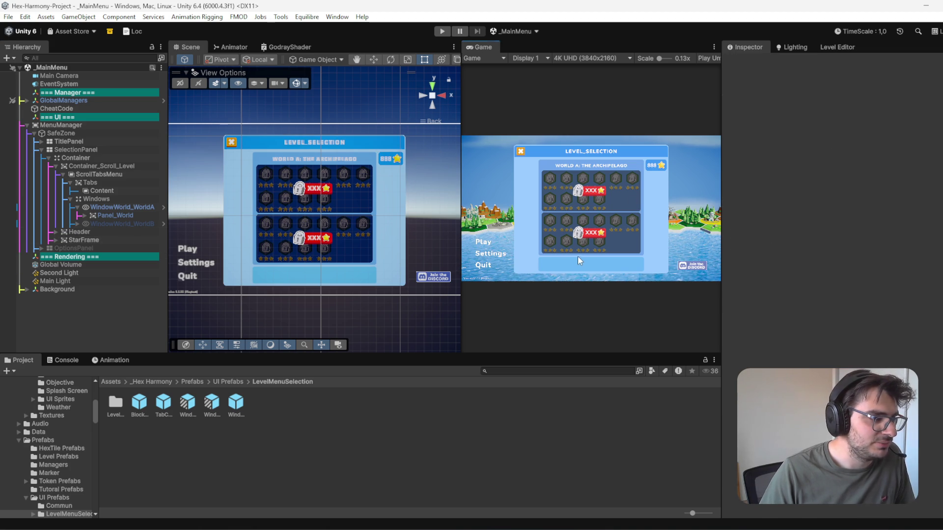
Step: Open the WindowWorld_WorldA prefab and inspect LevelButton_WorldA (10) and the window's settings
click(162, 206)
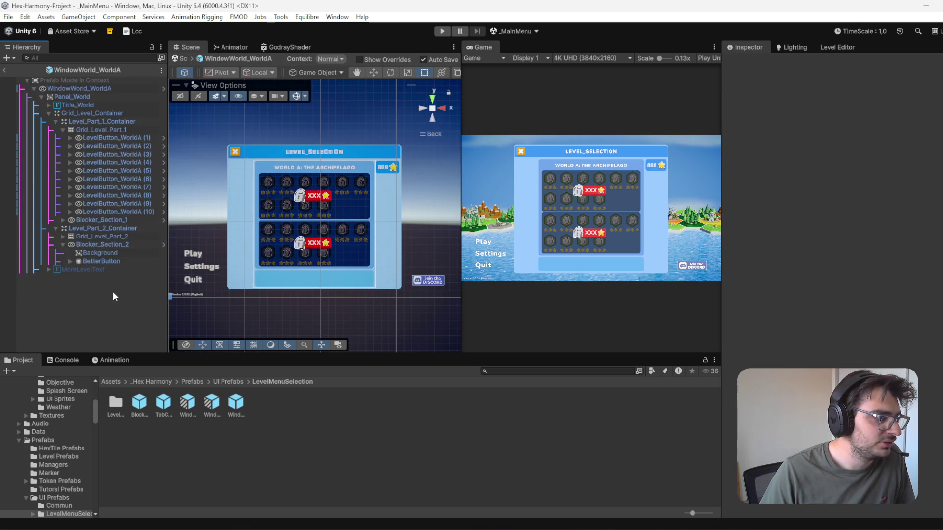
click(131, 212)
scroll(819, 328, down, 5)
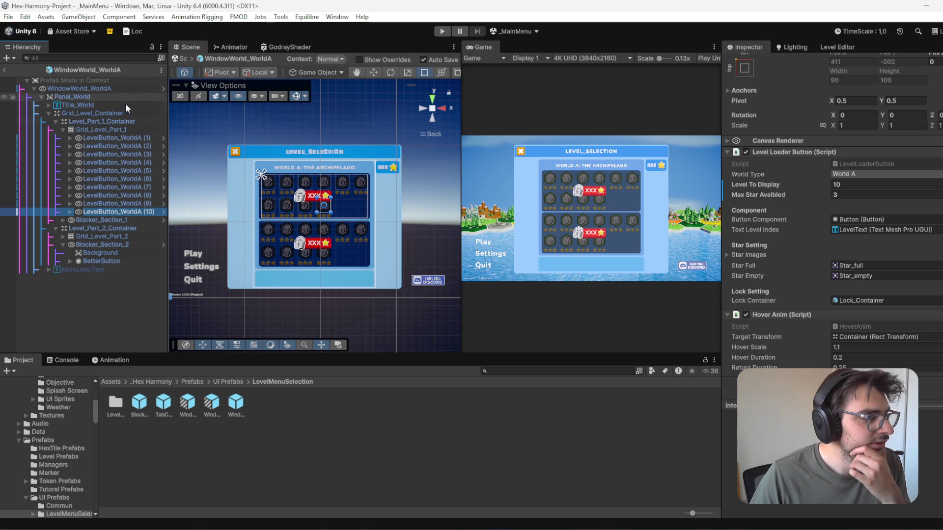
click(113, 90)
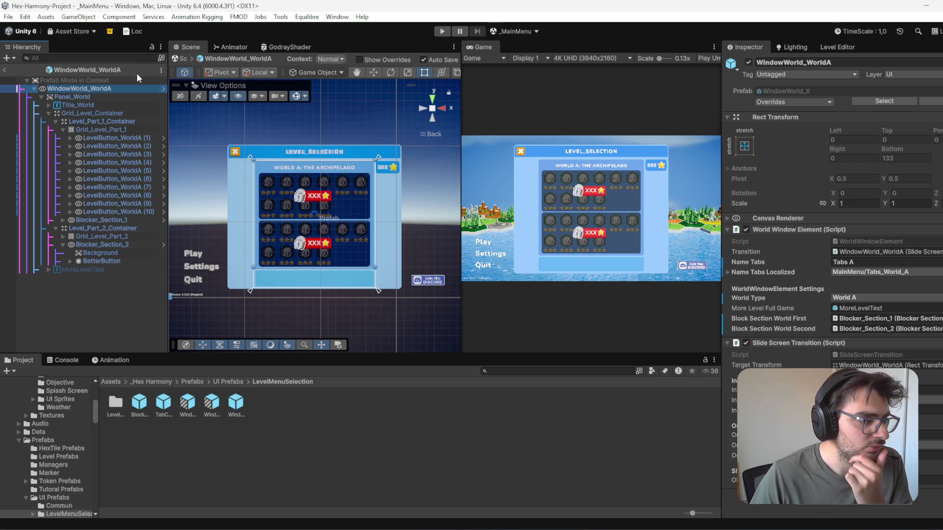
click(128, 212)
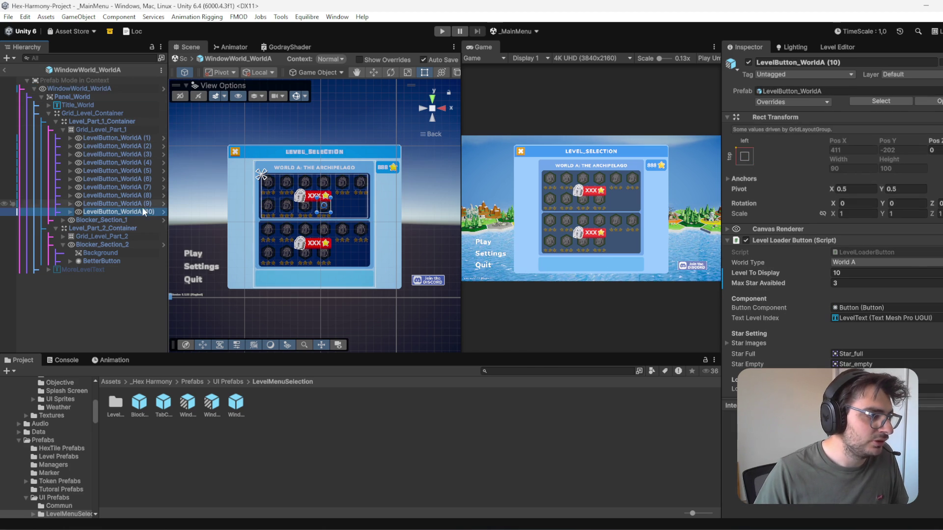
Step: Duplicate button 10 and set the new LevelButton_WorldA (11) to display level 11
key(ctrl+d)
key(ctrl+d)
click(131, 221)
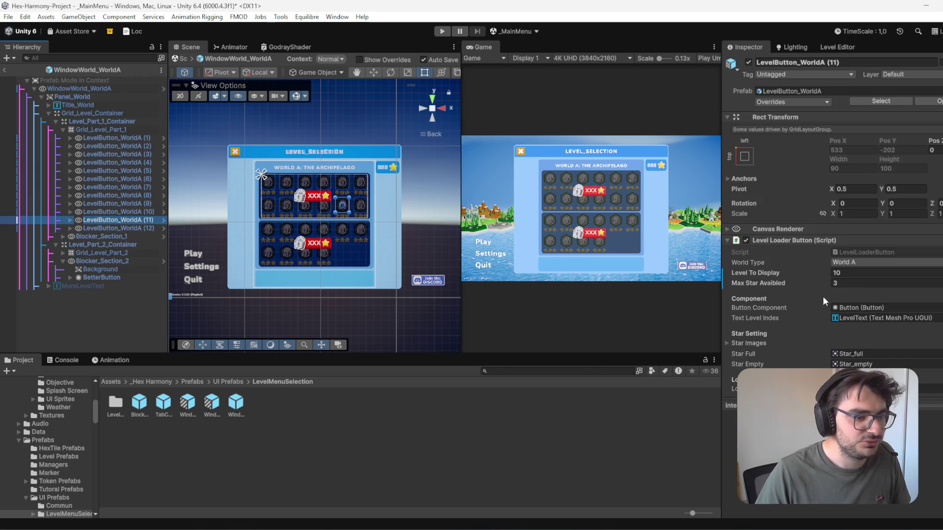
click(853, 273)
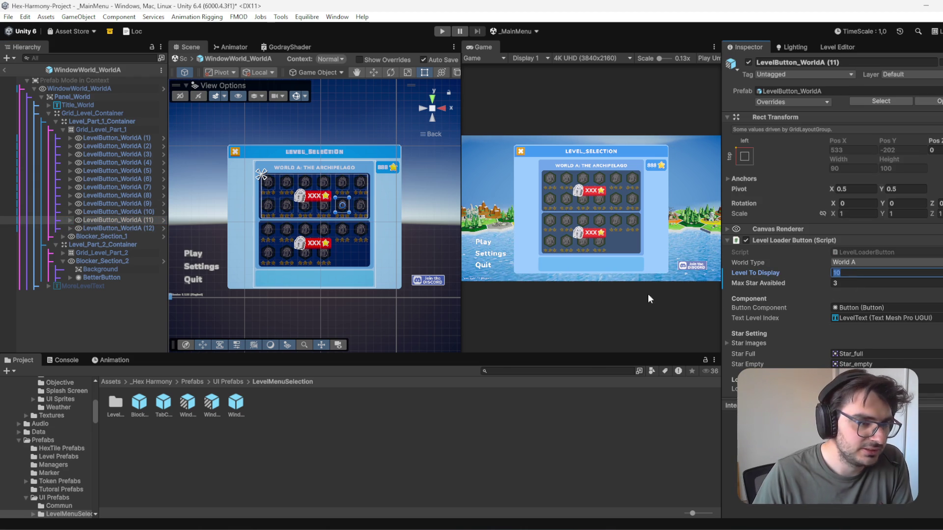
scroll(338, 278, up, 1)
scroll(338, 280, up, 1)
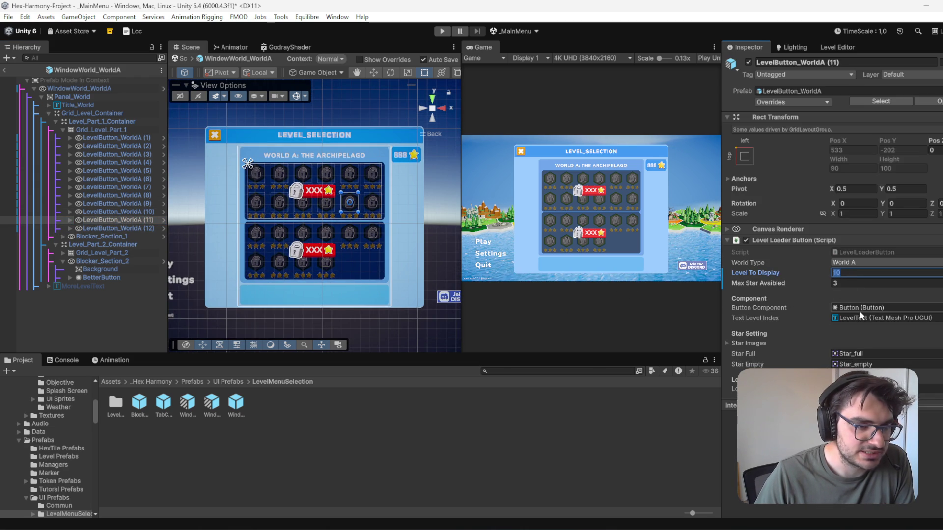
text(11)
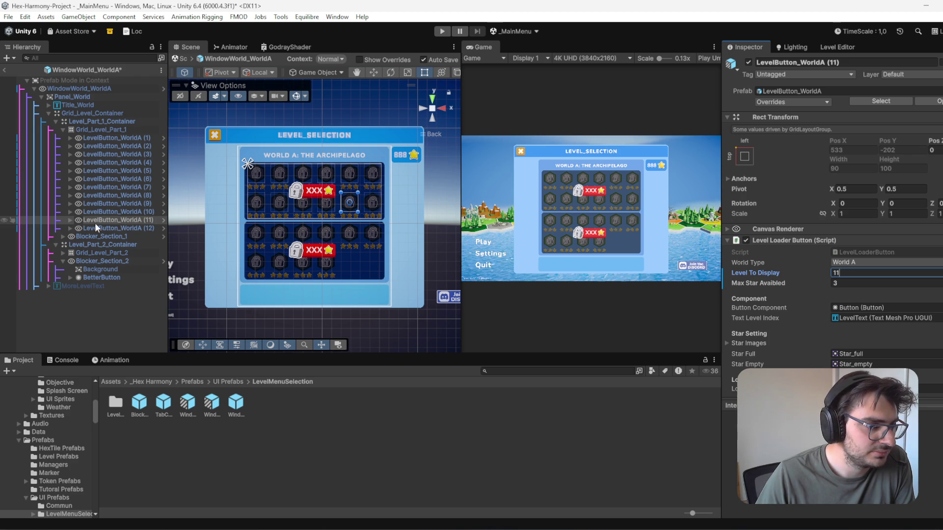
scroll(812, 299, down, 3)
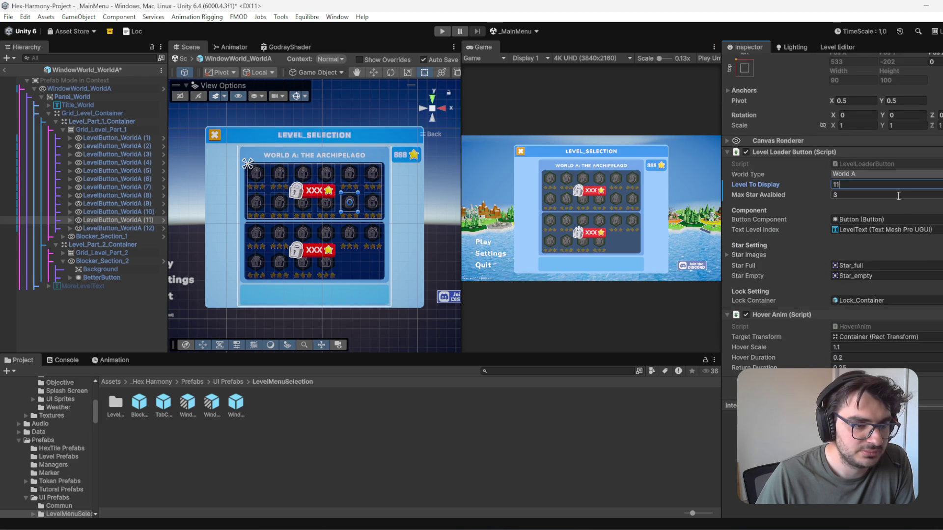
Step: Set LevelButton_WorldA (12) to display level 12, then choose Edit Script on its level loader
click(136, 228)
double_click(859, 185)
text(12)
key(Return)
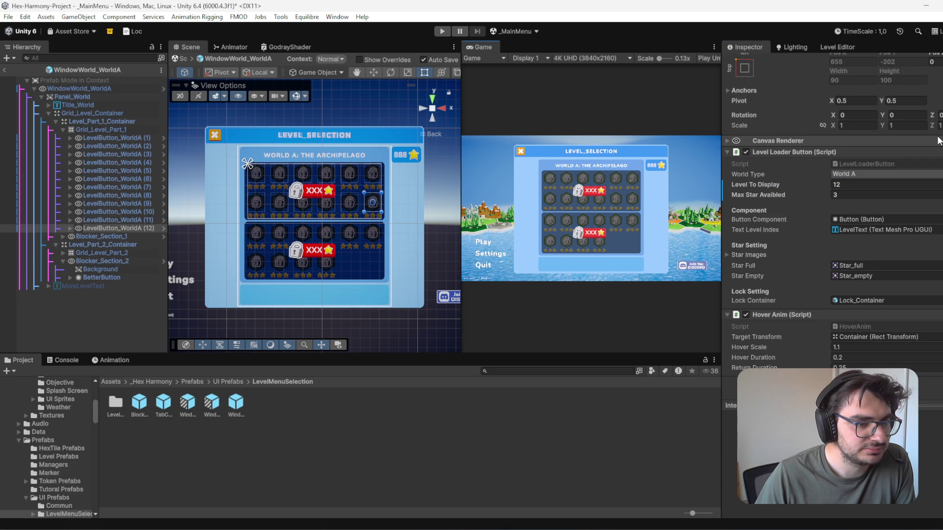
right_click(866, 153)
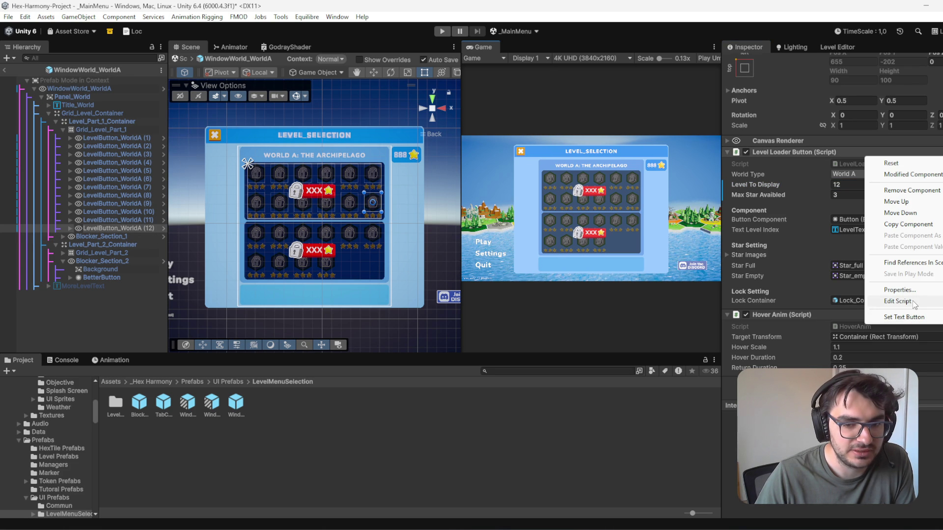
click(896, 302)
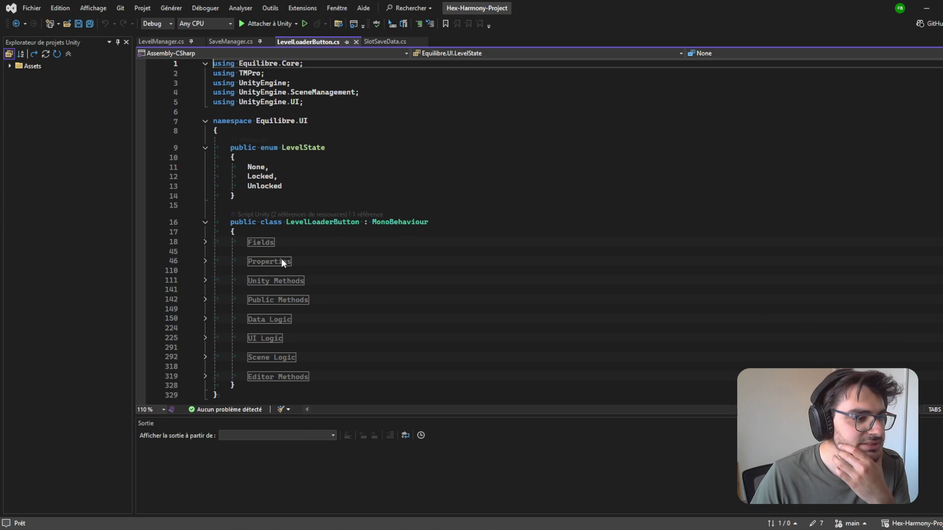
Step: Expand the Fields, Unity Methods and Properties regions of LevelLoaderButton.cs to trace LevelIndex
click(205, 242)
scroll(426, 258, down, 6)
scroll(501, 172, up, 3)
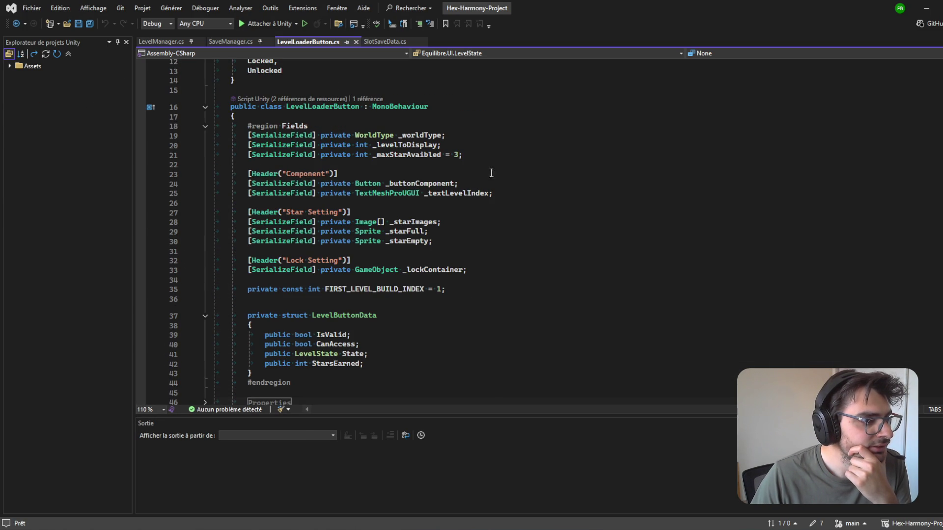
click(435, 134)
key(Down)
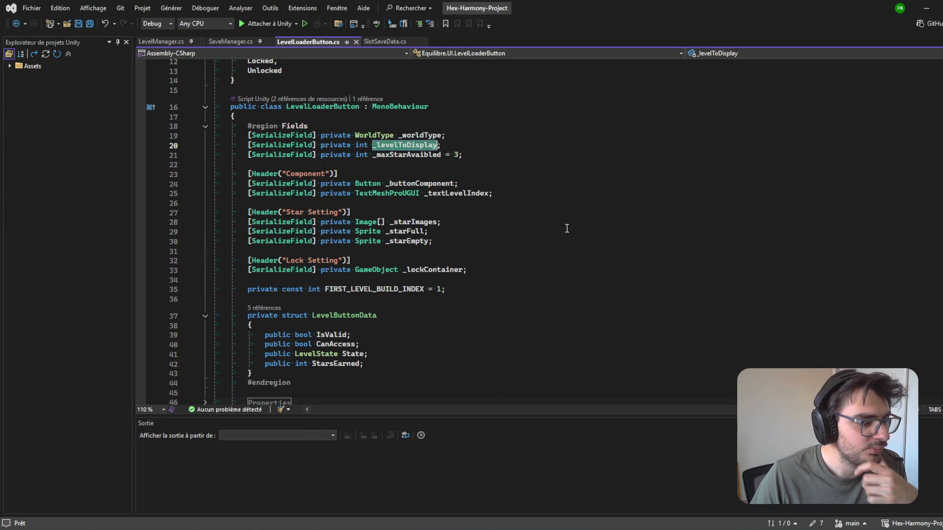
scroll(561, 235, down, 5)
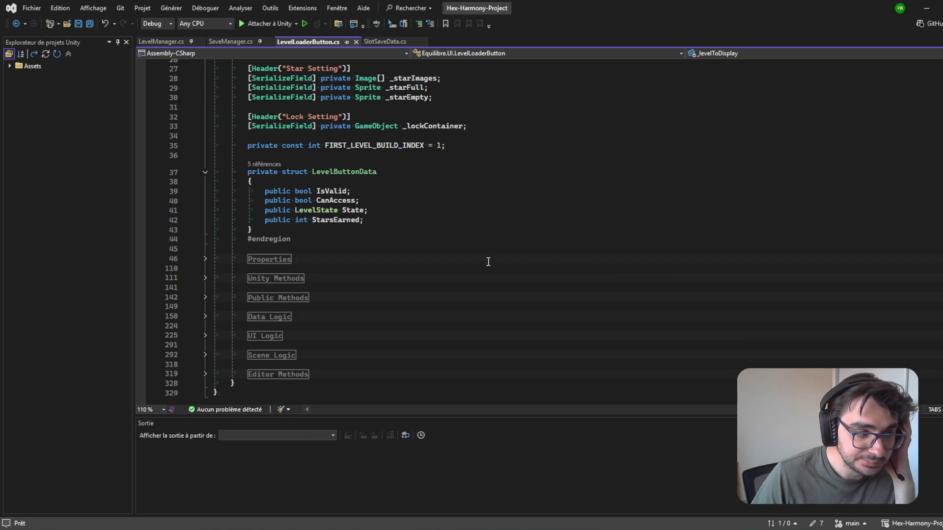
click(206, 279)
scroll(361, 304, down, 7)
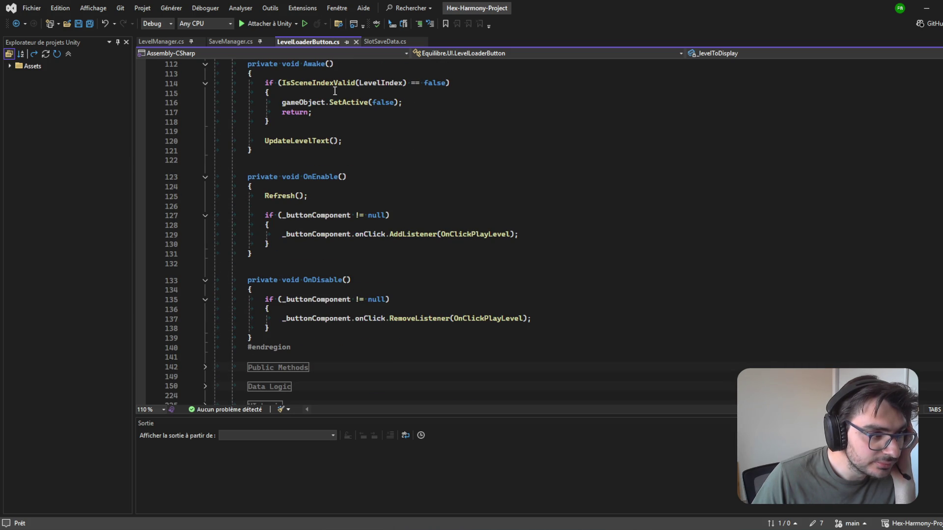
double_click(381, 82)
scroll(592, 195, up, 11)
scroll(540, 221, up, 4)
scroll(344, 211, down, 9)
click(206, 201)
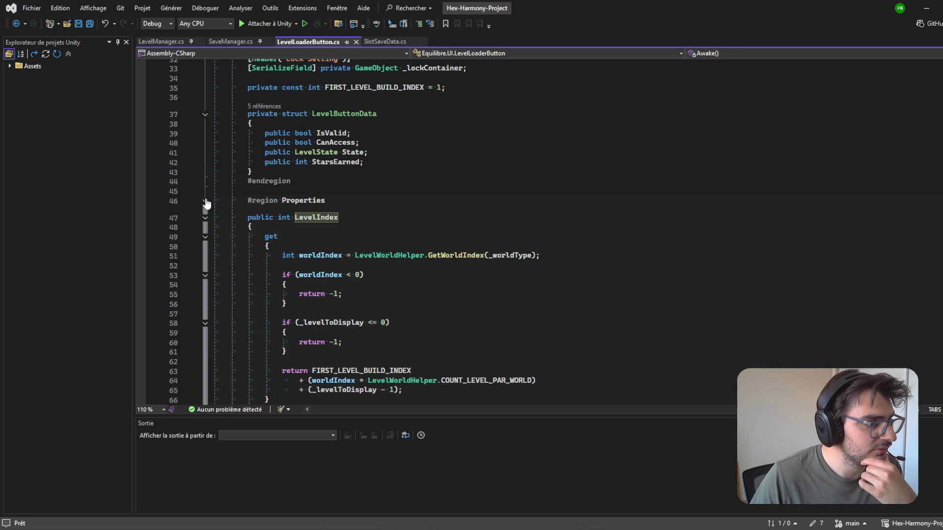
scroll(459, 191, down, 5)
Step: Go to the definition of GetWorldIndex in LevelWorldHelper.cs
click(459, 191)
scroll(459, 192, up, 3)
click(463, 198)
double_click(463, 199)
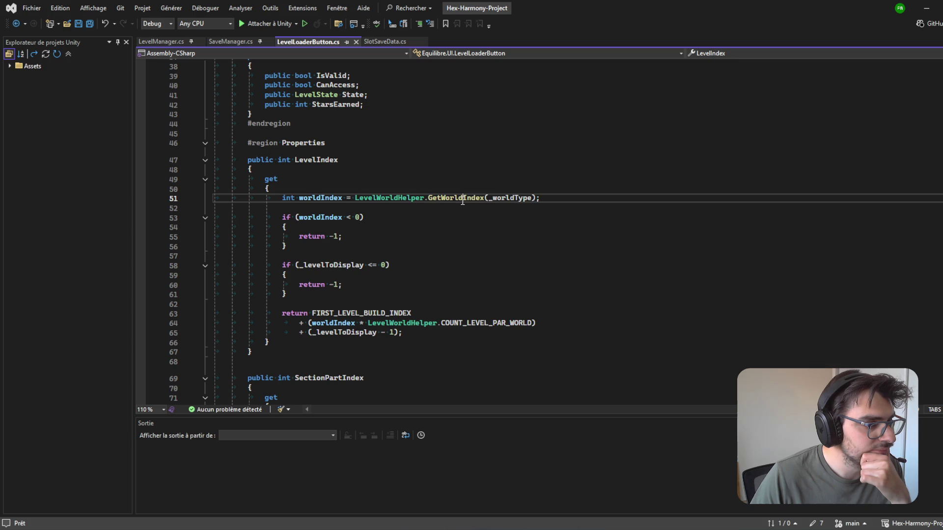
right_click(461, 199)
click(516, 255)
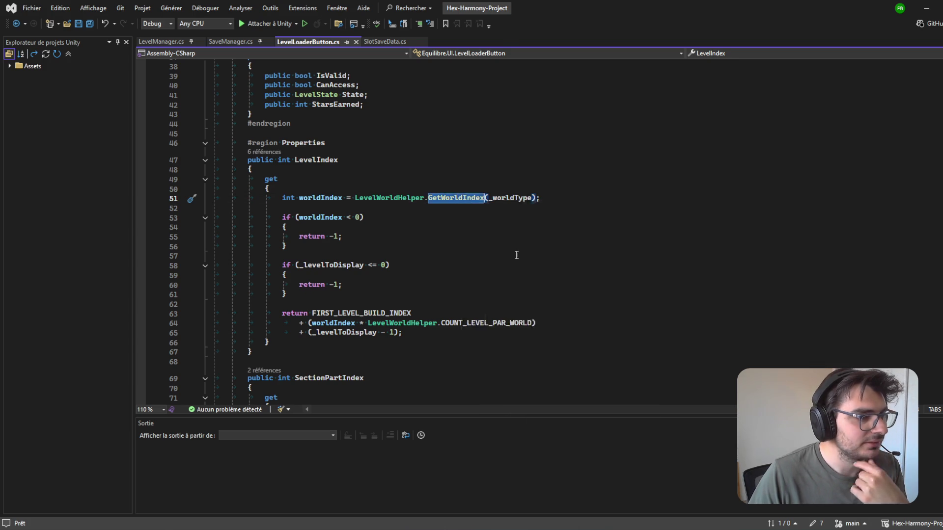
key(Up)
key(Up)
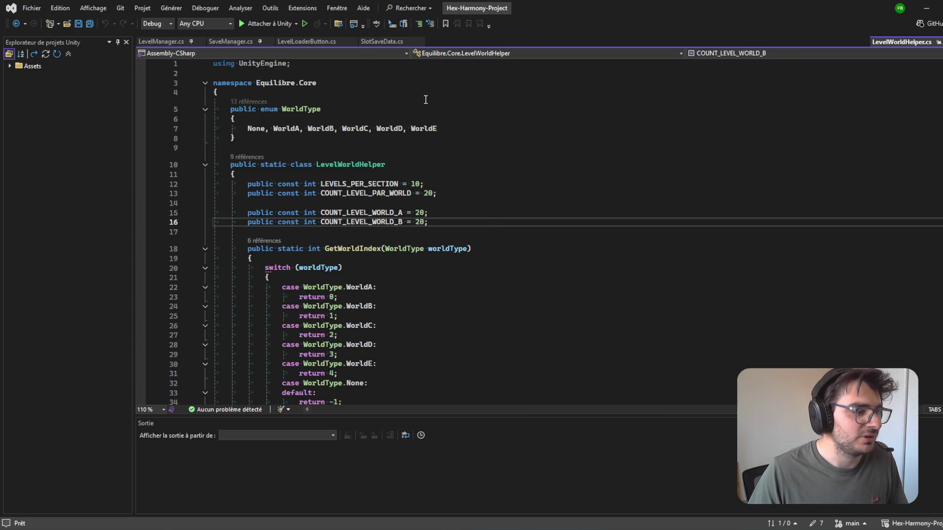
scroll(404, 88, down, 3)
scroll(413, 138, up, 2)
Step: Change LEVELS_PER_SECTION from 10 to 12, and the per-world, World A and World B counts to 24
click(421, 155)
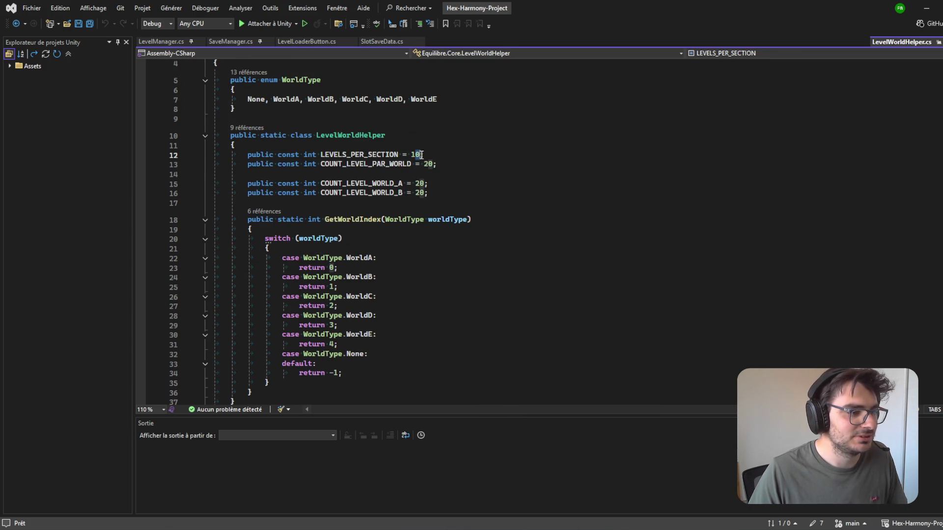
text(2)
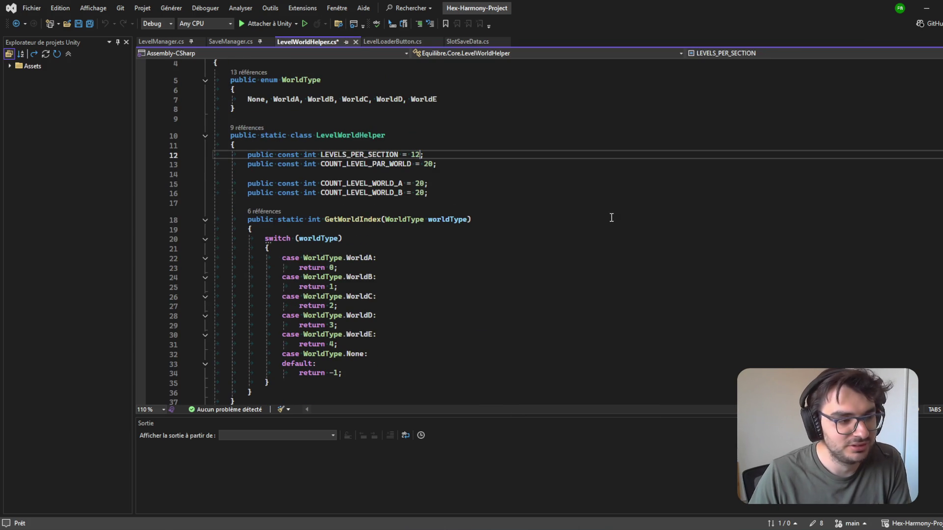
click(429, 164)
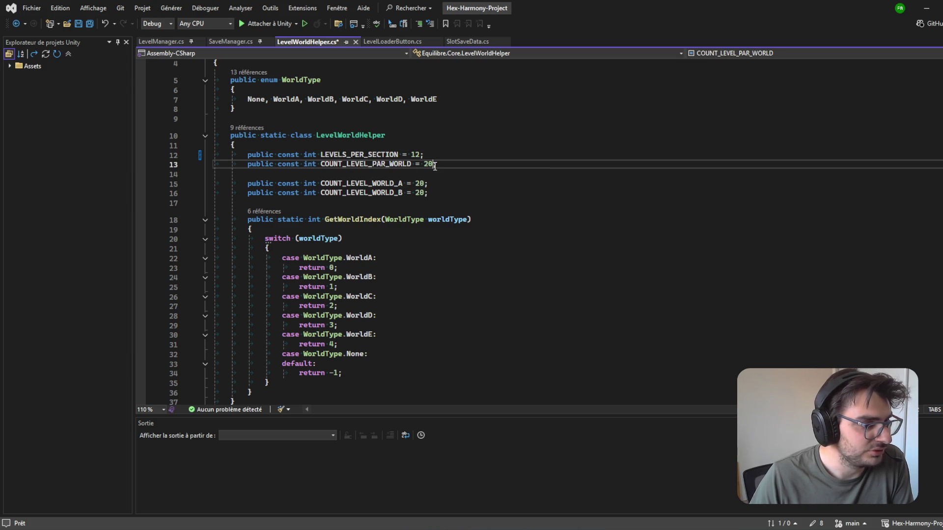
key(Delete)
text(4)
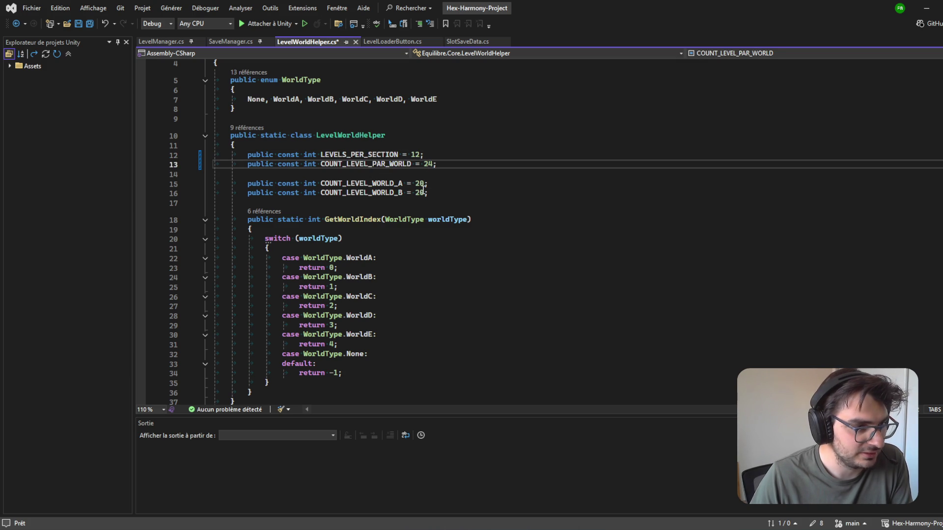
click(424, 184)
click(424, 194)
key(Delete)
text(4)
click(431, 183)
key(BackSpace)
click(452, 201)
Step: Save LevelWorldHelper.cs and return to the Unity editor
scroll(449, 256, down, 6)
key(ctrl+s)
scroll(441, 246, up, 4)
scroll(440, 246, up, 2)
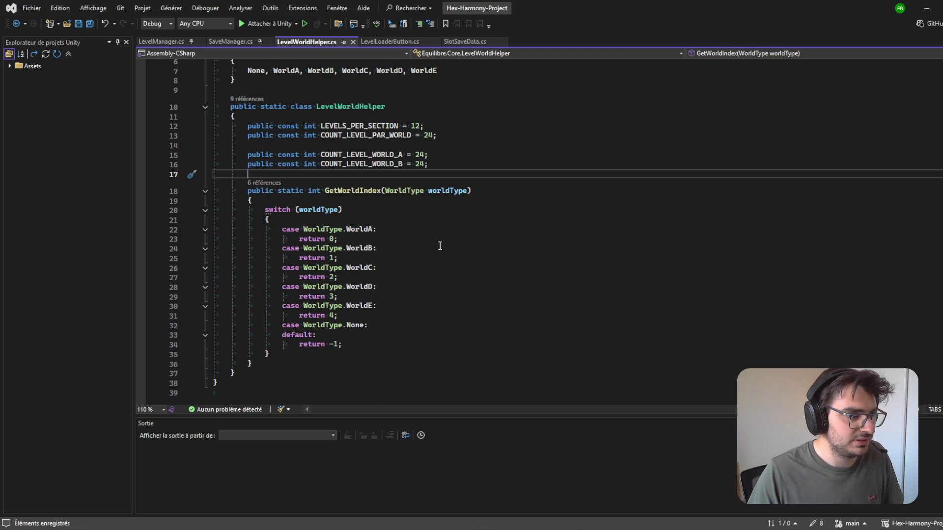
click(927, 8)
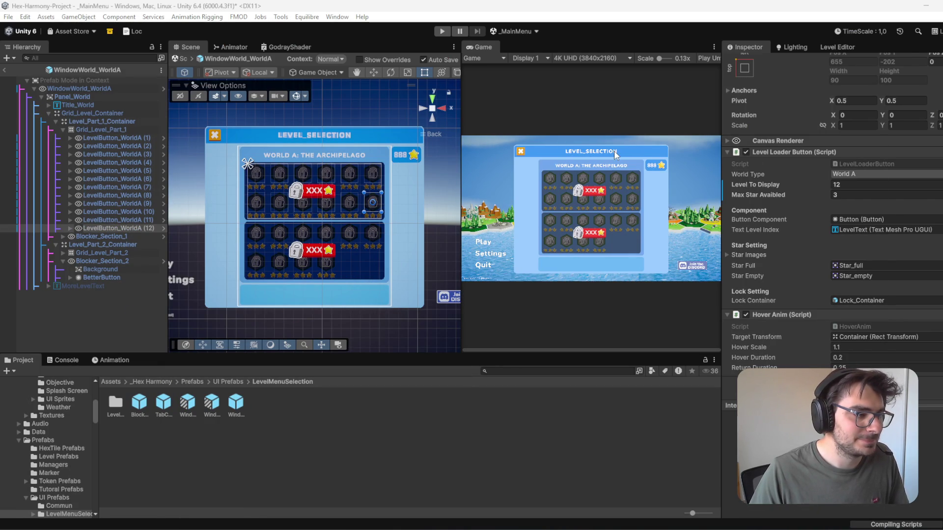
Step: Expand Grid_Level_Part_2 and delete LevelButton_WorldA (11) and (12)
click(137, 331)
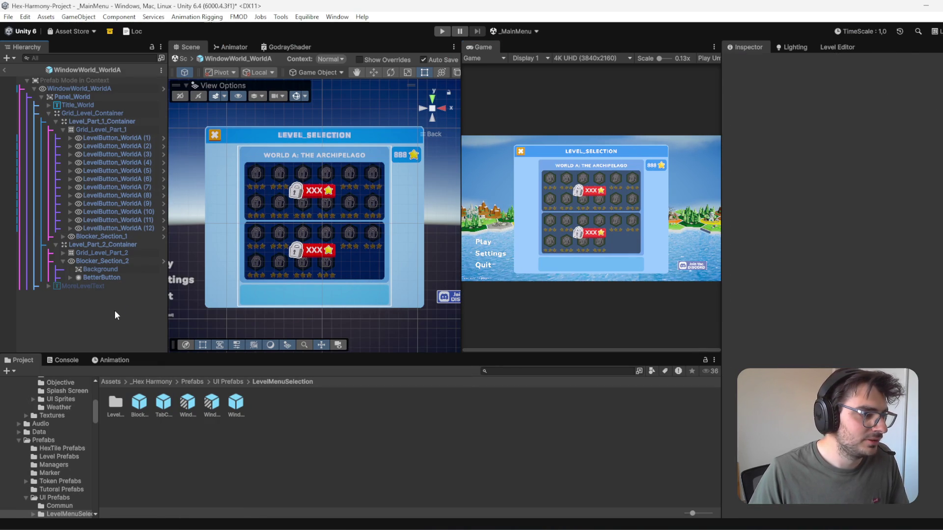
click(63, 253)
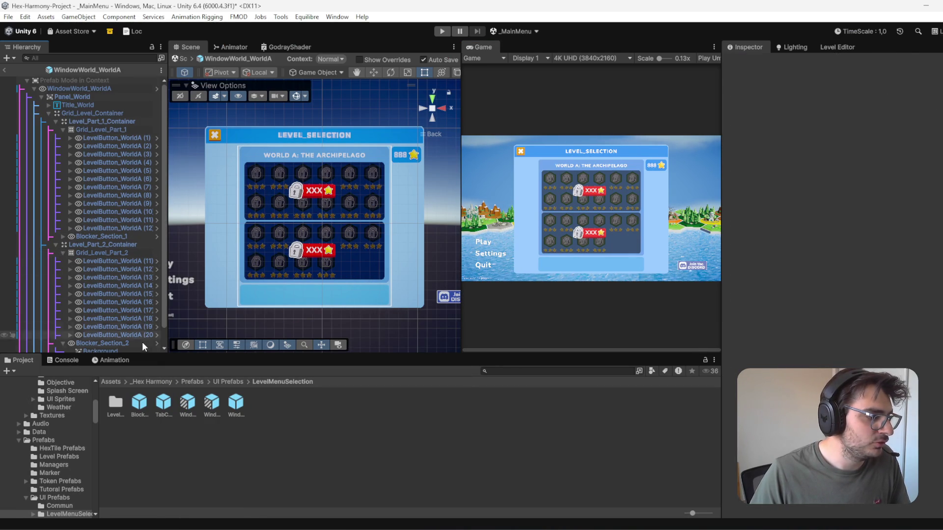
scroll(144, 340, down, 1)
click(132, 244)
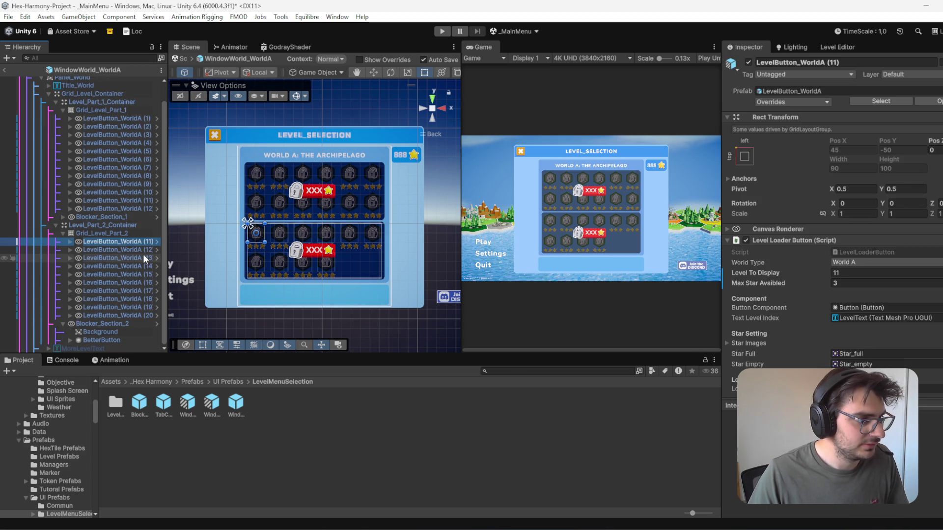
shift+click(145, 249)
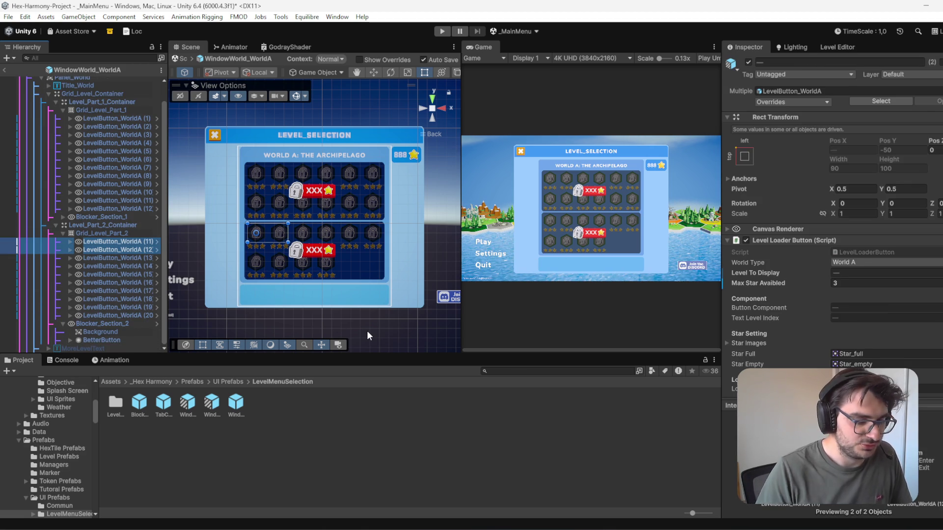
key(Delete)
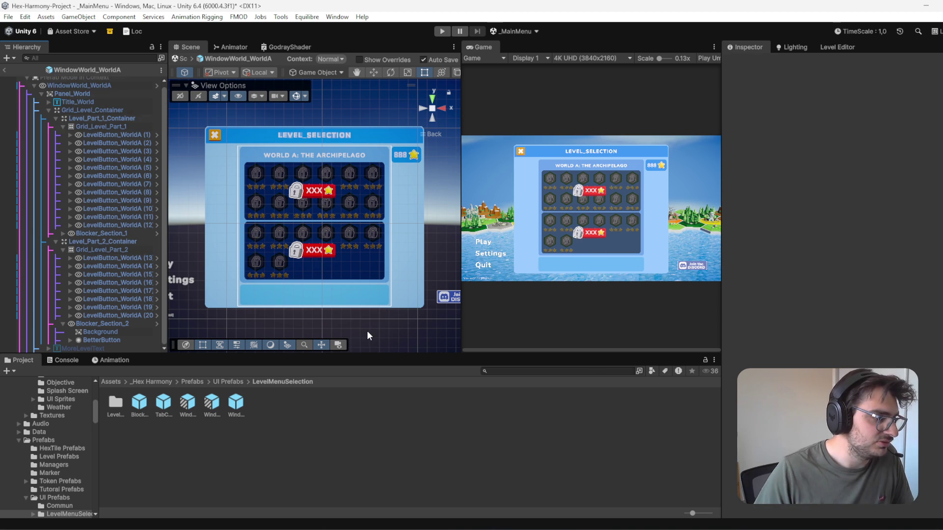
Step: Duplicate LevelButton_WorldA (20) to create the new buttons starting at 21
click(119, 315)
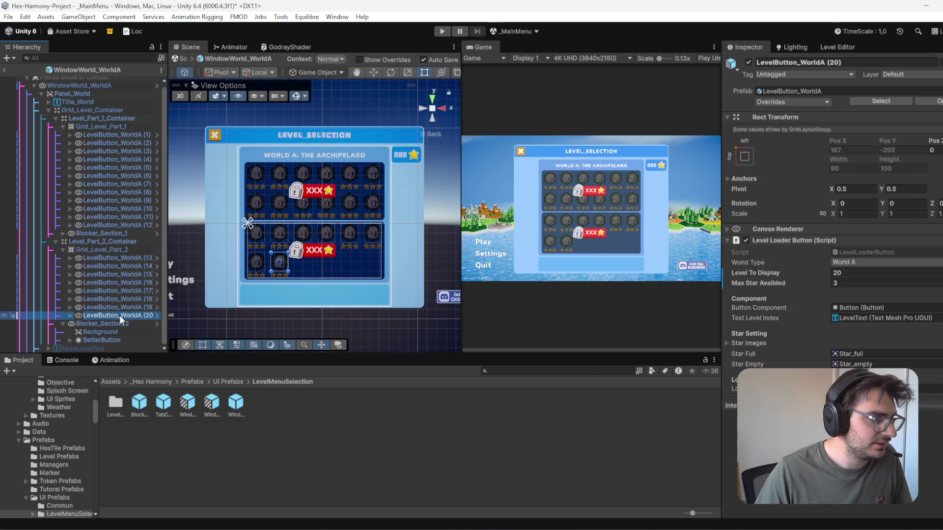
key(ctrl+d)
key(ctrl+d)
key(ctrl+d)
key(ctrl+d)
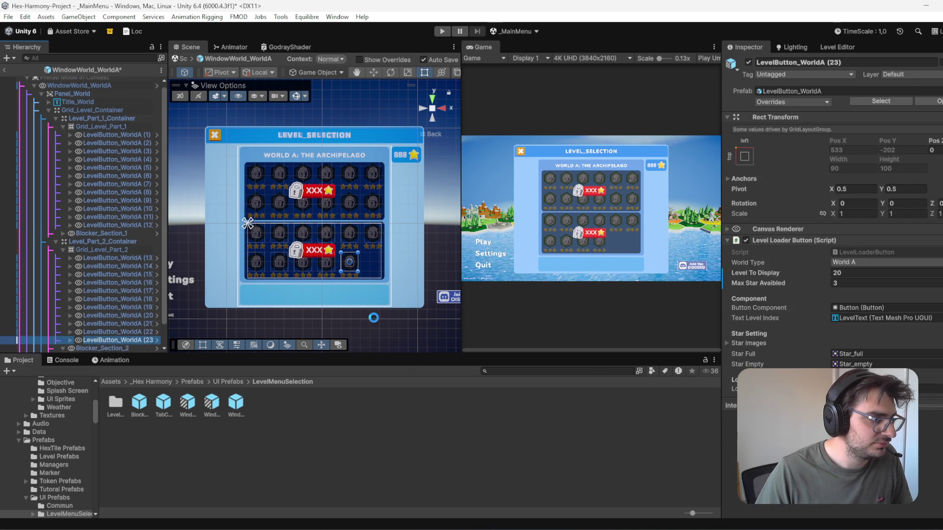
click(120, 323)
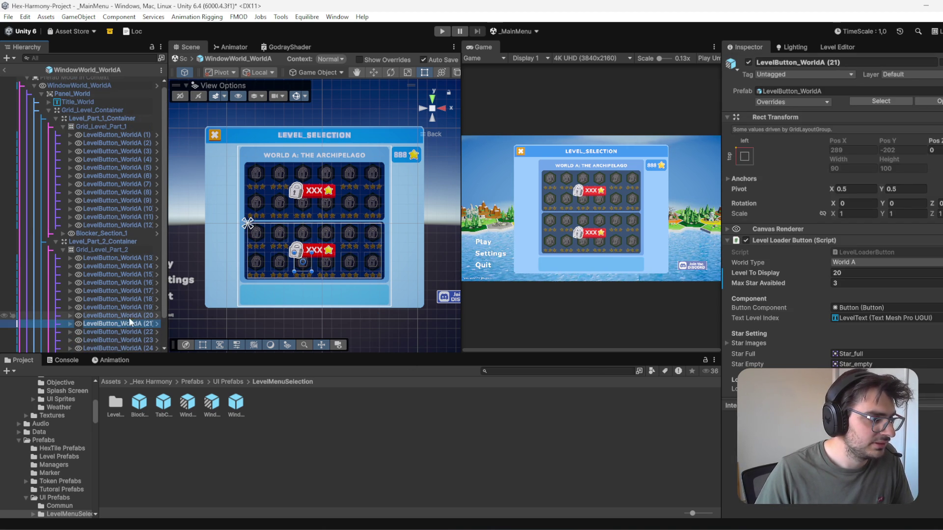
scroll(830, 291, down, 3)
scroll(334, 277, down, 1)
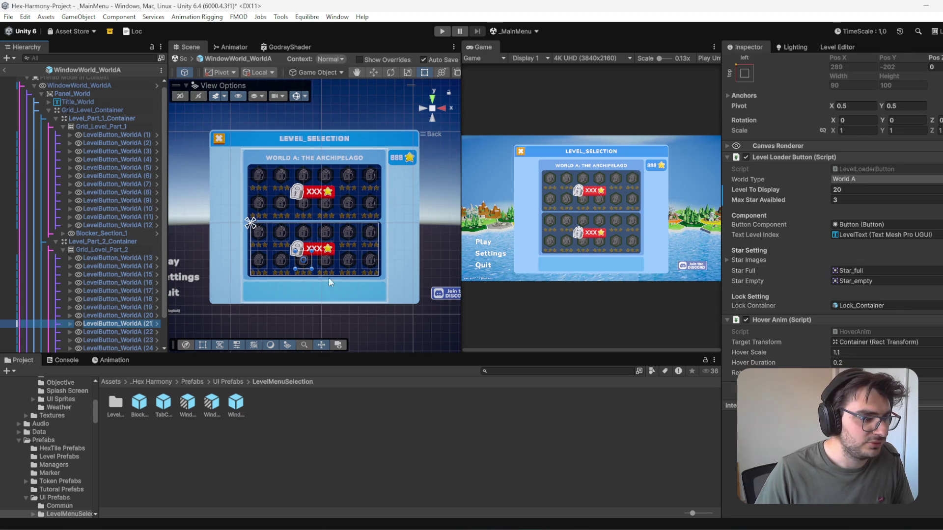
click(142, 314)
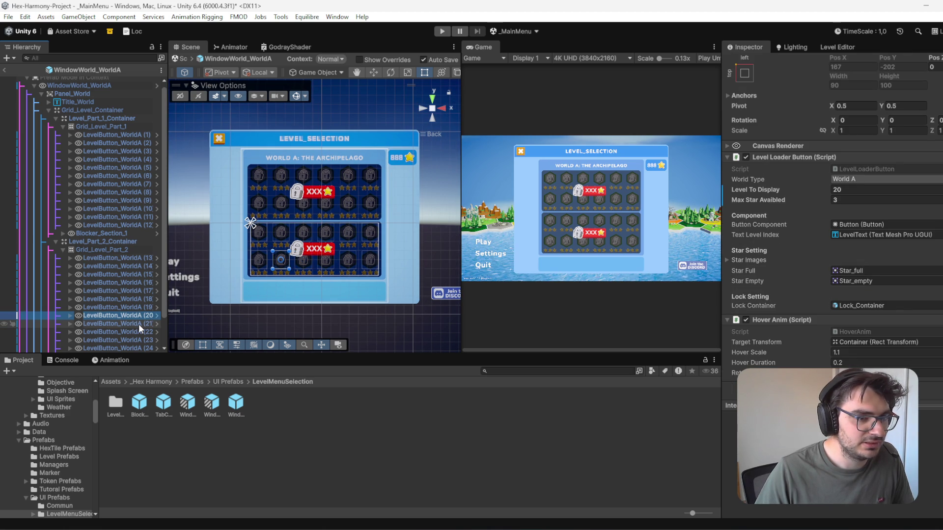
click(139, 324)
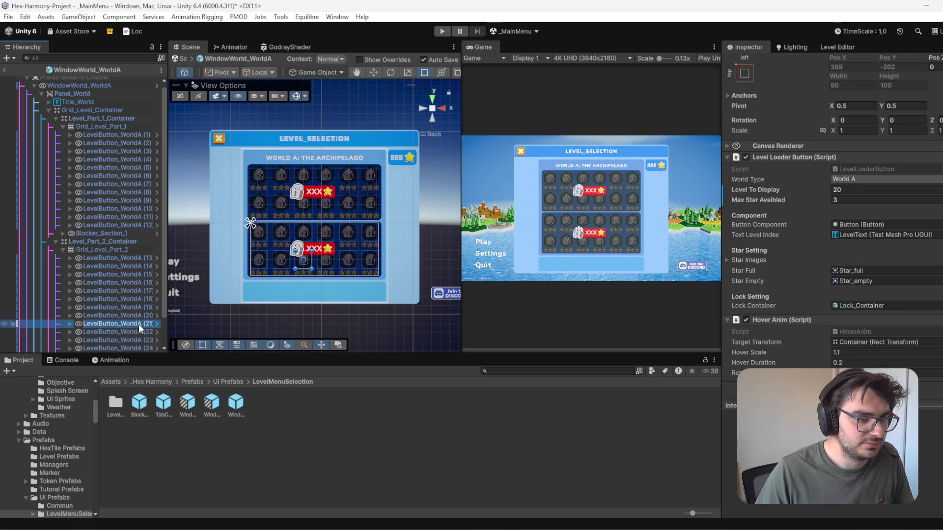
Step: Set buttons 21–24 to display levels 21, 22, 23 and 24, and save the scene
click(853, 190)
text(2)
click(127, 332)
click(850, 190)
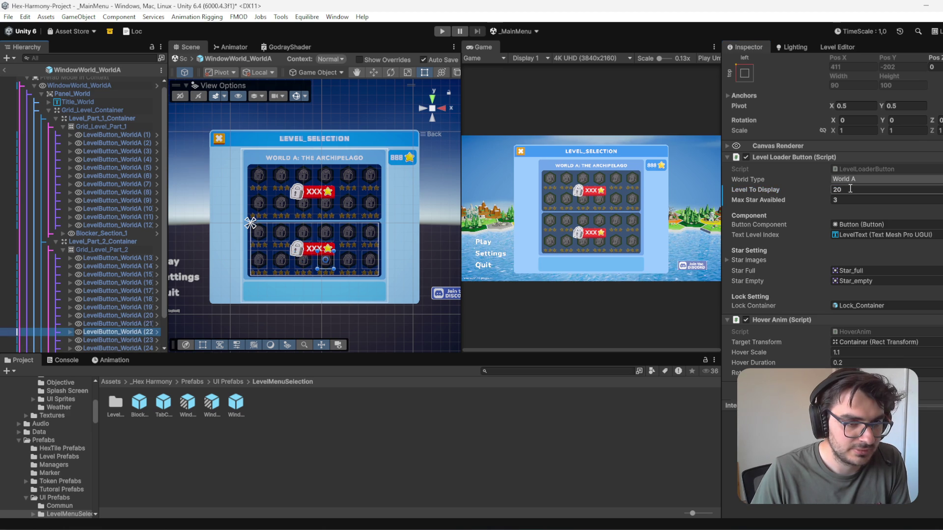
click(140, 341)
click(862, 189)
text(2)
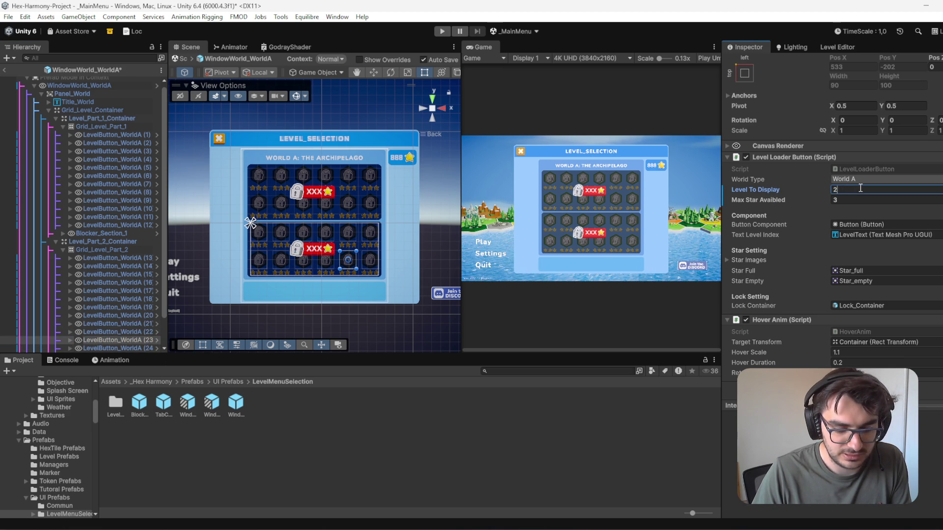
scroll(143, 324, down, 2)
click(141, 316)
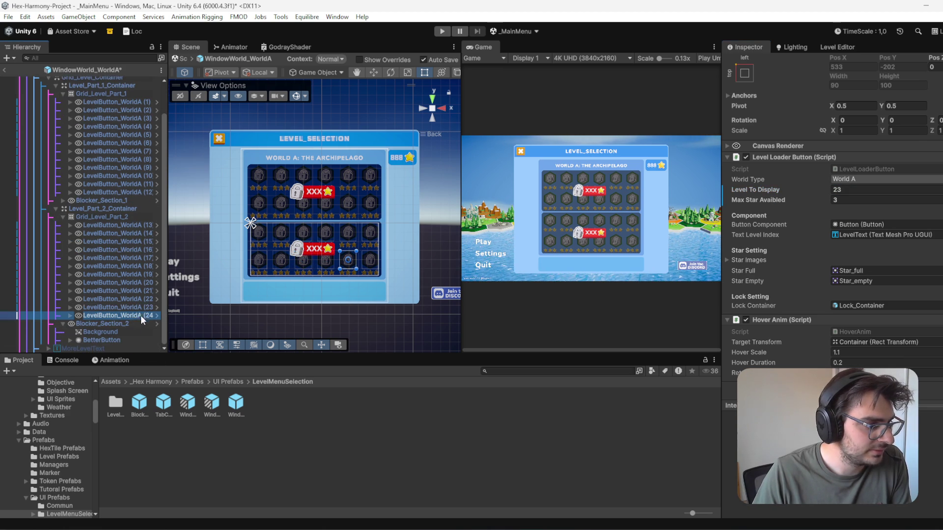
click(850, 190)
text(24)
key(ctrl+s)
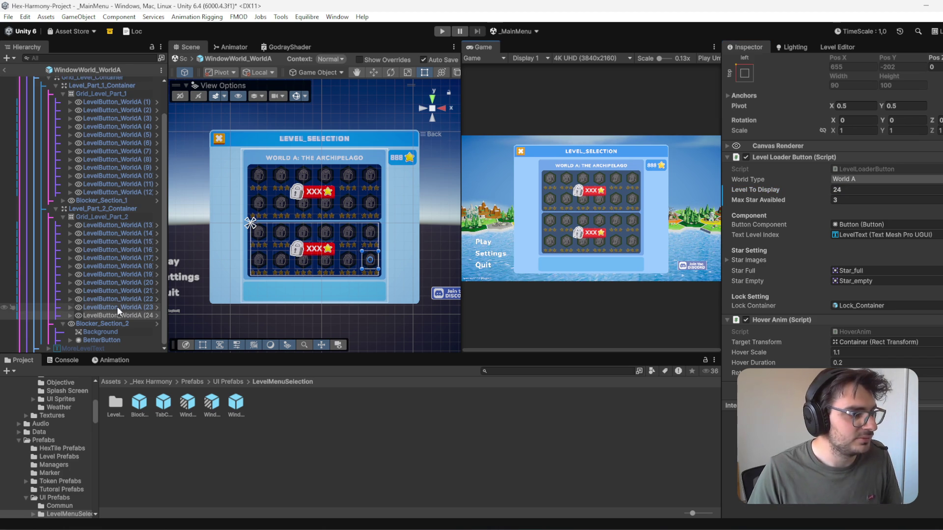
scroll(113, 211, up, 2)
scroll(103, 147, up, 1)
Step: Collapse and re-expand Level_Part_1_Container and Level_Part_2_Container, checking the World A title
click(92, 120)
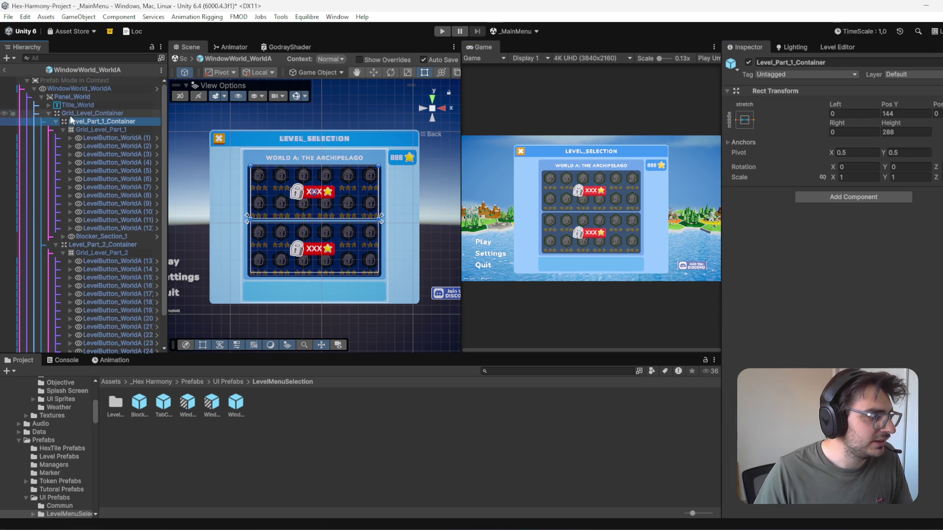
click(55, 121)
click(55, 130)
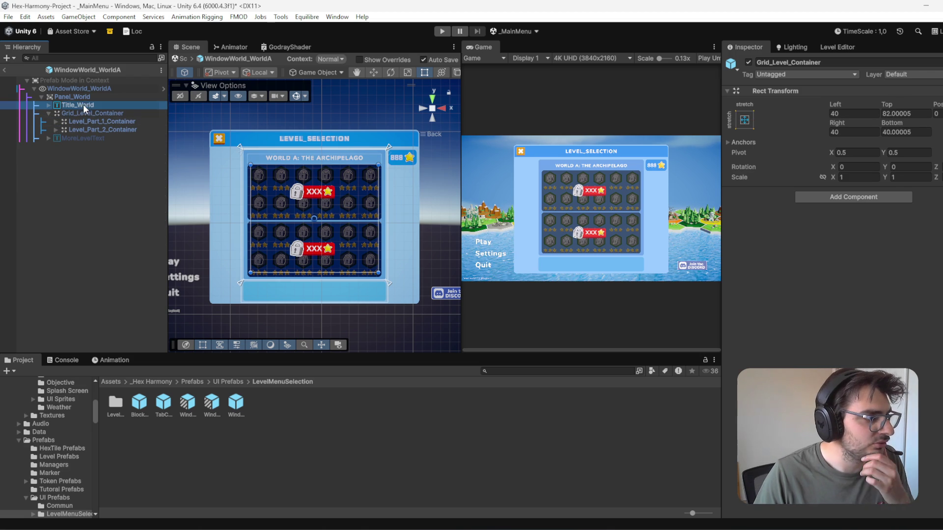
click(83, 104)
click(57, 122)
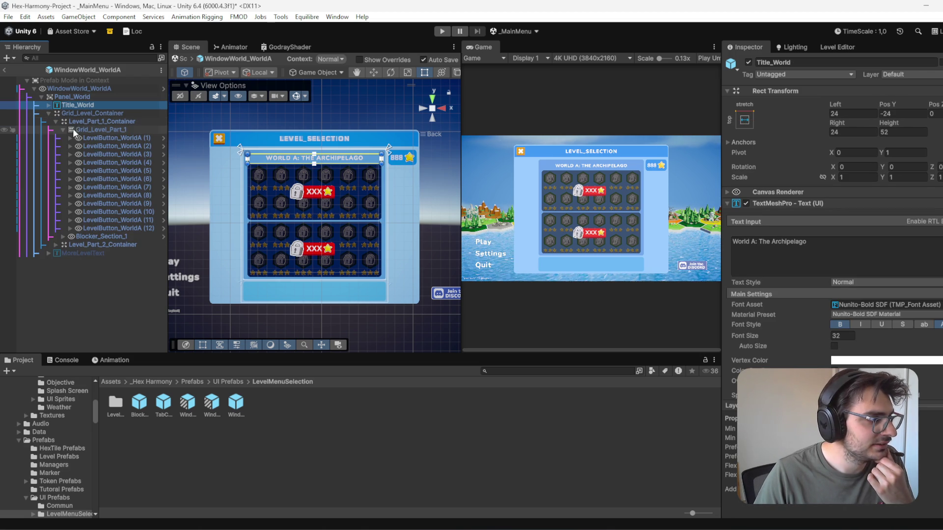
click(55, 242)
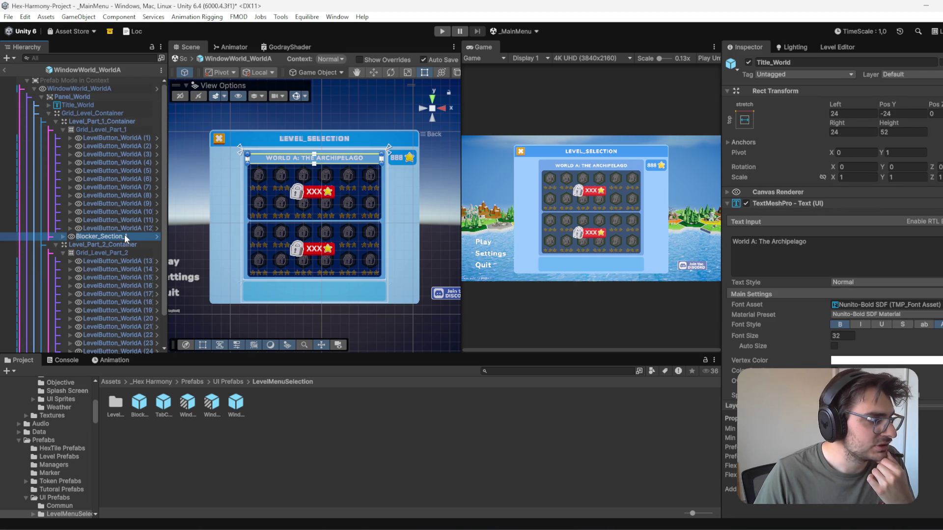
Step: Check Blocker_Section_1's settings, then expand and select Blocker_Section_2
click(124, 236)
scroll(107, 311, down, 2)
click(63, 324)
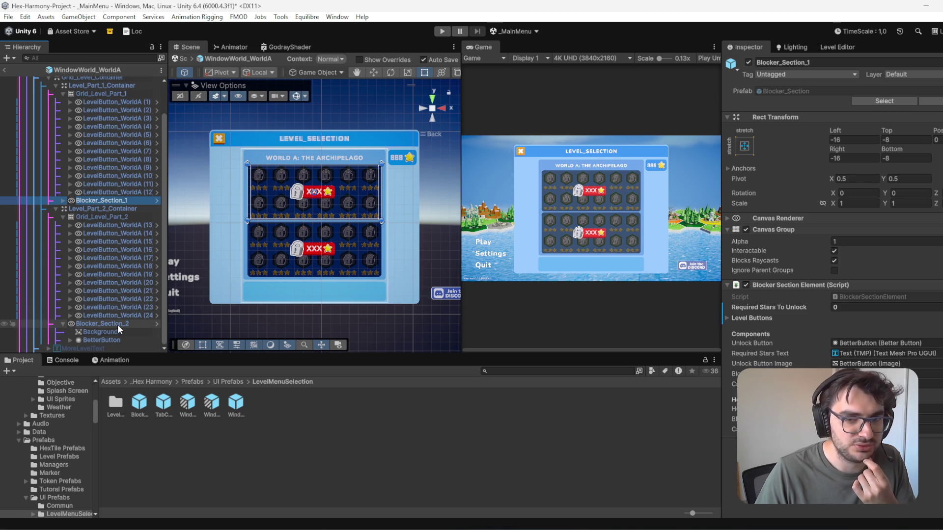
click(90, 324)
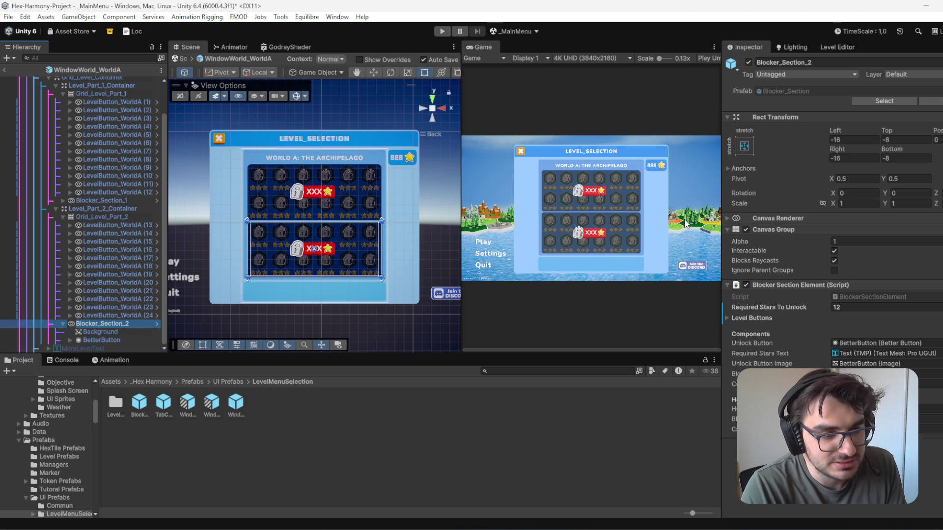
Step: Set Blocker_Section_2's Required Stars To Unlock to 20, save the prefab, and return to _MainMenu
click(859, 307)
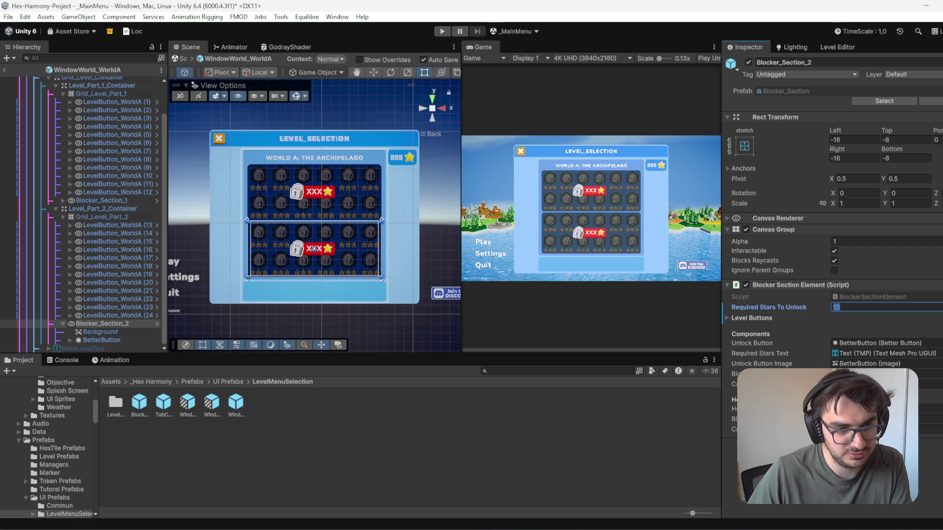
text(20)
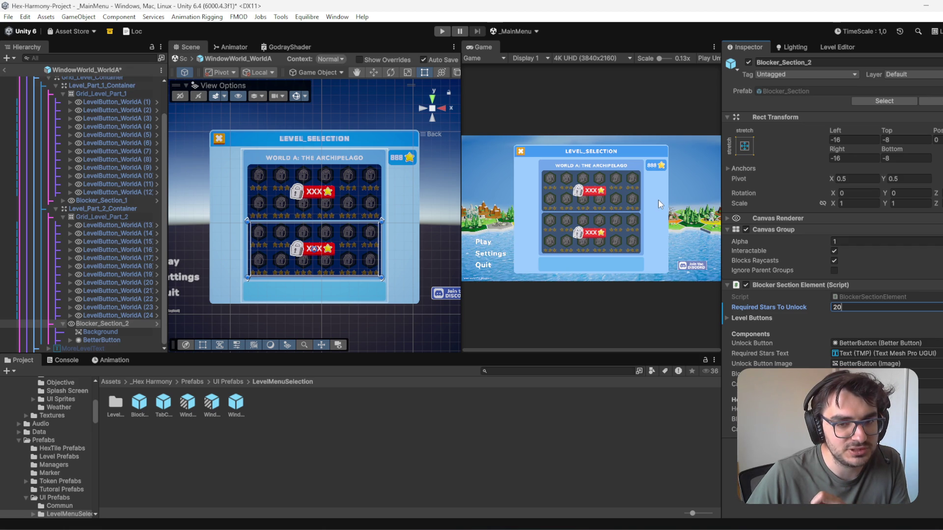
key(Return)
key(ctrl+s)
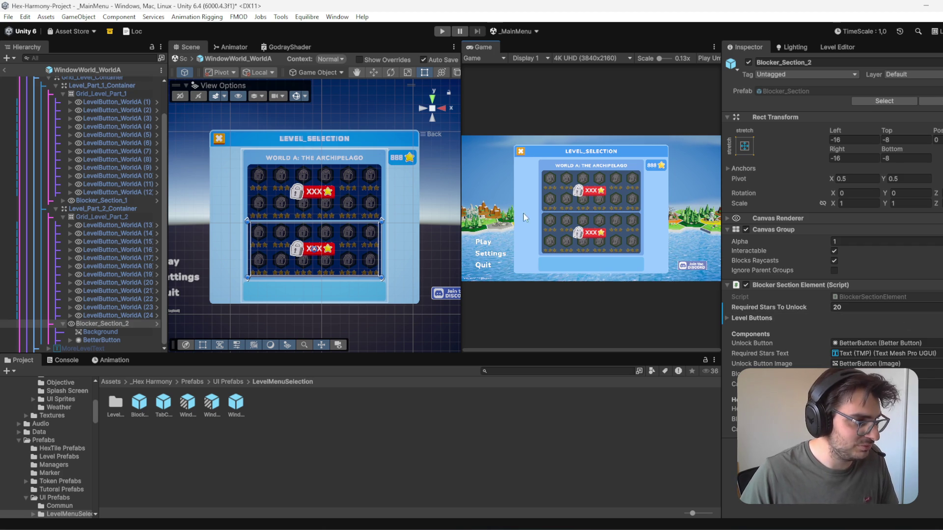
scroll(74, 255, up, 2)
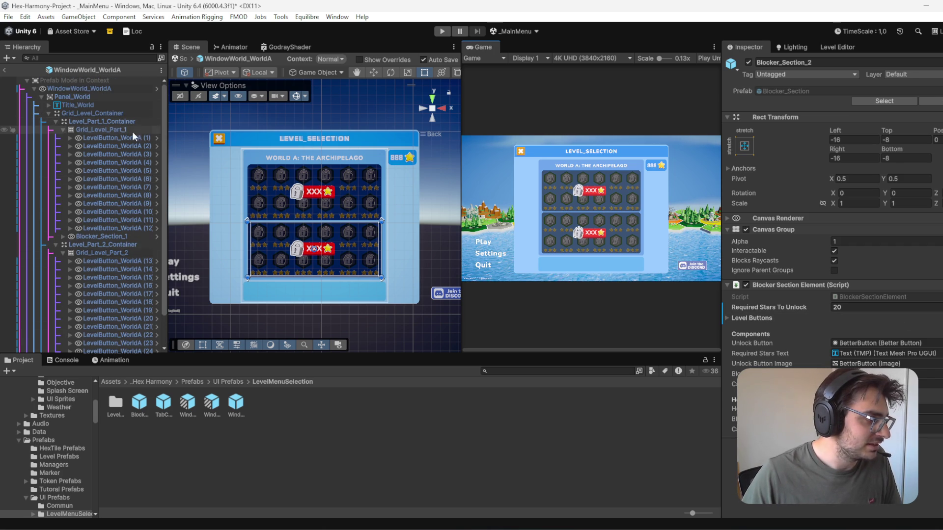
scroll(143, 288, down, 2)
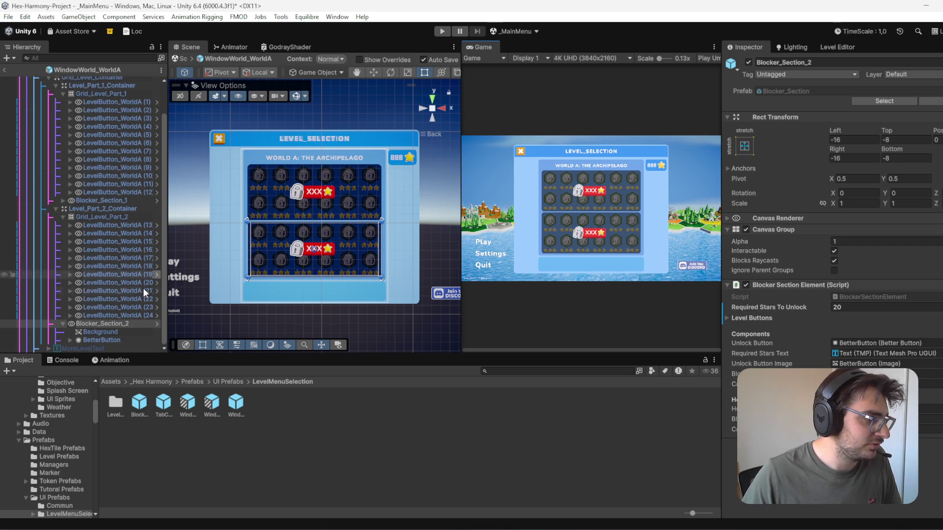
click(7, 71)
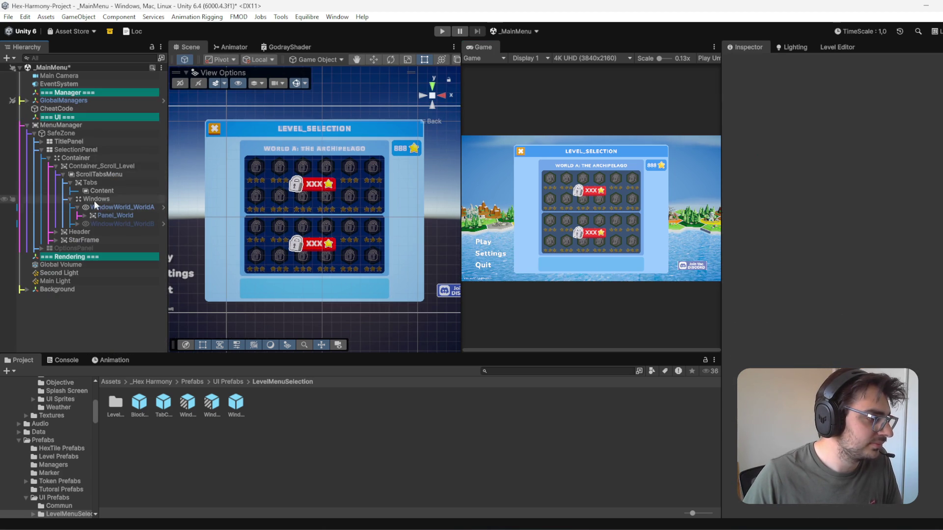
Step: In the World B window, expand Grid_Level_Part_1 and view LevelButton_WorldB (1)'s Level Loader Button settings
click(148, 224)
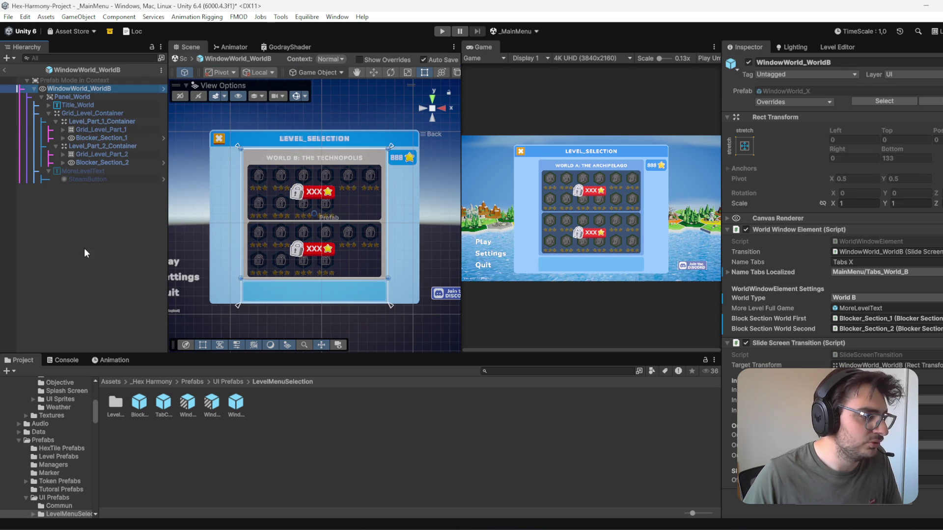
click(115, 120)
click(120, 130)
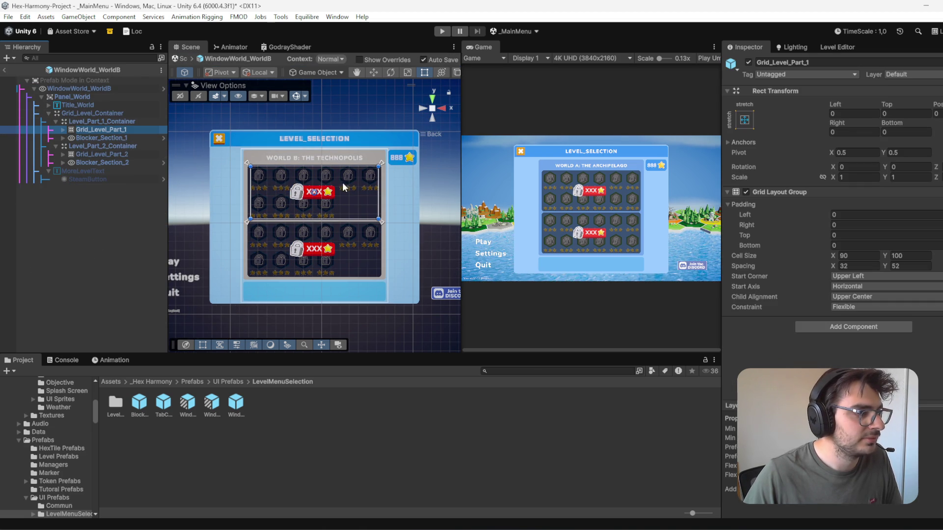
scroll(368, 191, up, 3)
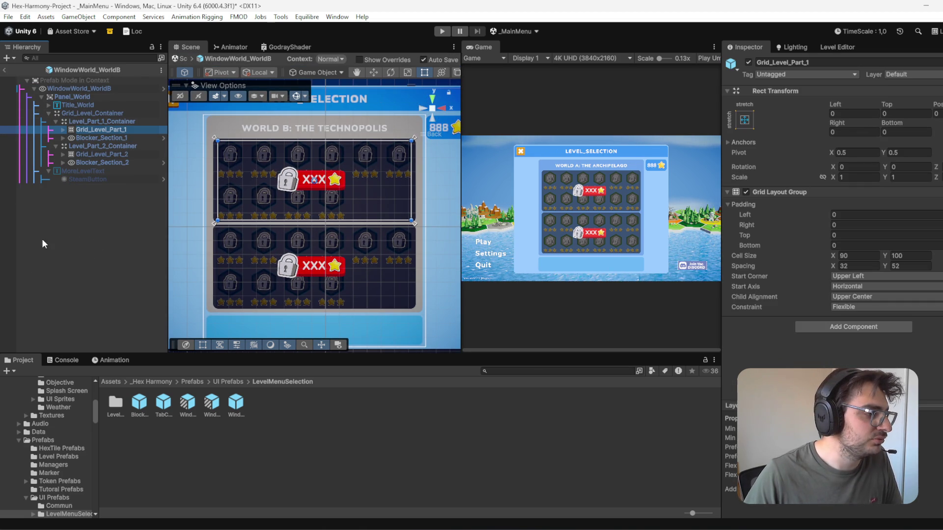
click(98, 138)
click(63, 130)
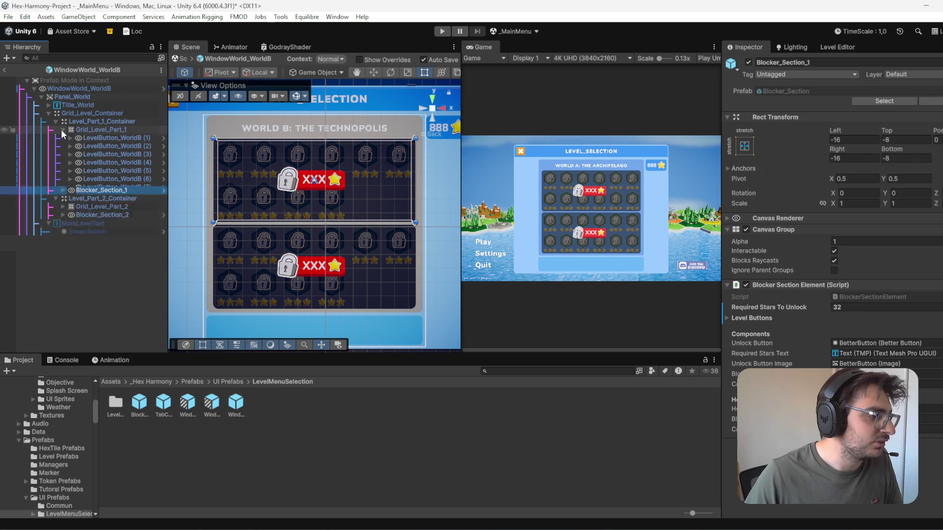
click(108, 139)
scroll(913, 177, down, 3)
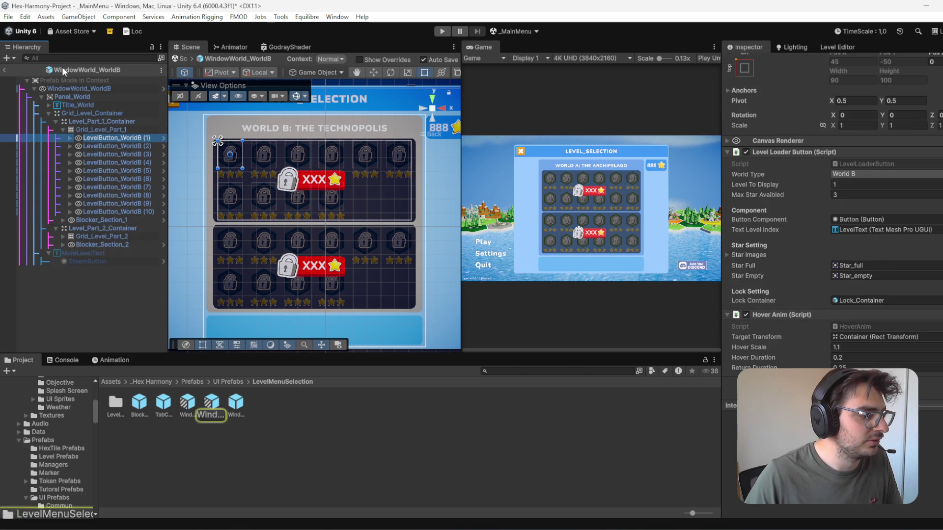
Step: Open WindowWorld_WorldA and select all twelve of its level buttons to compare their loader component
double_click(189, 411)
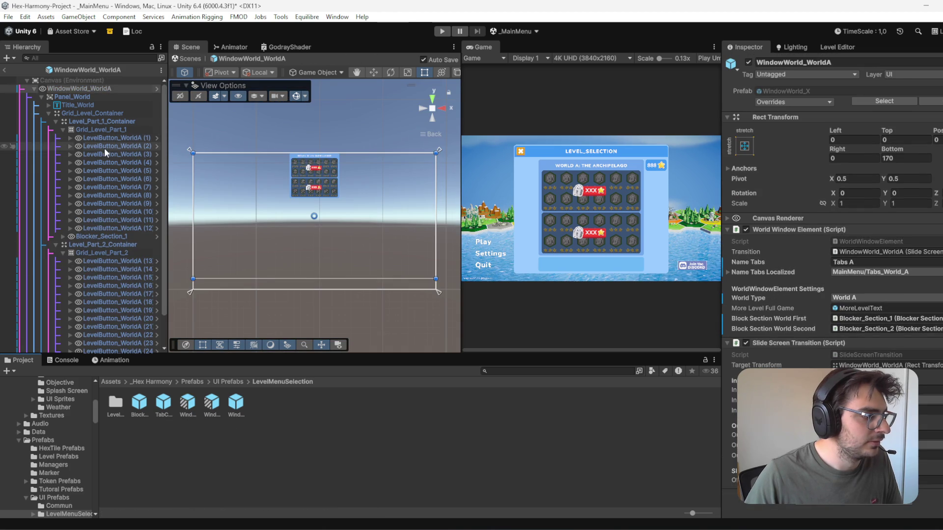
click(113, 139)
shift+click(142, 228)
right_click(864, 240)
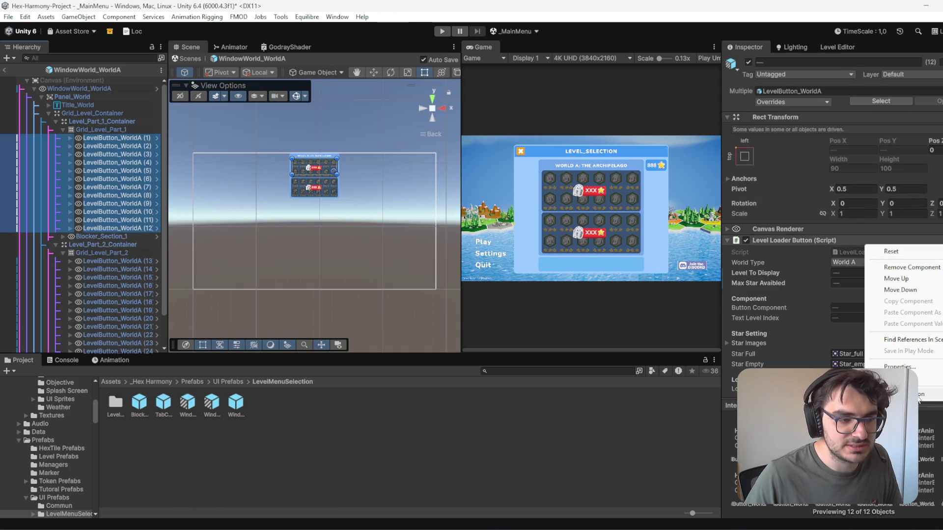
Step: Leave prefab mode, save the _MainMenu scene, and open the WindowWorld_WorldB prefab
click(114, 224)
key(ctrl+s)
click(190, 412)
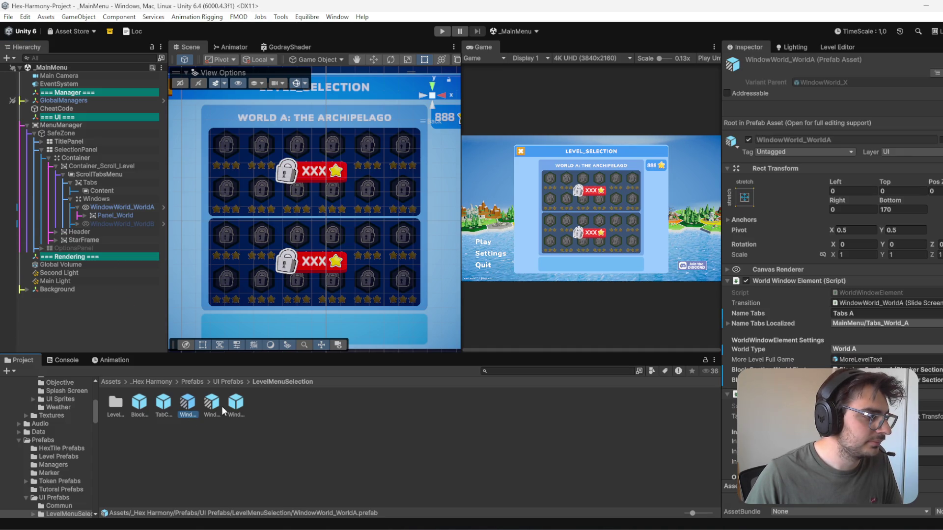
click(164, 224)
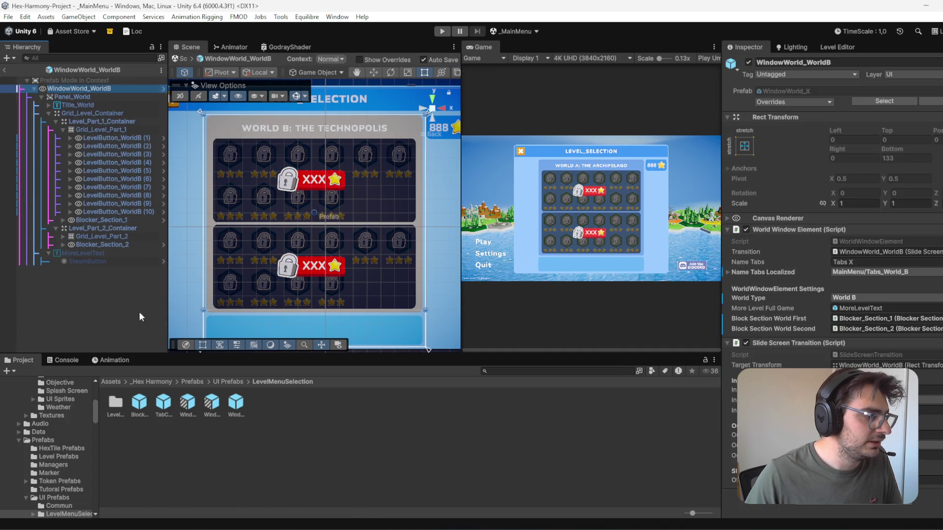
Step: Duplicate LevelButton_WorldB (10) to add buttons 11 and 12, deleting the surplus copy
click(132, 211)
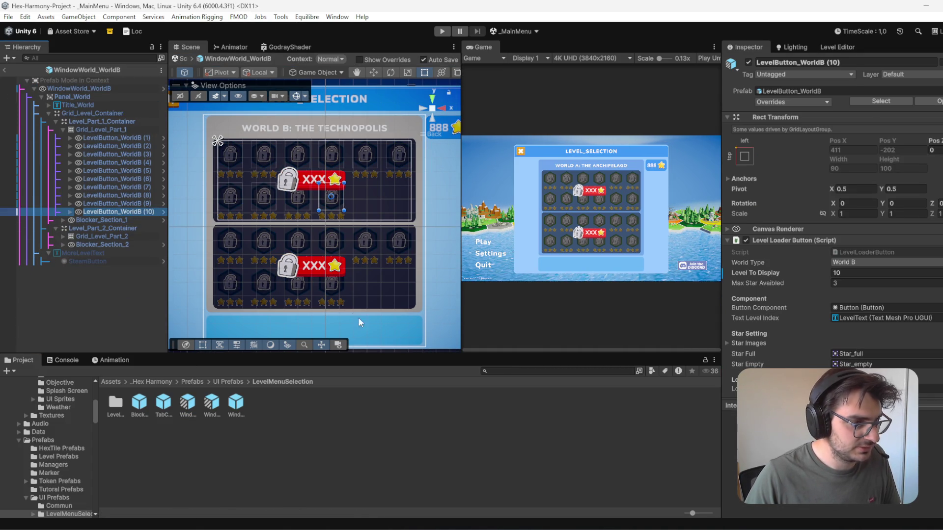
scroll(913, 307, down, 2)
key(ctrl+d)
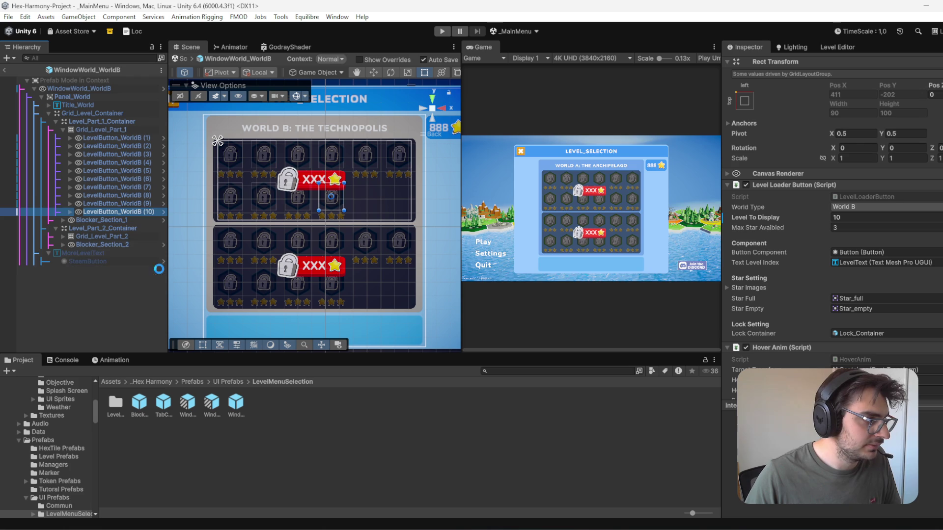
key(ctrl+d)
key(ctrl+d)
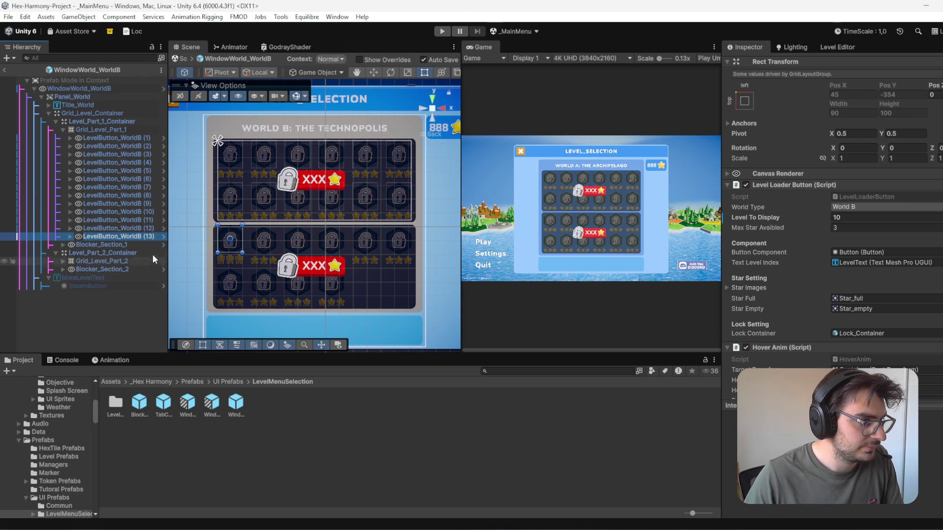
key(Delete)
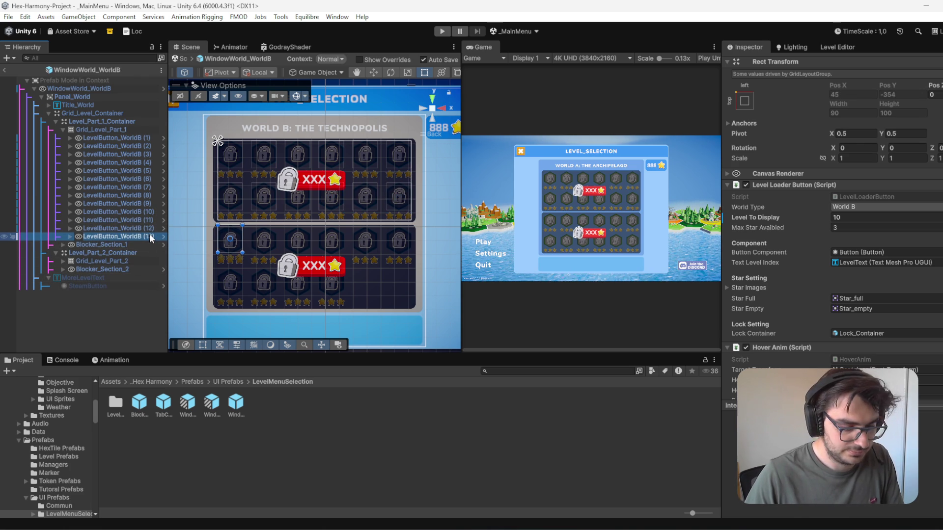
Step: Set Level To Display to 11 and 12 on the two new buttons
click(150, 228)
click(149, 203)
click(152, 212)
click(152, 220)
click(845, 274)
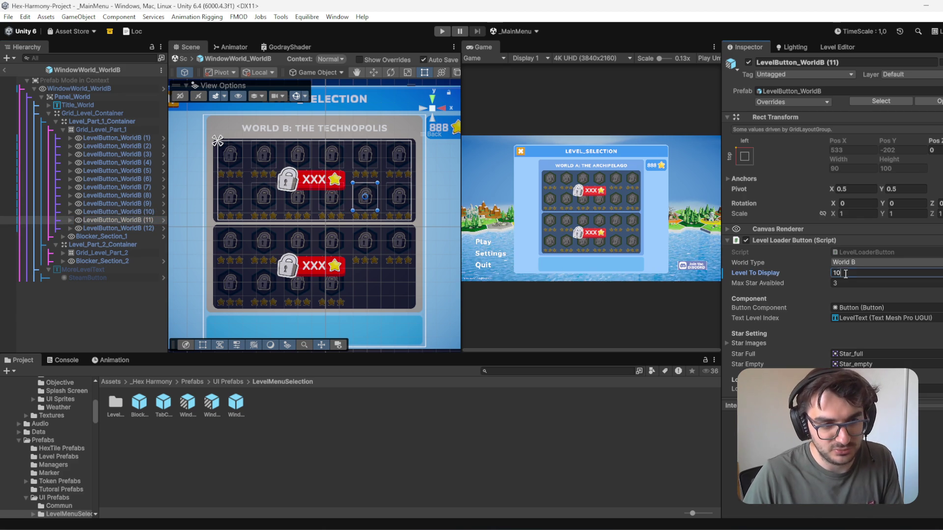
text(11)
click(148, 228)
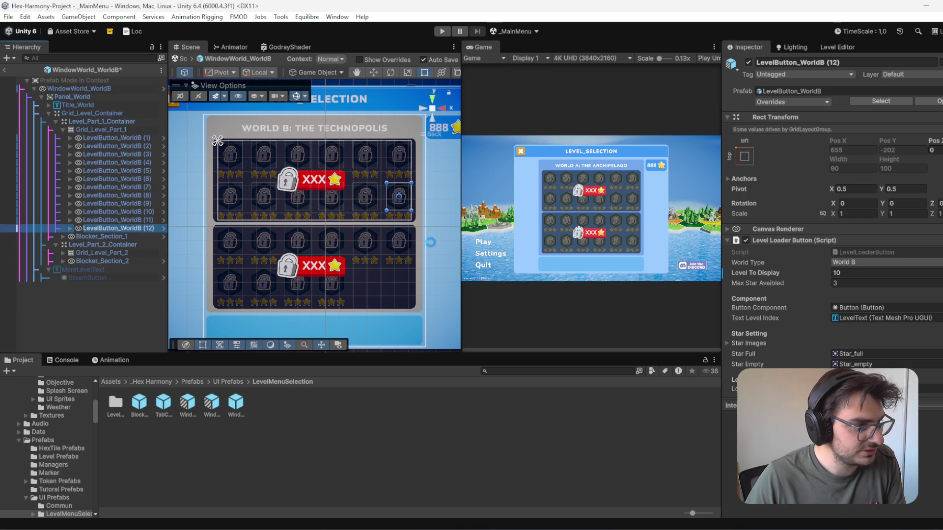
click(853, 273)
text(12)
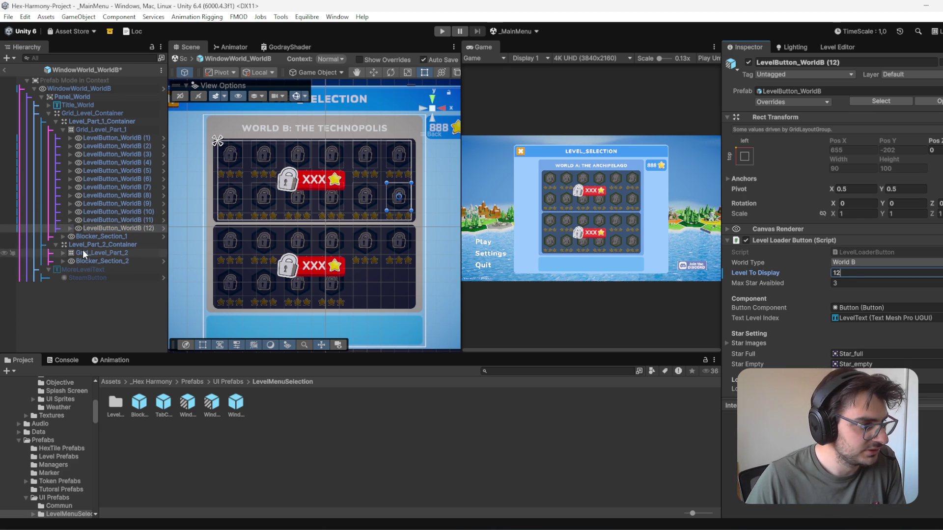
Step: In Grid_Level_Part_2, delete two surplus buttons and duplicate the last button to fill four cells
click(83, 253)
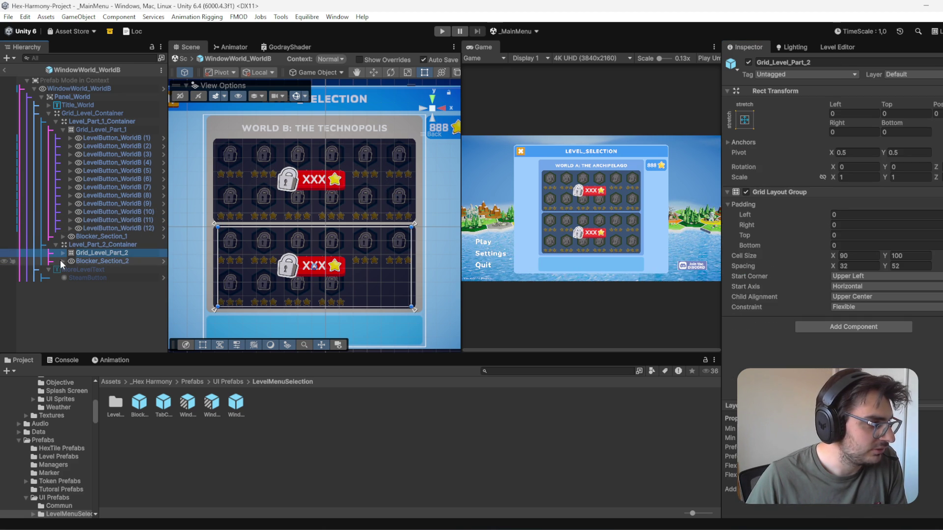
click(63, 261)
click(83, 269)
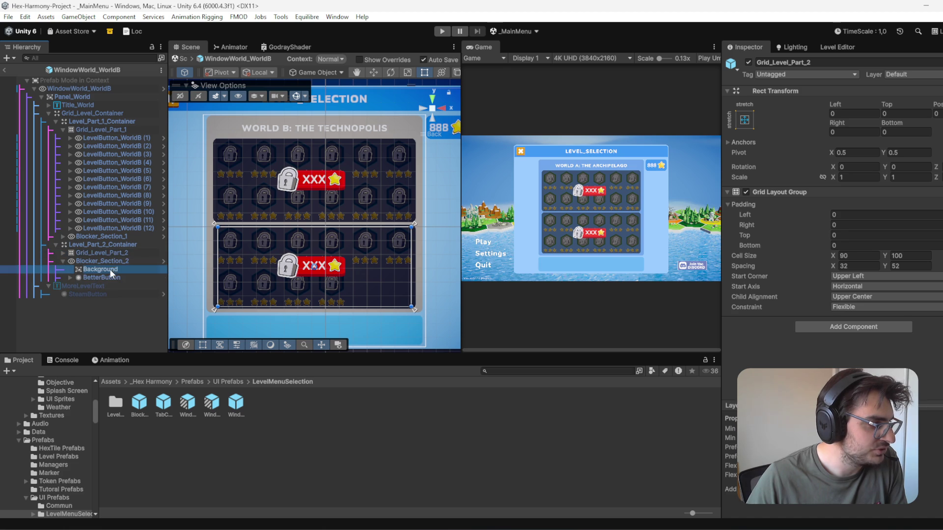
click(83, 277)
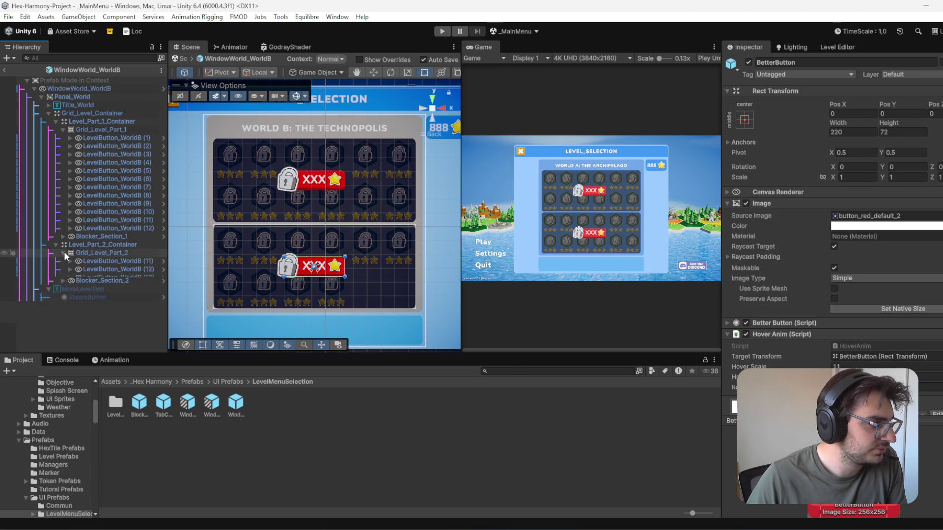
click(63, 252)
click(132, 248)
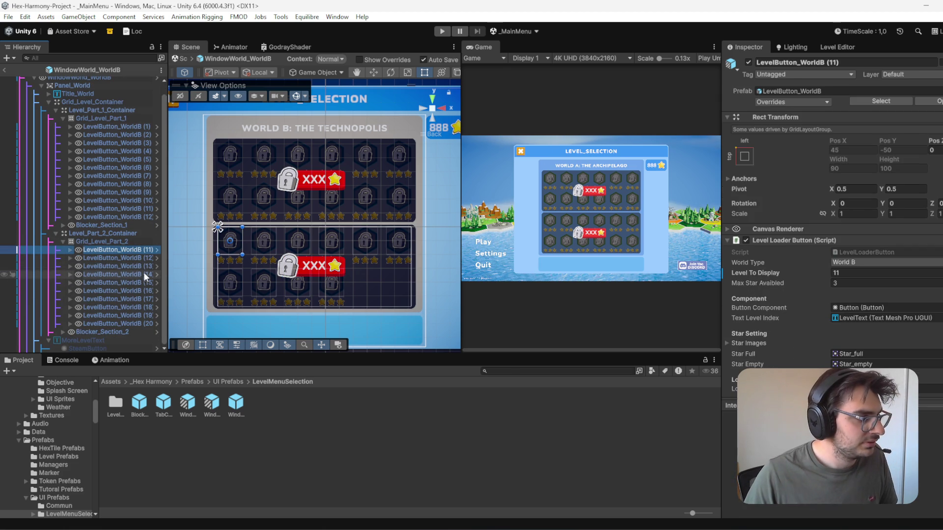
shift+click(141, 258)
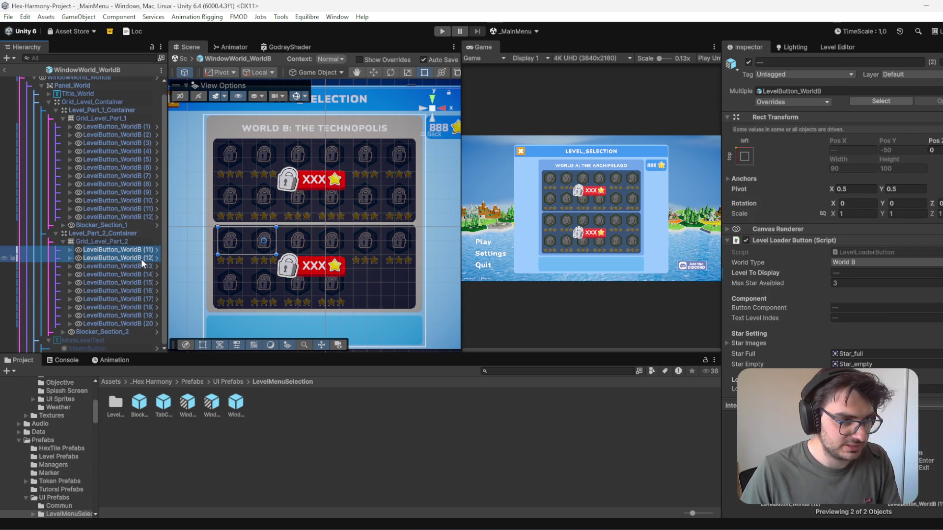
key(Delete)
click(149, 318)
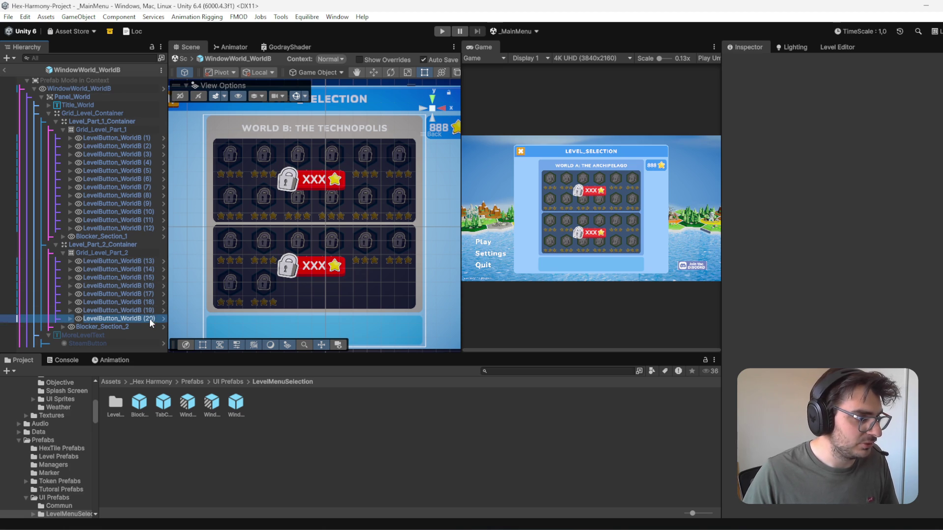
key(ctrl+d)
key(ctrl+d)
key(ctrl+d)
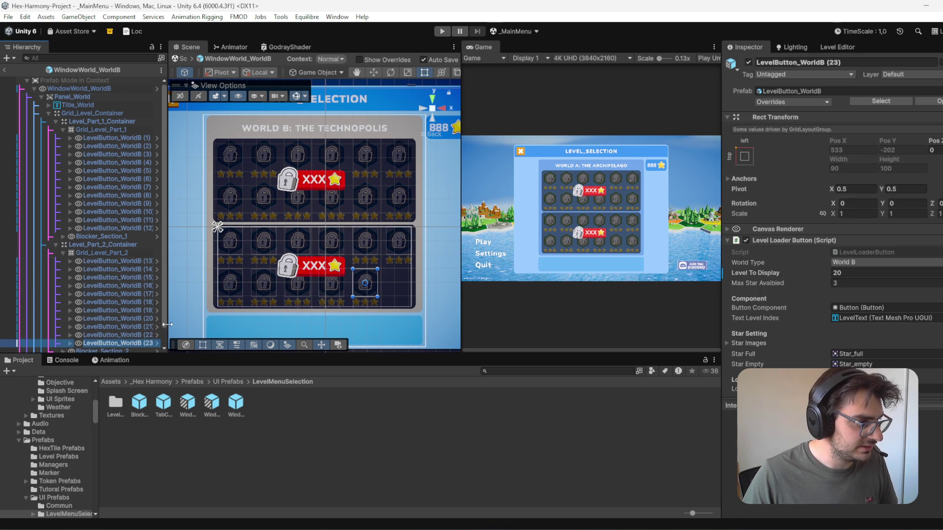
Step: Set Level To Display to 21 and 22 on the first two new buttons
click(144, 321)
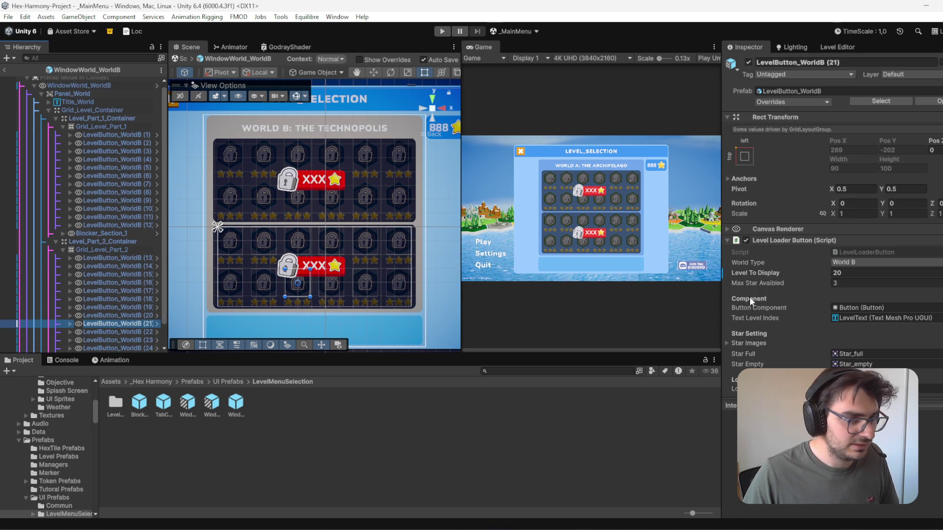
click(853, 274)
text(21)
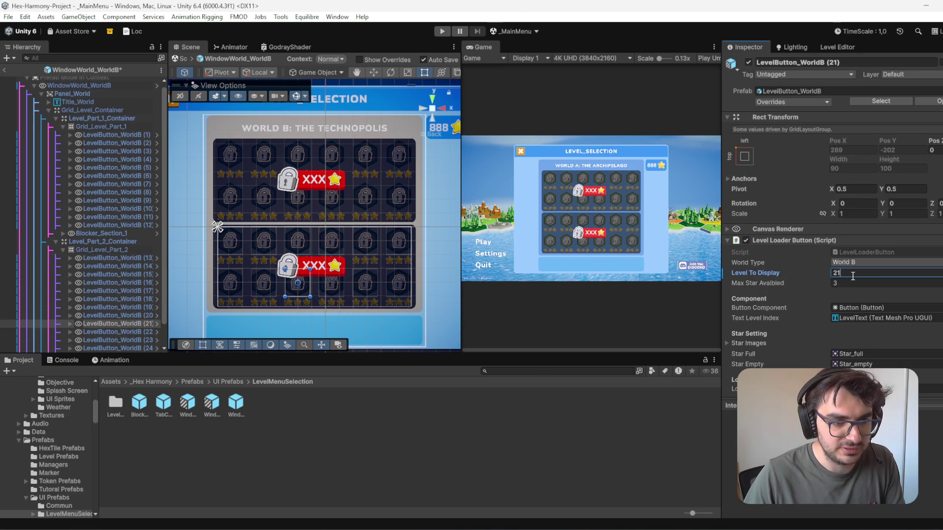
click(118, 332)
click(866, 273)
text(22)
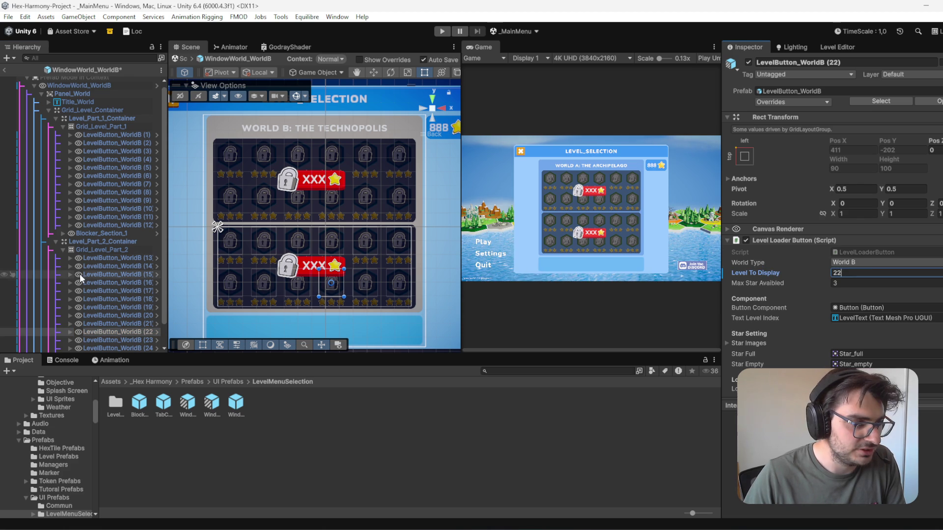
Step: Set Level To Display to 23 and 24 on the last two buttons
scroll(118, 295, down, 1)
click(118, 315)
click(869, 273)
text(2)
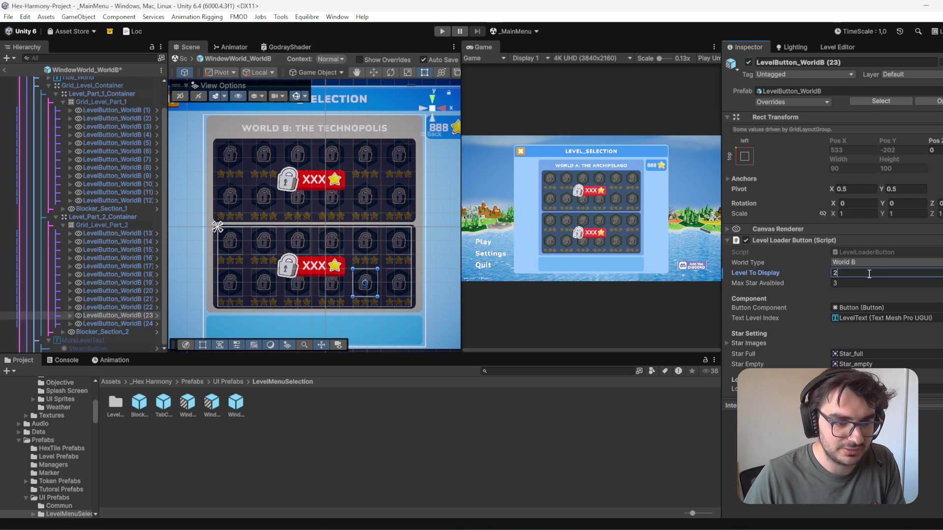
click(118, 323)
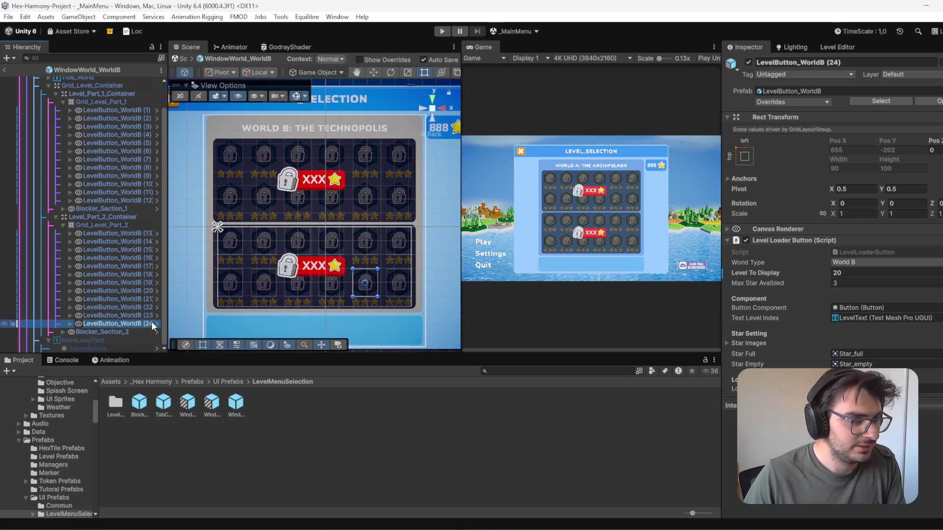
click(869, 273)
text(24)
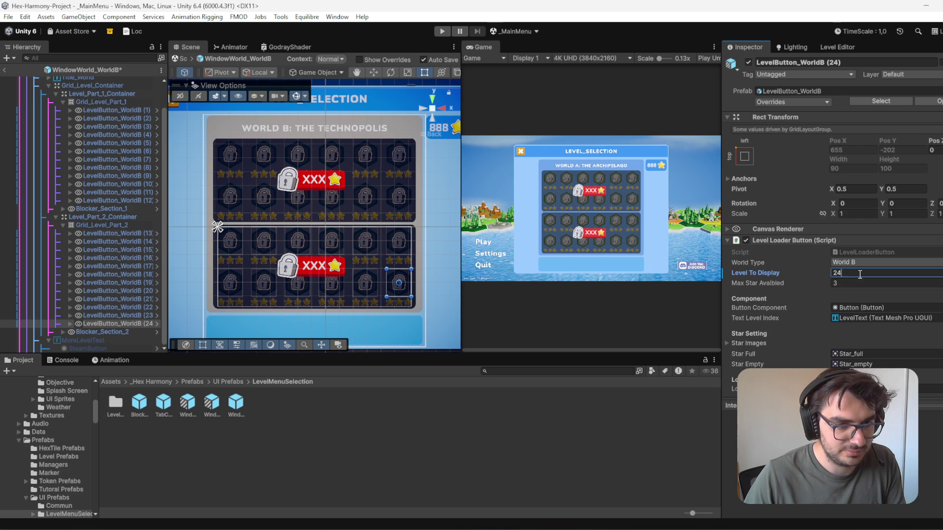
key(Return)
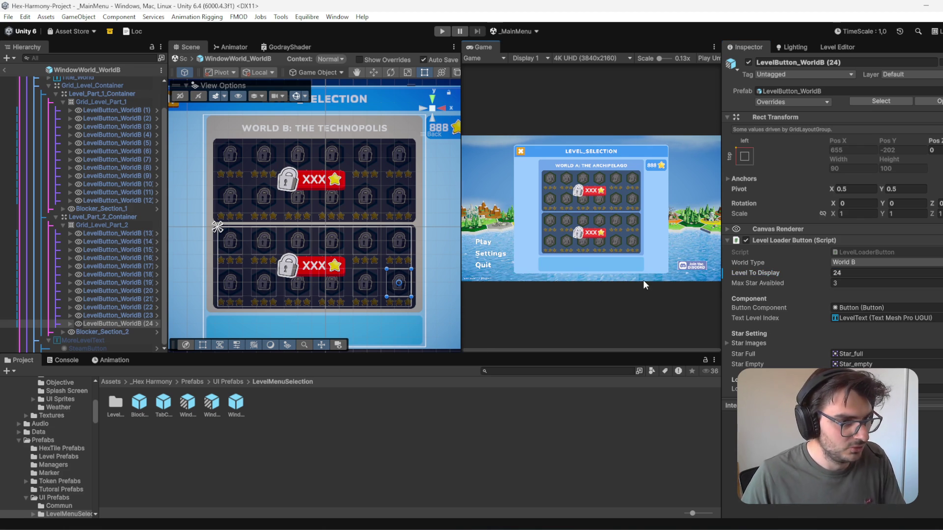
scroll(645, 285, up, 5)
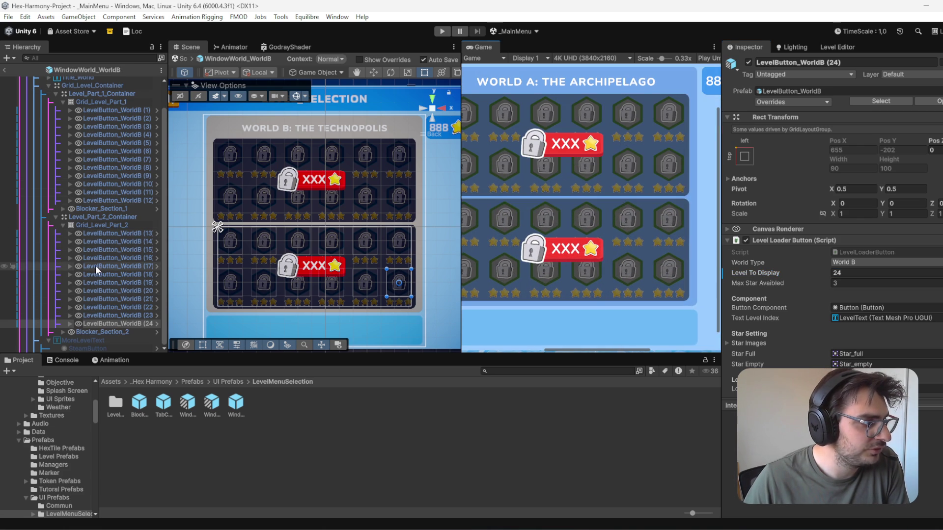
Step: Return to _MainMenu and deactivate SelectionPanel so the Play/Settings/Quit title screen shows
click(4, 70)
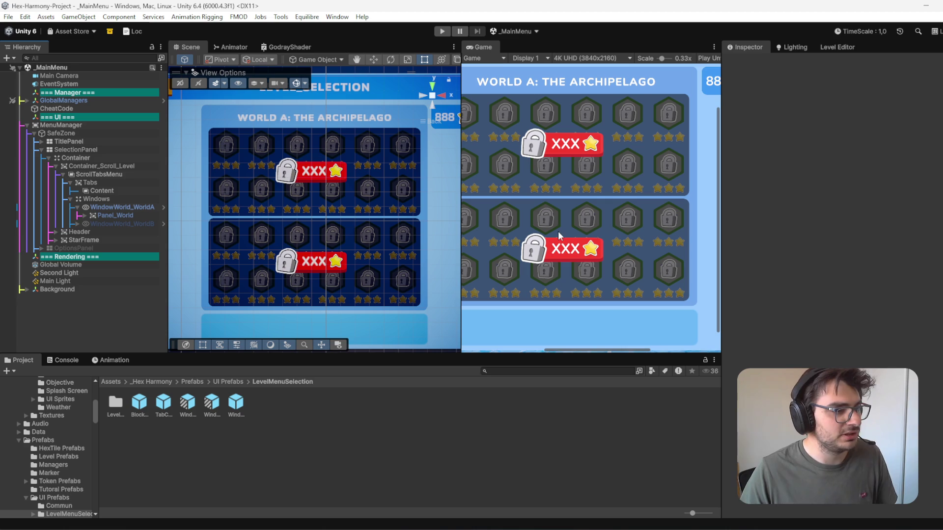
click(76, 149)
click(748, 62)
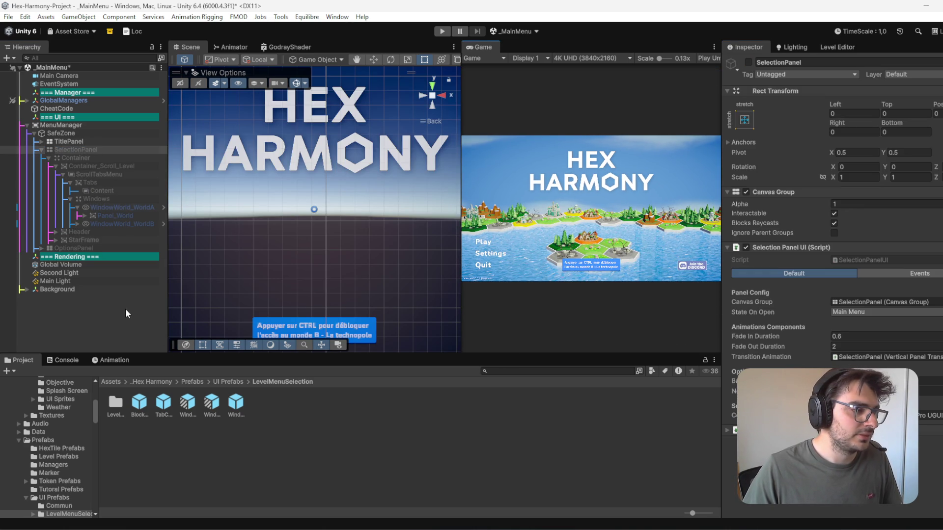
click(125, 308)
click(515, 31)
click(762, 194)
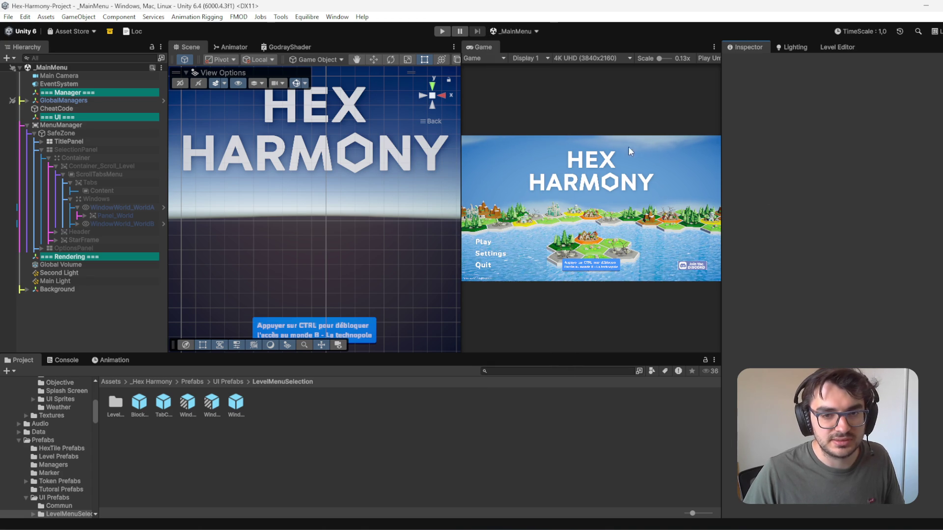
click(516, 30)
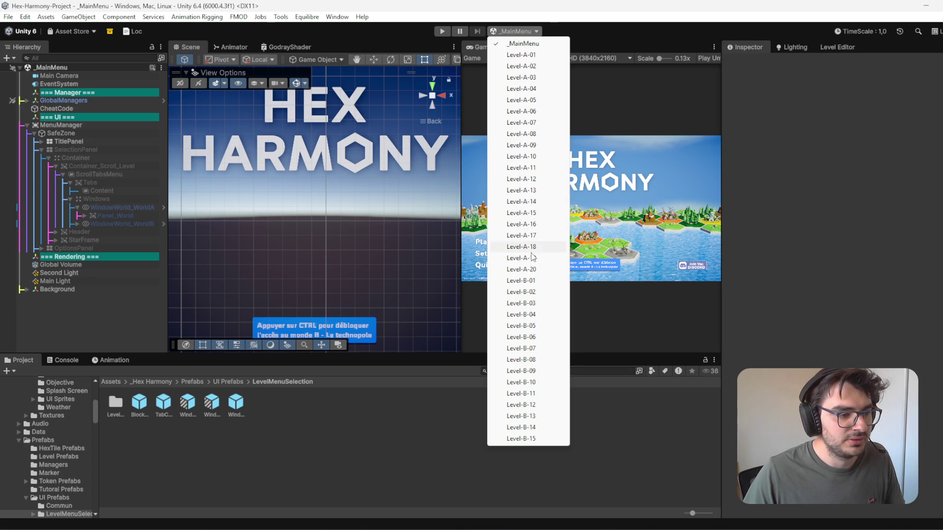
Step: Load the Level-A-20 scene and duplicate its scene file in Basic_Level_World_A
click(541, 271)
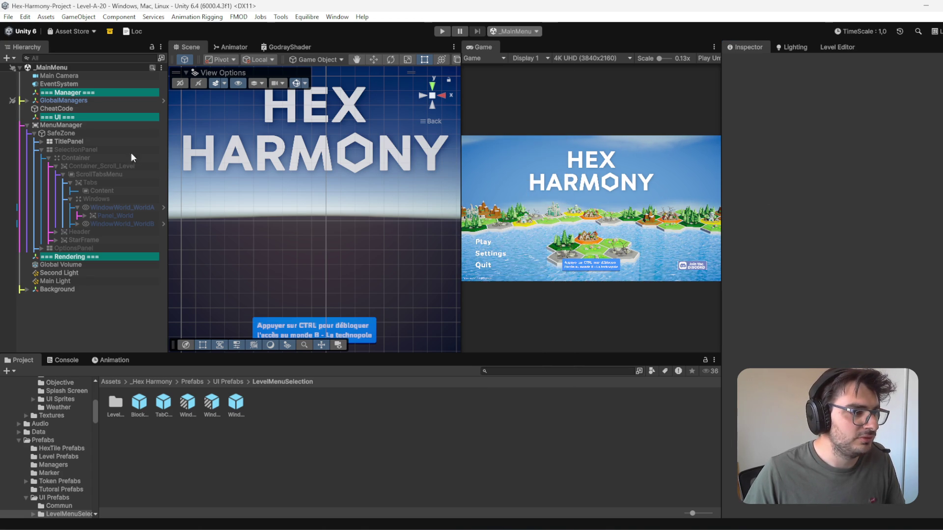
click(153, 69)
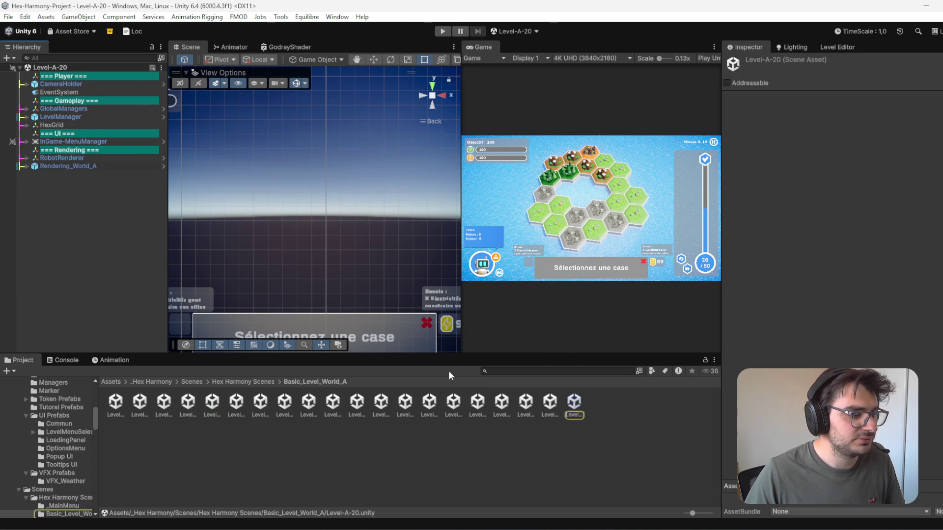
click(623, 464)
drag(693, 513, 686, 515)
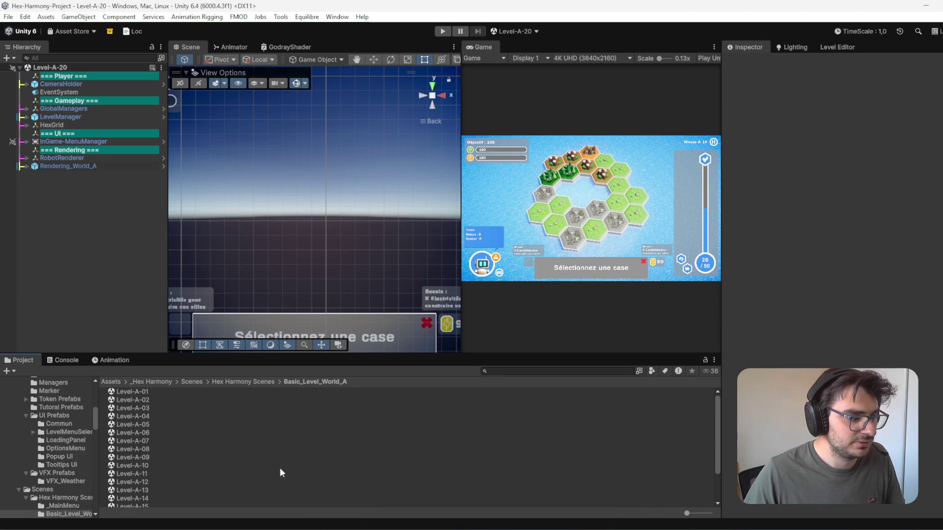
scroll(358, 485, down, 3)
click(132, 504)
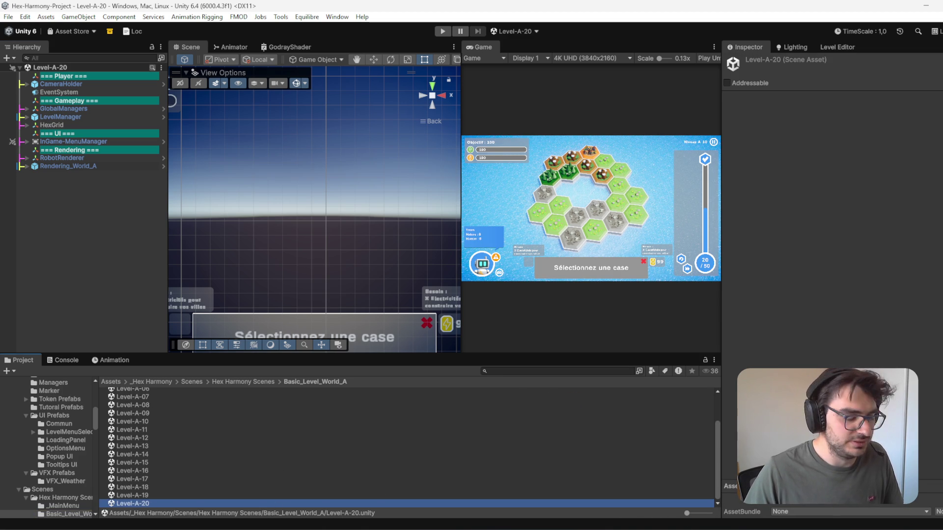
key(ctrl+d)
key(ctrl+d)
key(ctrl+d)
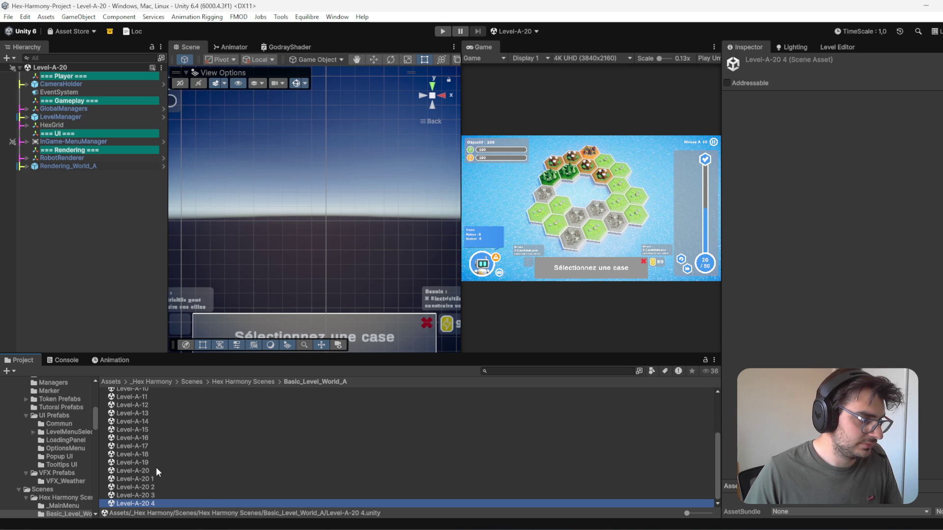
Step: Rename the first two copies to Level-A-21 and Level-A-22
click(154, 479)
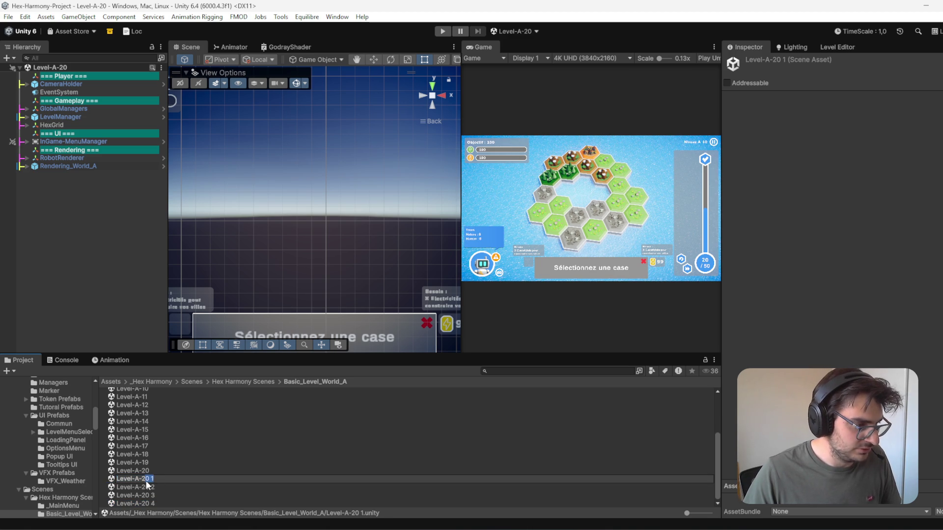
key(BackSpace)
key(BackSpace)
key(BackSpace)
text(1)
key(Return)
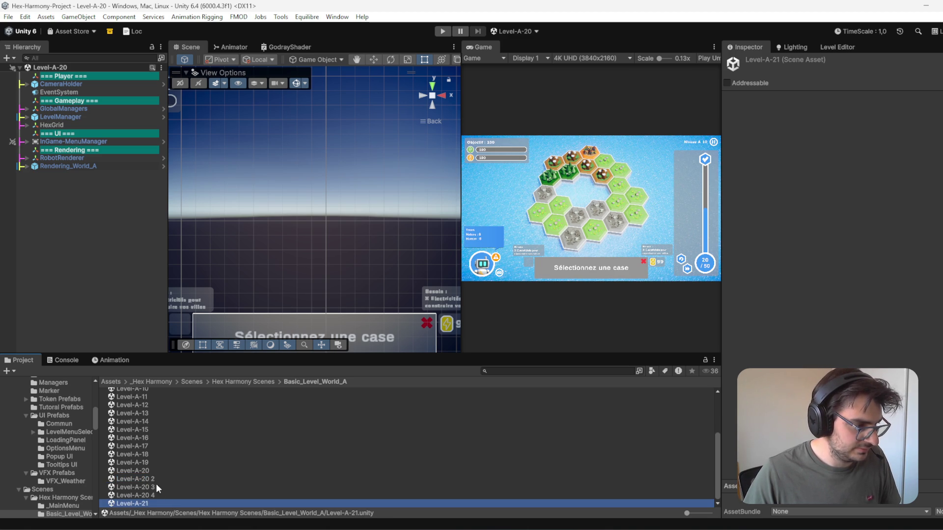
click(155, 480)
click(158, 479)
drag(155, 479, 147, 484)
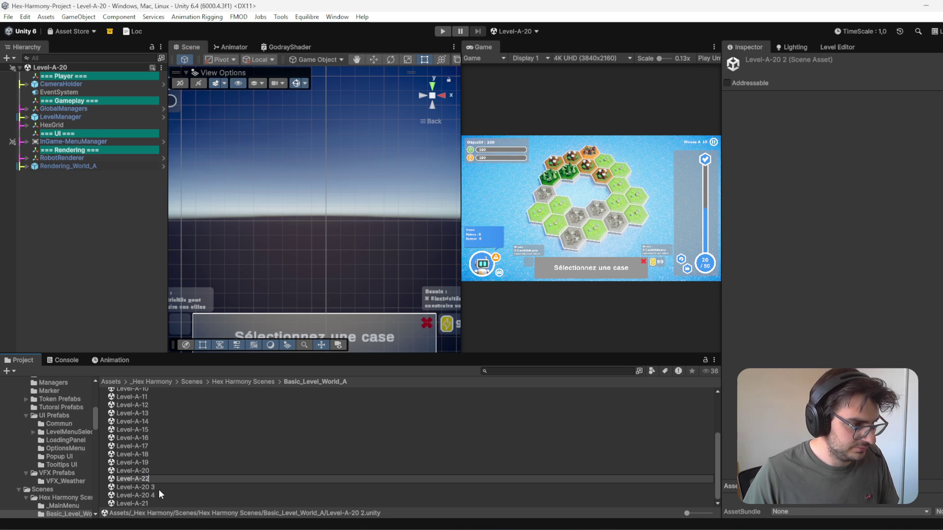
key(Return)
Step: Rename the remaining copies to Level-A-23 and Level-A-24
click(158, 480)
click(157, 478)
drag(160, 483, 145, 484)
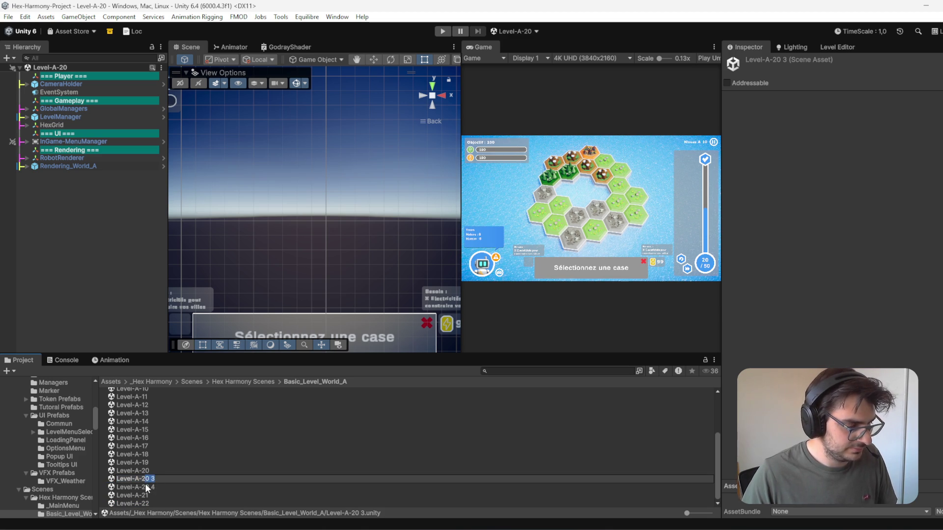
key(Return)
click(155, 479)
click(156, 480)
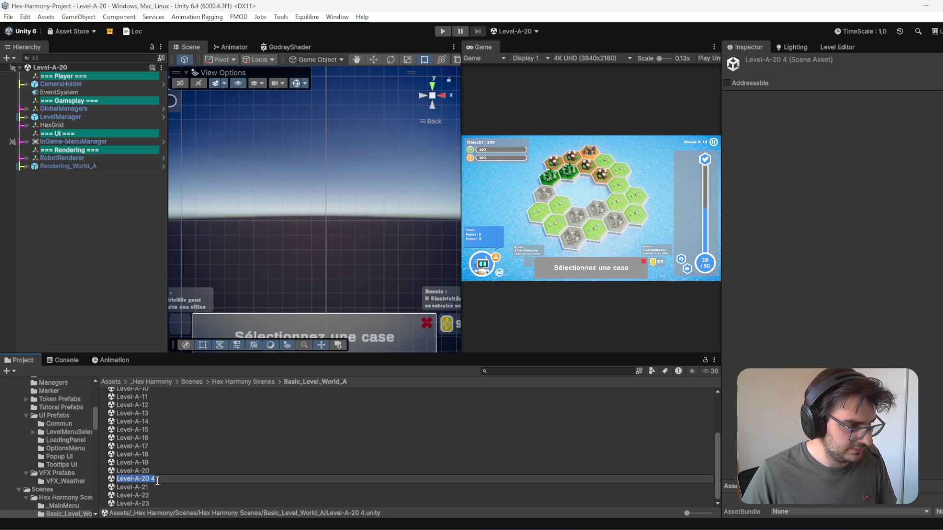
drag(156, 480, 146, 480)
text(24)
key(Return)
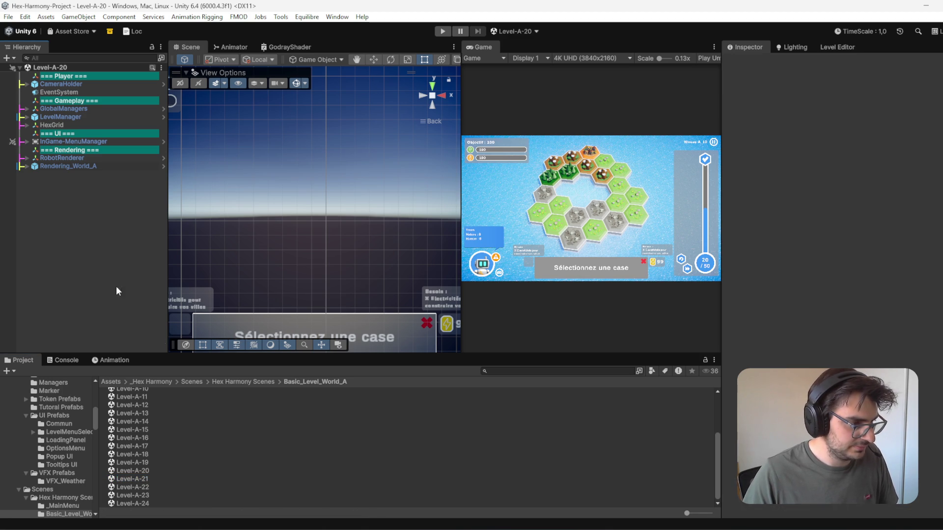
Step: Open Level-A-21 and locate LevelManager's LevelData-A-20 asset in the project
click(158, 479)
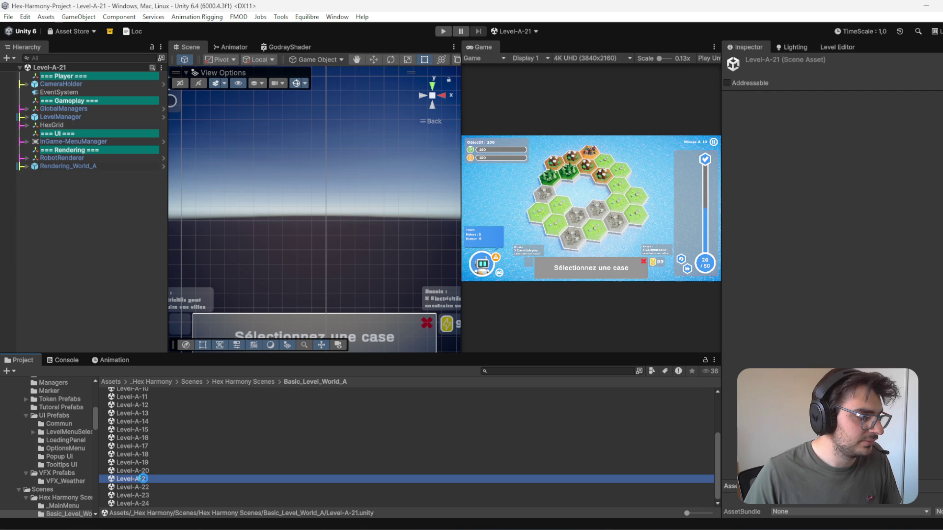
click(838, 47)
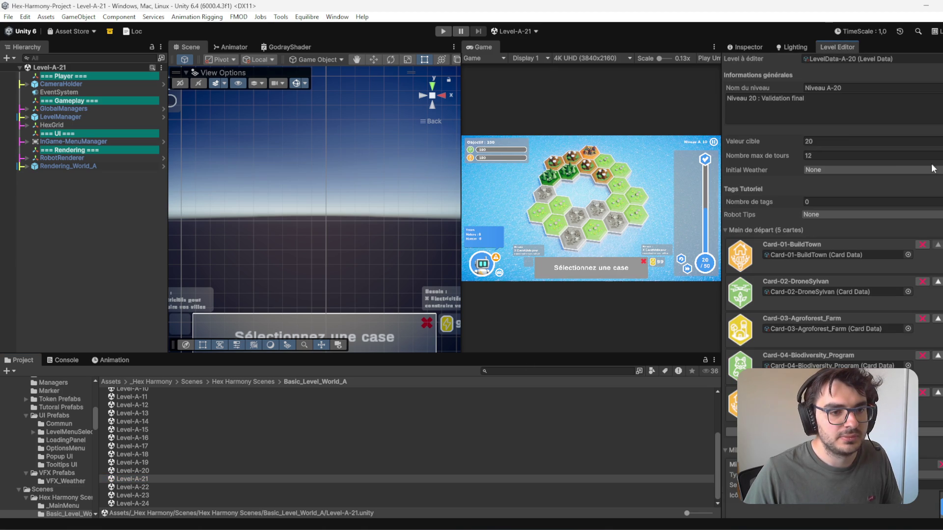
click(26, 117)
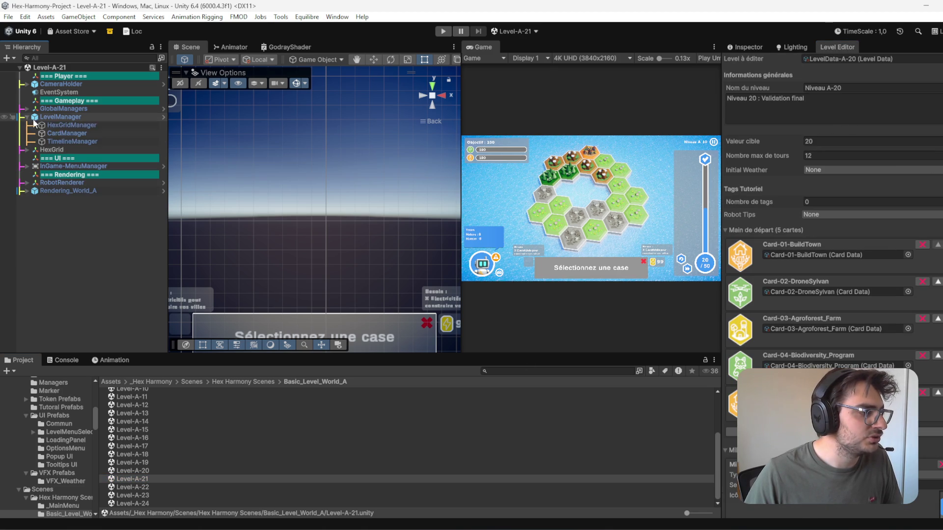
click(72, 118)
click(745, 47)
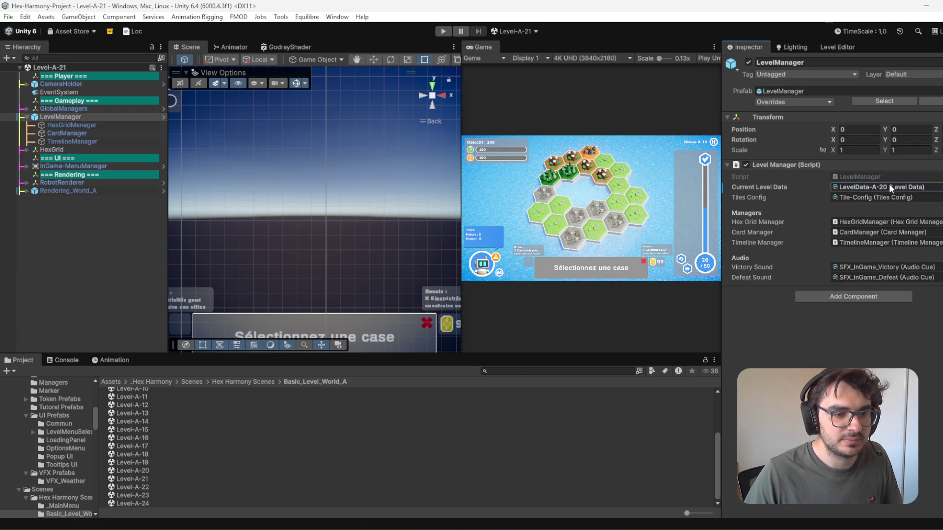
click(891, 187)
click(162, 496)
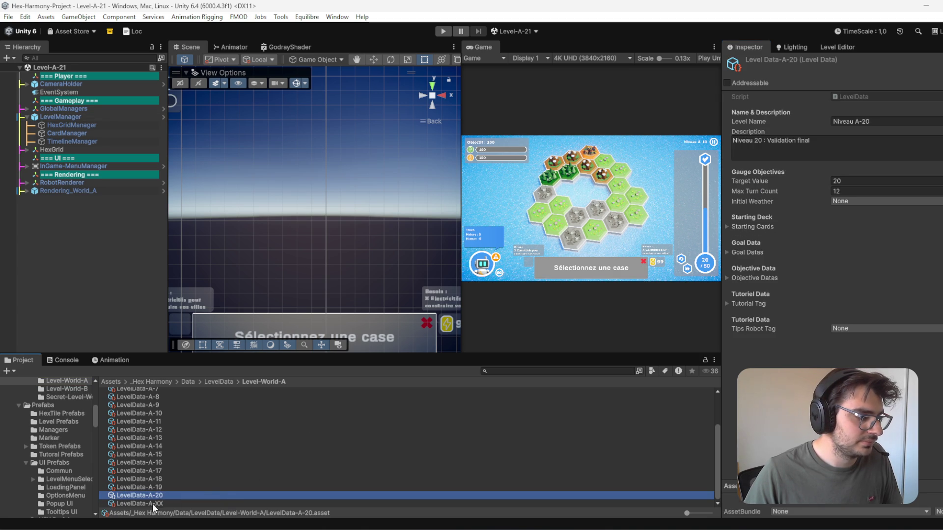
Step: Duplicate it as LevelData-A-21 and set its Level Name to Niveau A-21
key(ctrl+d)
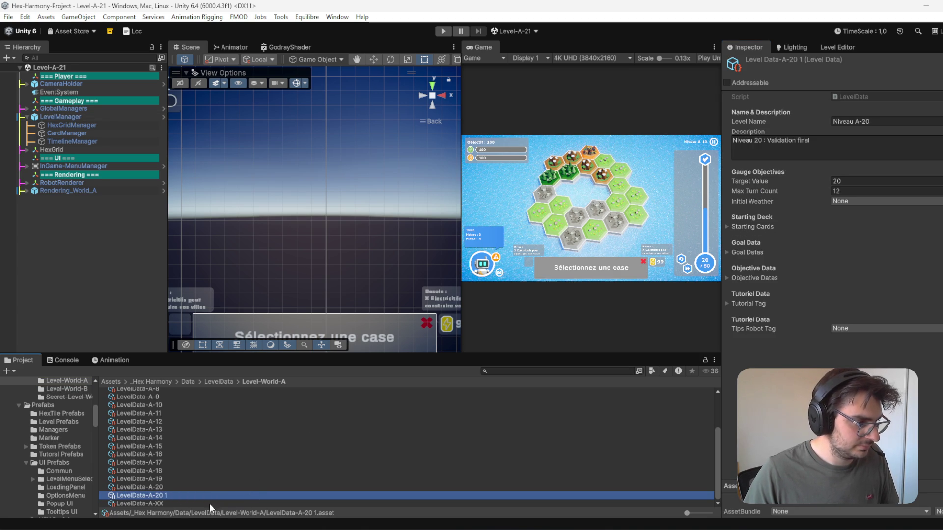
click(166, 494)
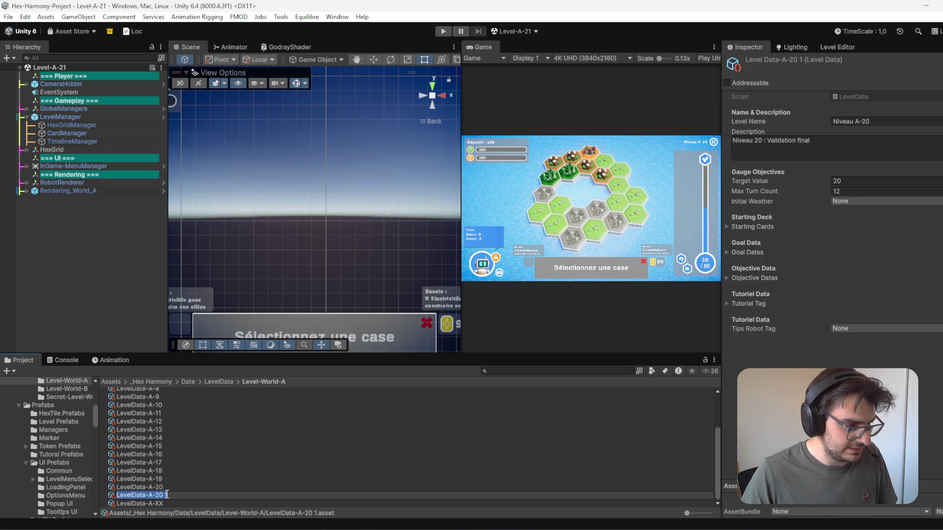
drag(170, 495, 161, 497)
text(1)
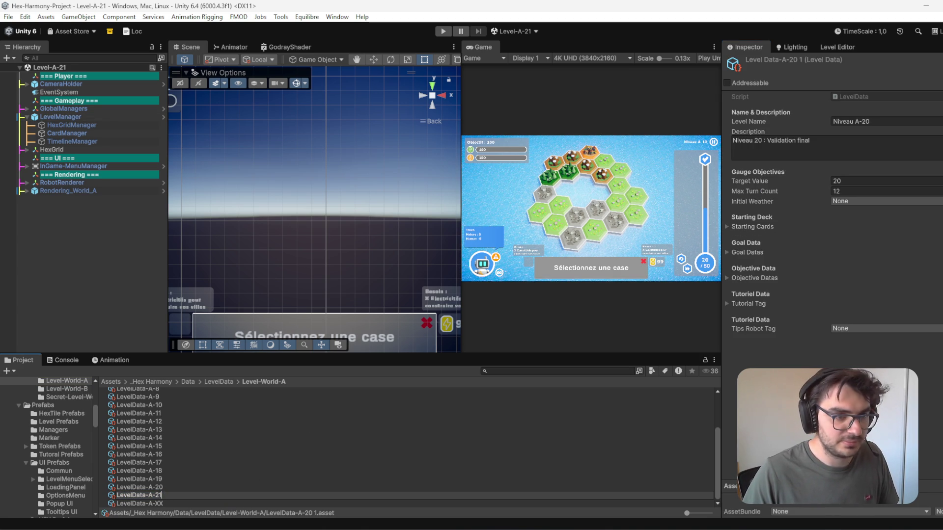
click(876, 123)
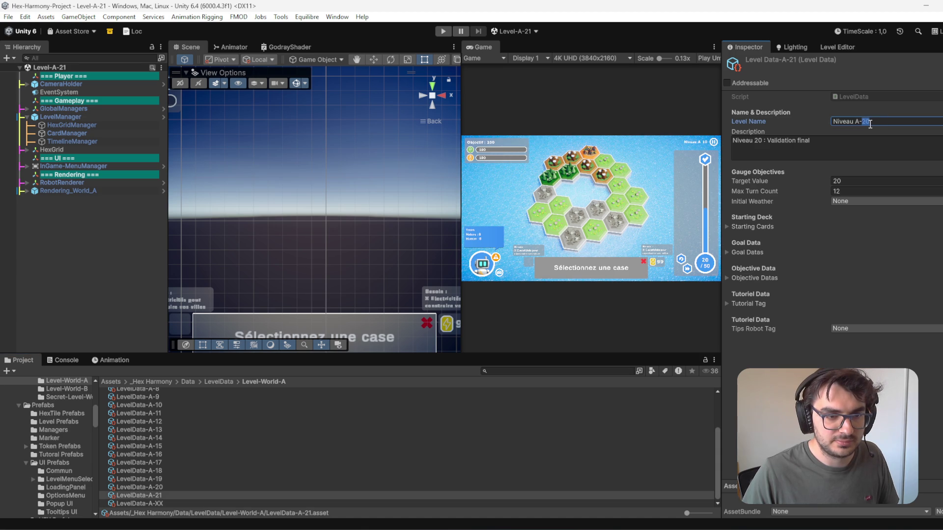
text(1)
key(Return)
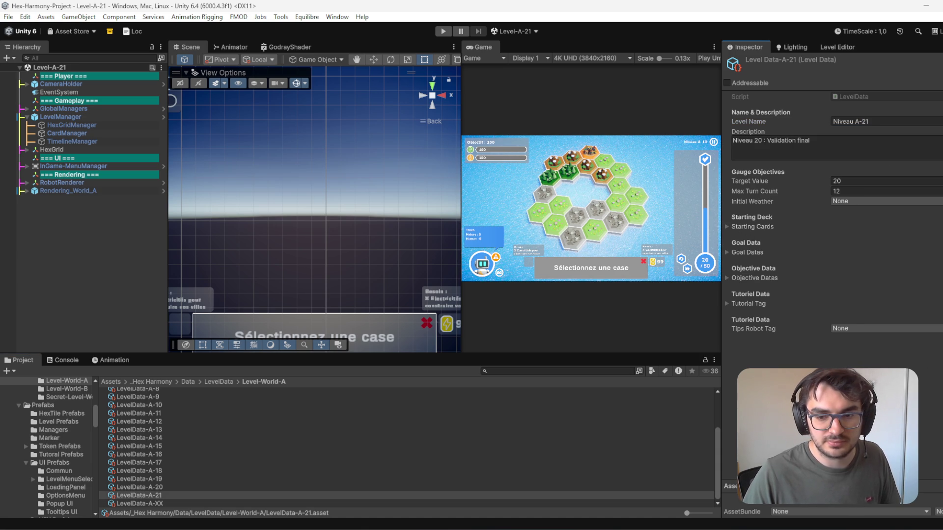
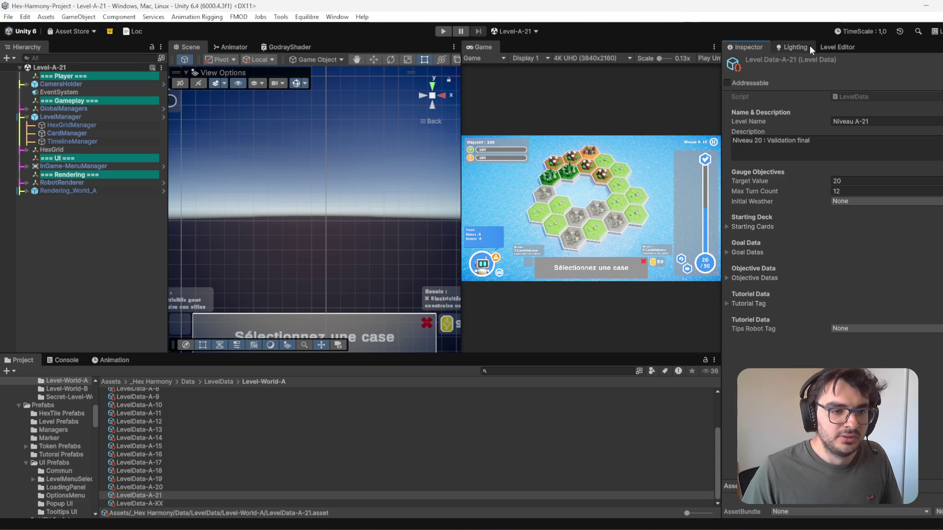
Step: Show LevelData-A-20 (target 20, 12 turns) in the Level Editor and list HexGrid's HexTile children in Level-A-21
click(839, 49)
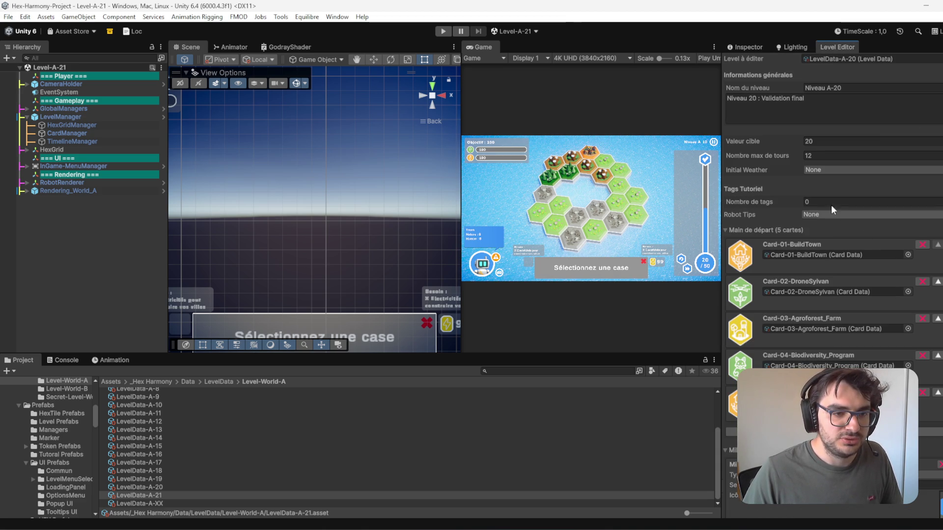
click(153, 69)
click(133, 479)
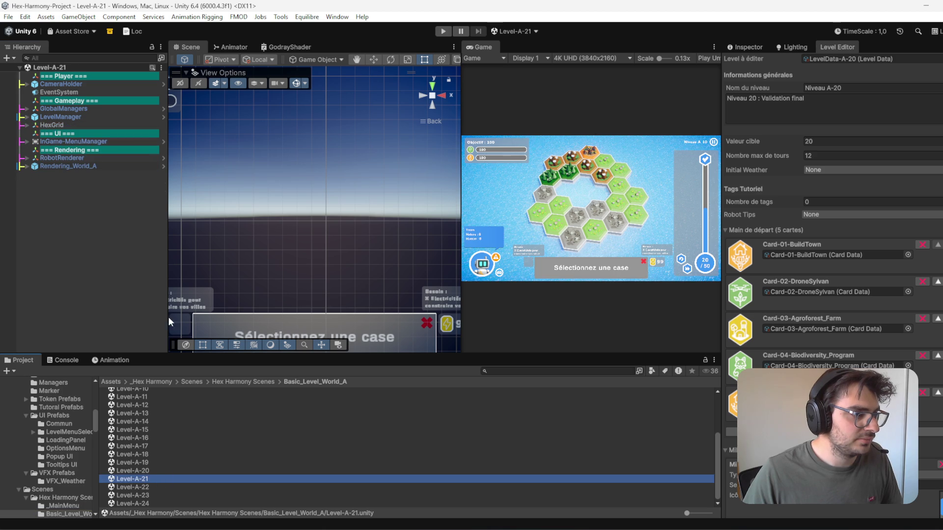
click(833, 46)
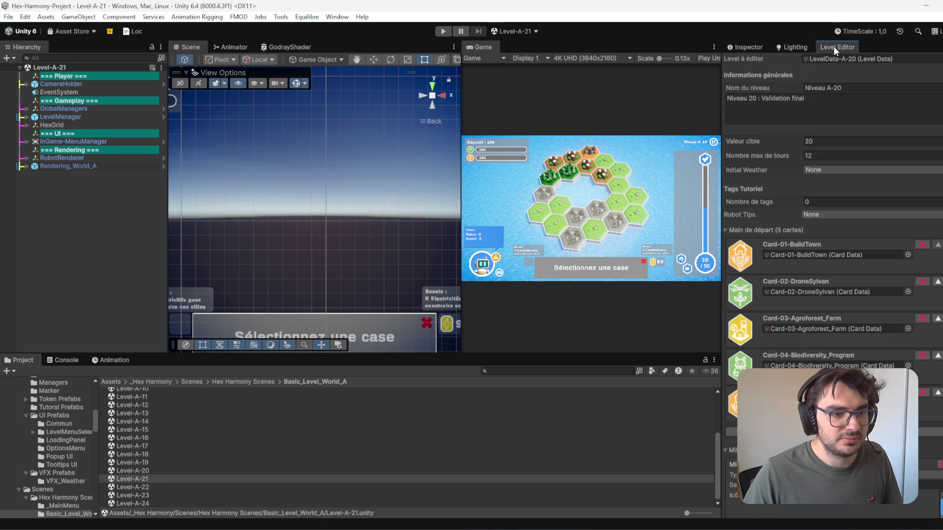
click(514, 31)
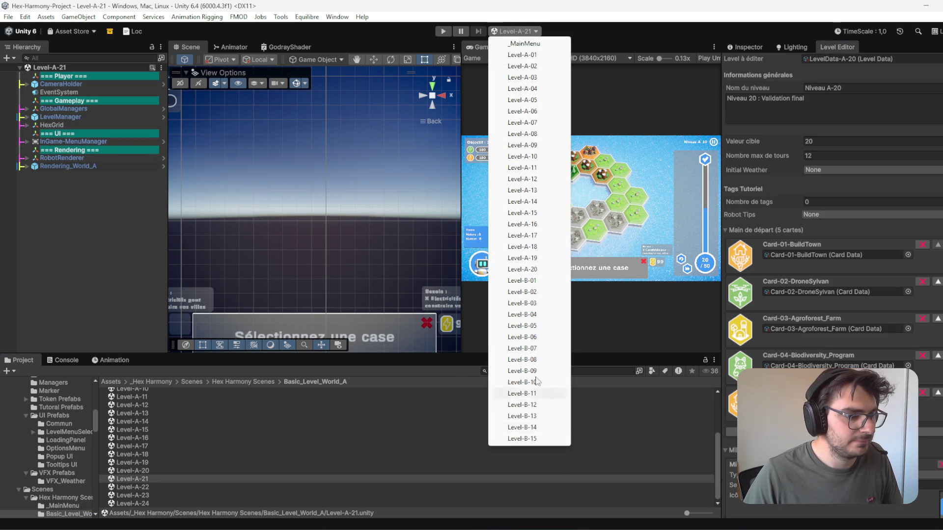
click(542, 258)
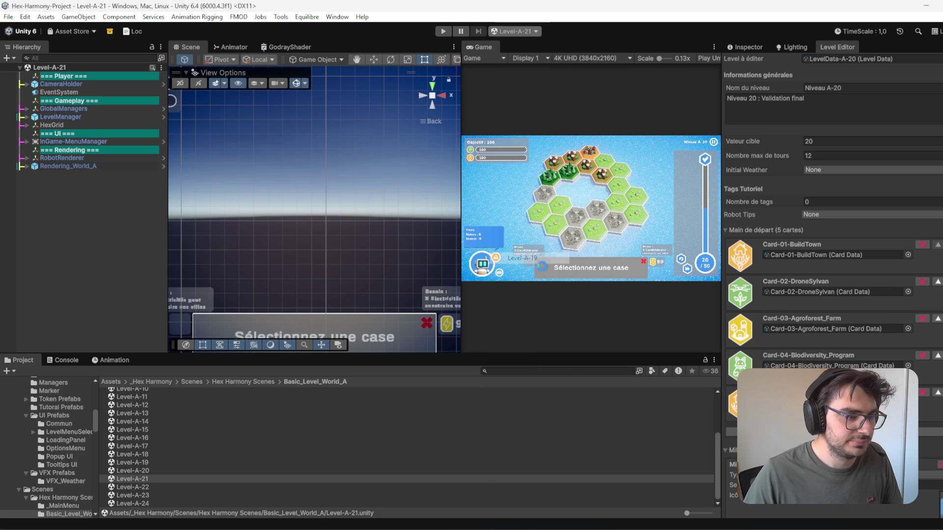
click(152, 480)
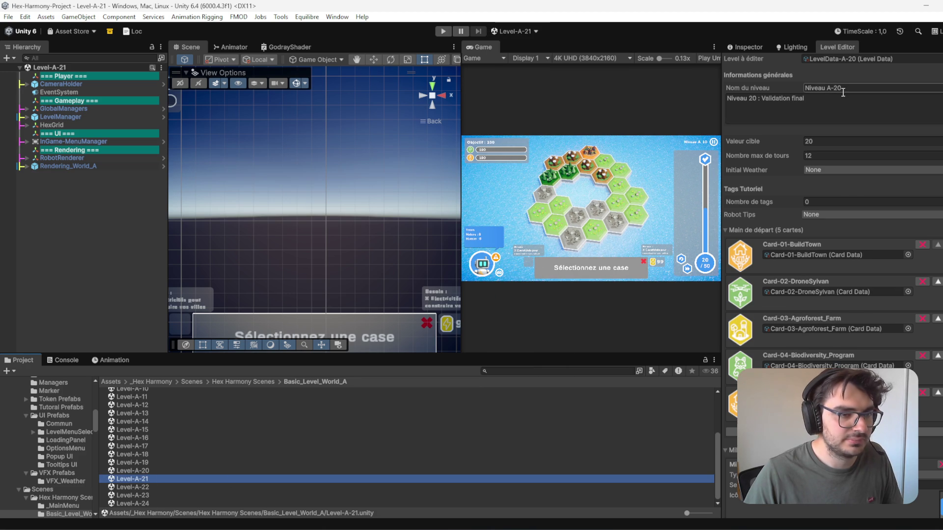
click(51, 126)
click(27, 125)
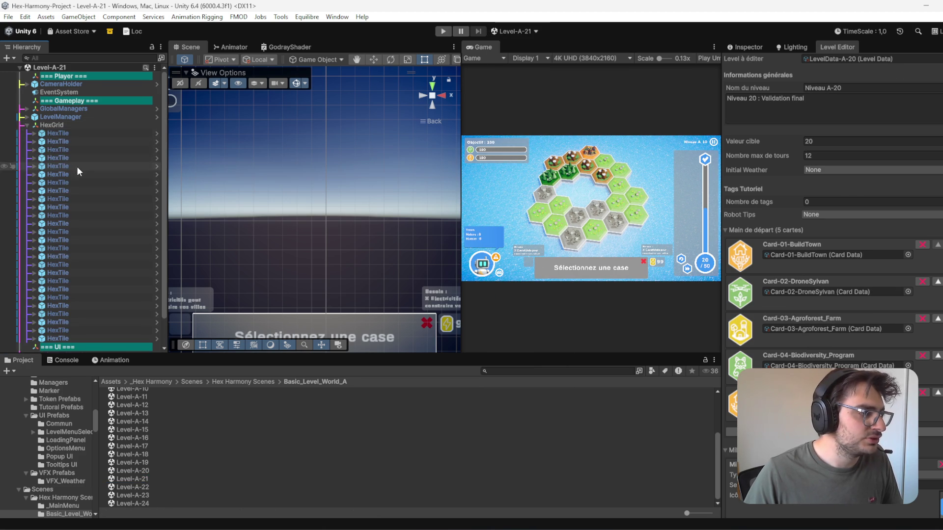
Step: Delete the selected range of HexTile rows from the Level-A-21 grid and save the scene
scroll(75, 257, down, 2)
click(67, 157)
shift+click(68, 292)
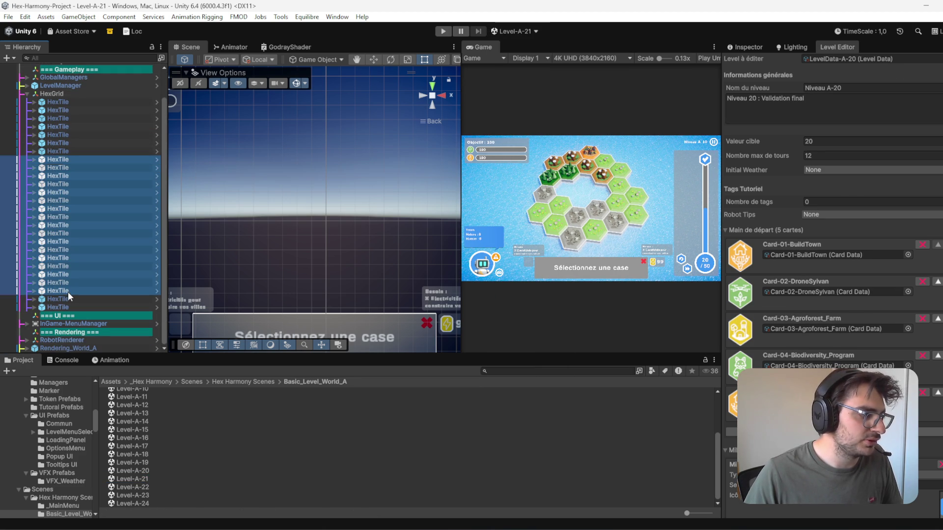
key(Delete)
key(ctrl+s)
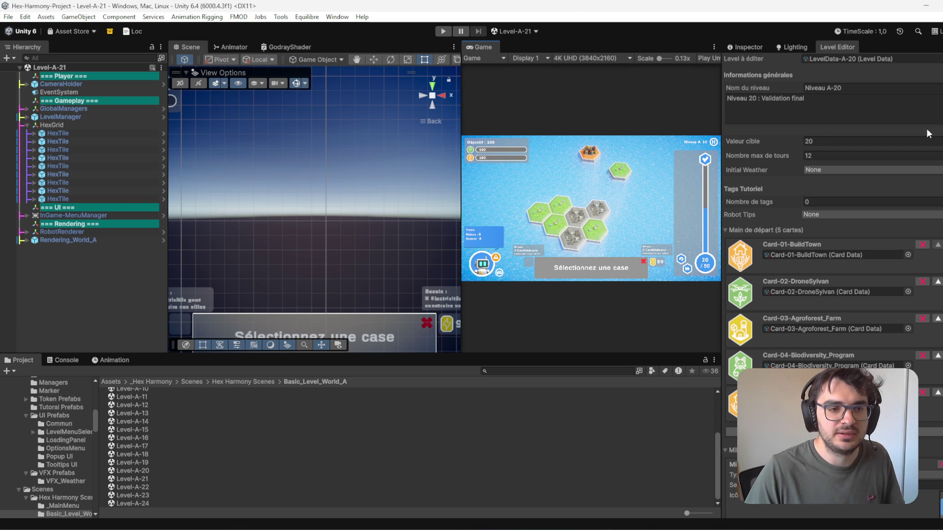
Step: Assign LevelData-A-21 as the LevelManager's Current Level Data
click(74, 118)
click(741, 47)
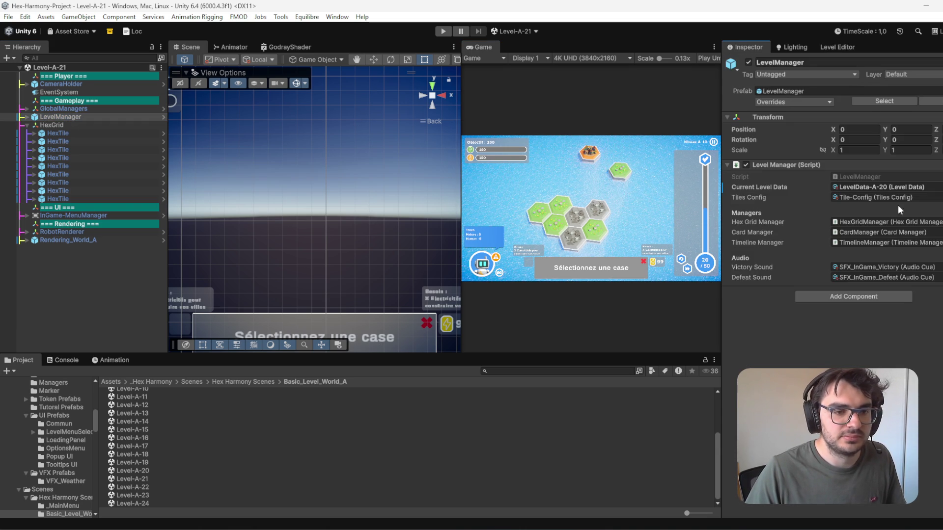
click(850, 187)
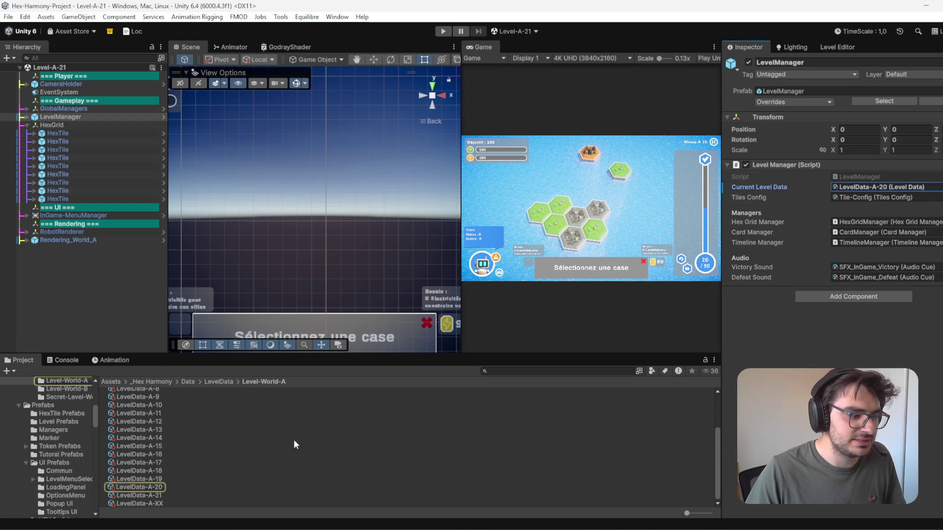
mouse_move(158, 502)
mouse_down()
mouse_move(475, 444)
mouse_move(874, 189)
mouse_up()
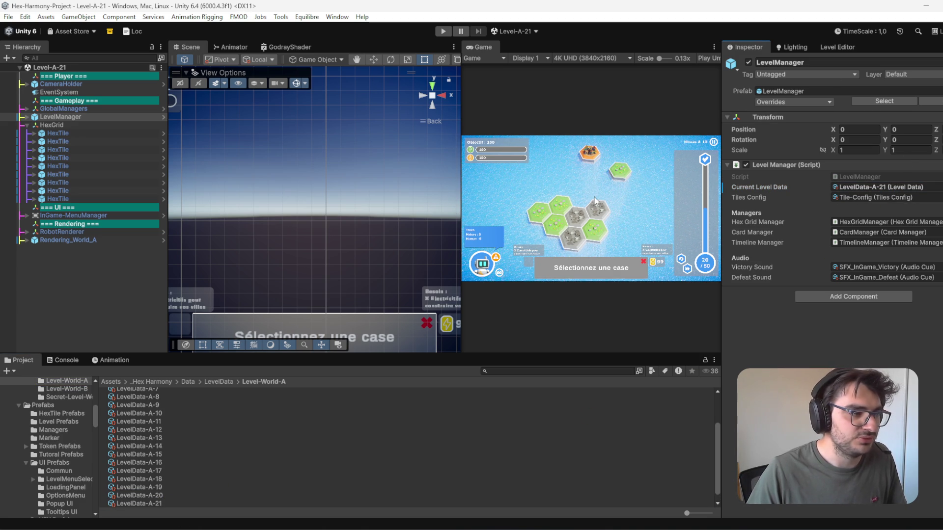
click(9, 16)
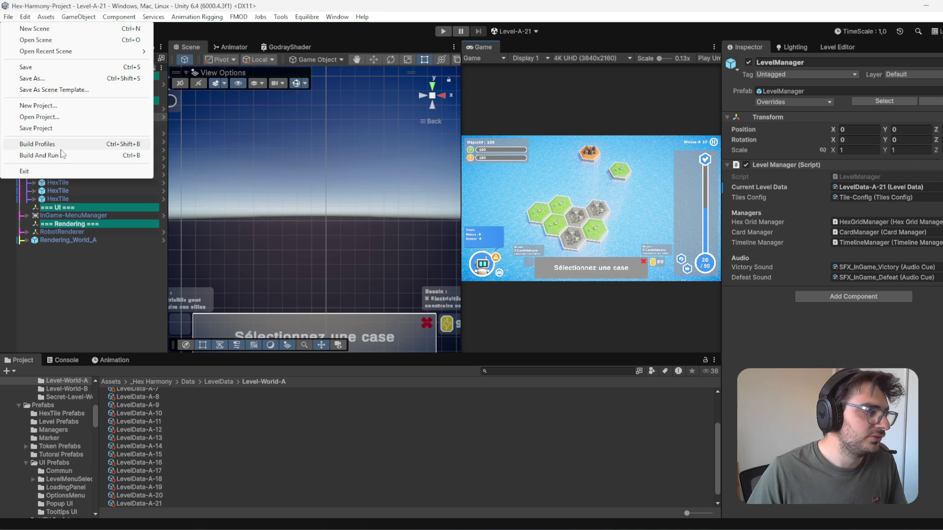
click(38, 144)
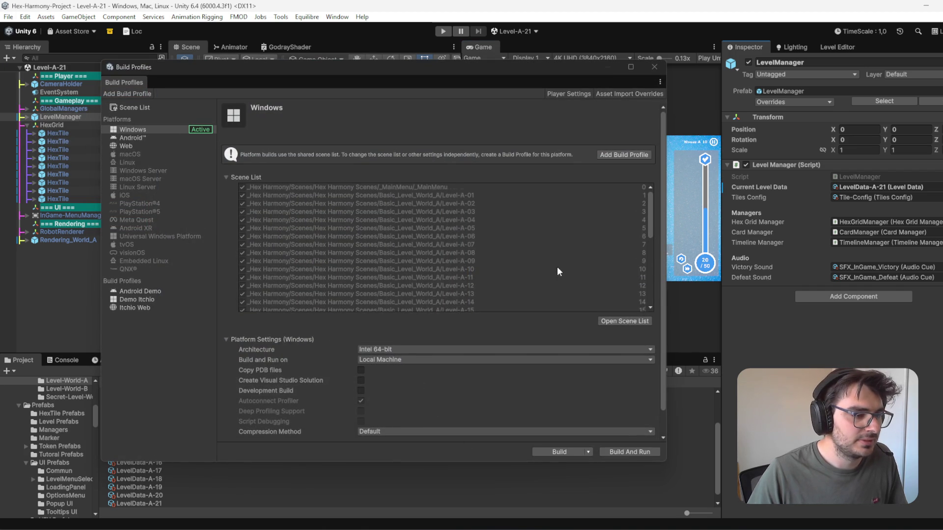
scroll(543, 265, down, 5)
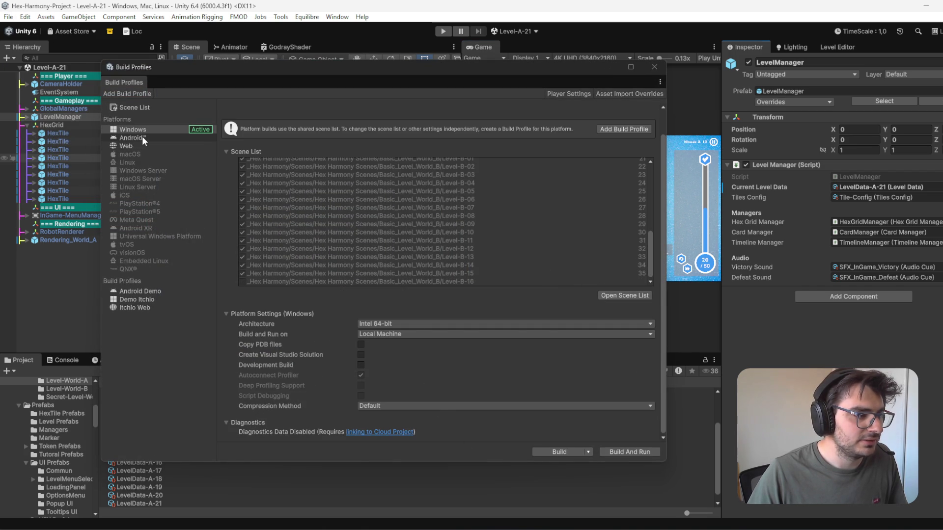
click(142, 136)
click(146, 131)
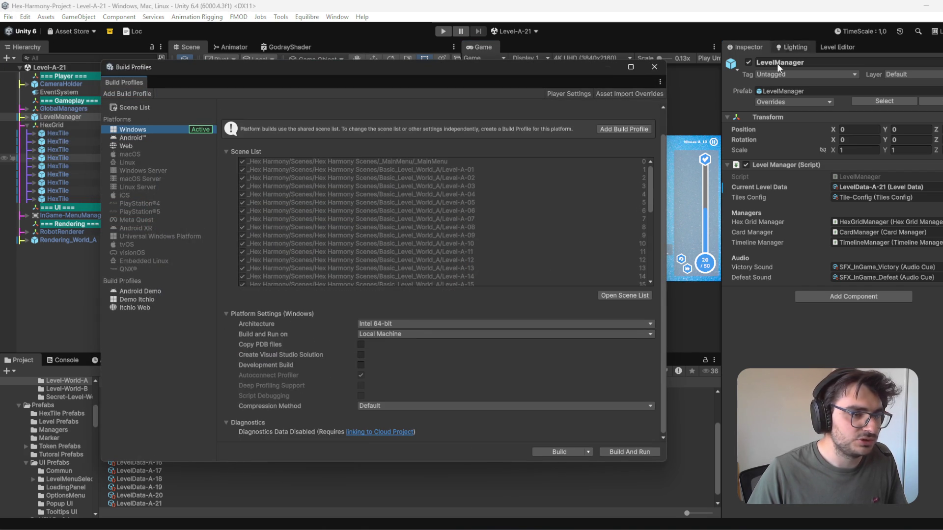
click(655, 67)
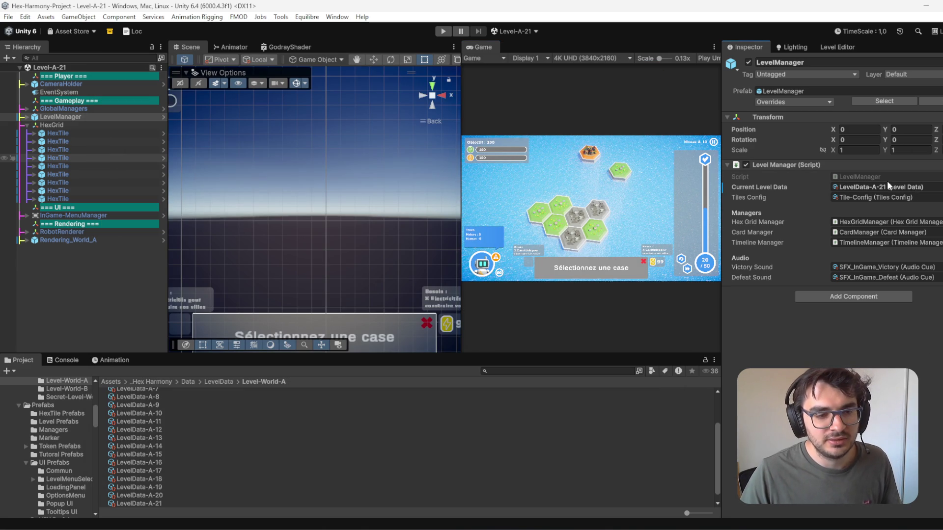
Step: Remove Card-03 to Card-05 from LevelData-A-20's starting hand, leaving two cards
click(901, 187)
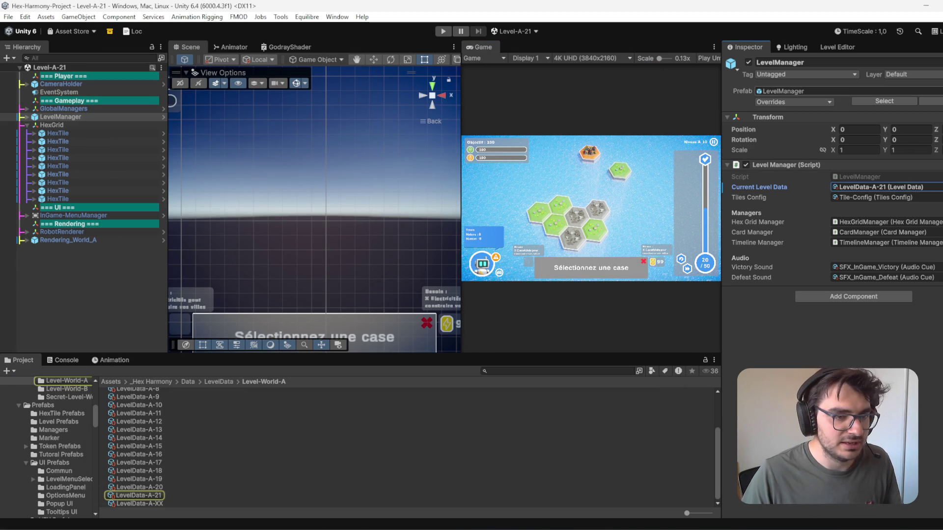
click(826, 47)
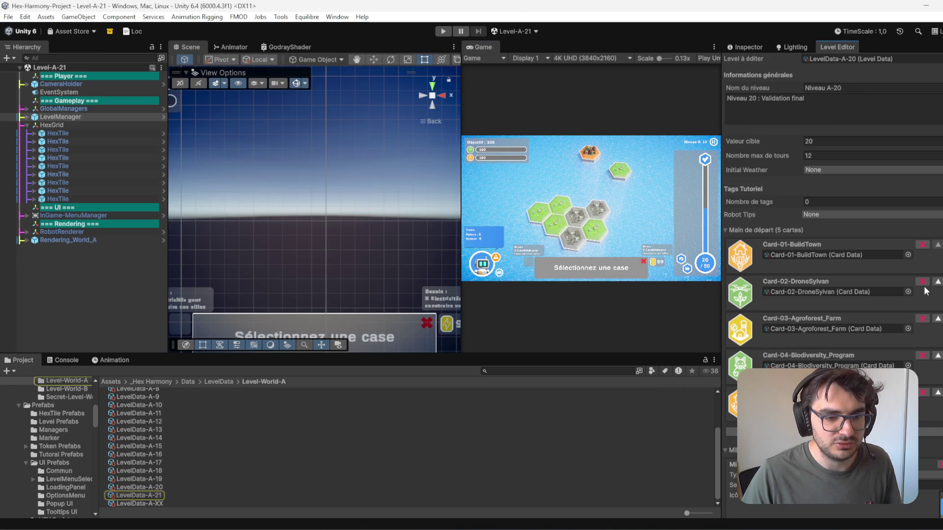
click(922, 318)
click(922, 318)
click(922, 319)
scroll(930, 401, down, 3)
scroll(929, 401, down, 8)
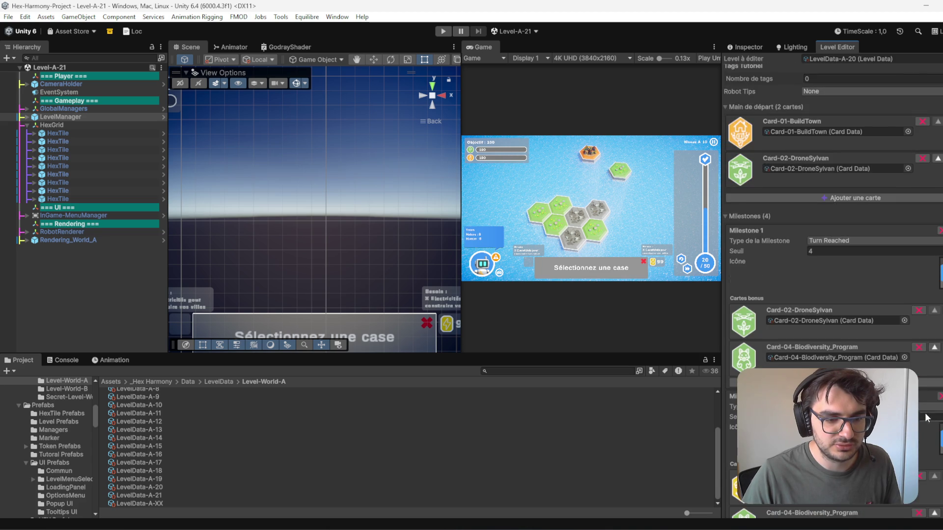
Step: Delete Milestones 2 and 3, then switch to Sourcetree and dismiss the failed push output
click(939, 371)
click(939, 243)
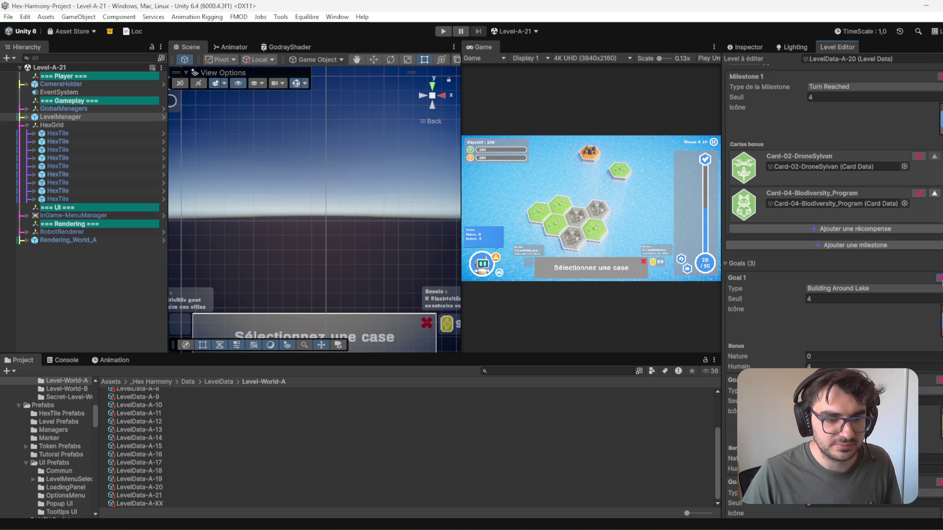
scroll(939, 280, up, 9)
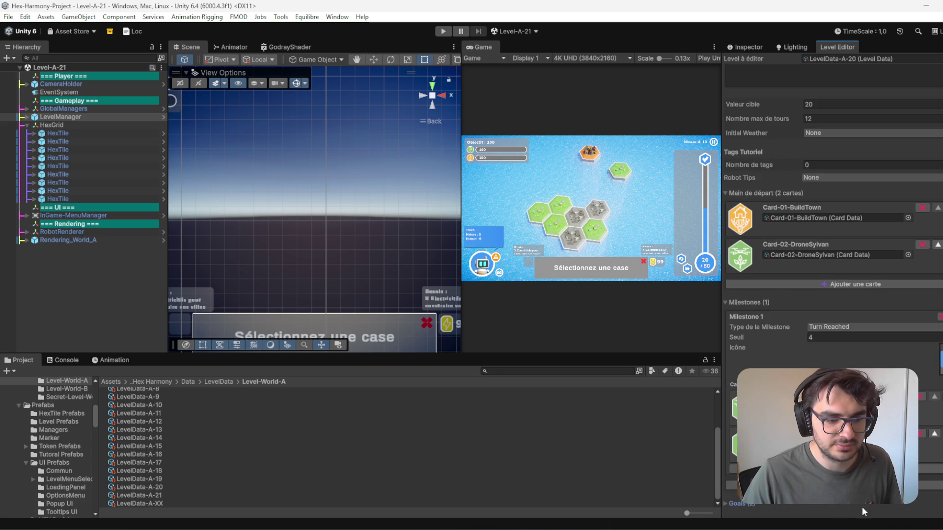
scroll(791, 508, down, 8)
scroll(933, 409, up, 4)
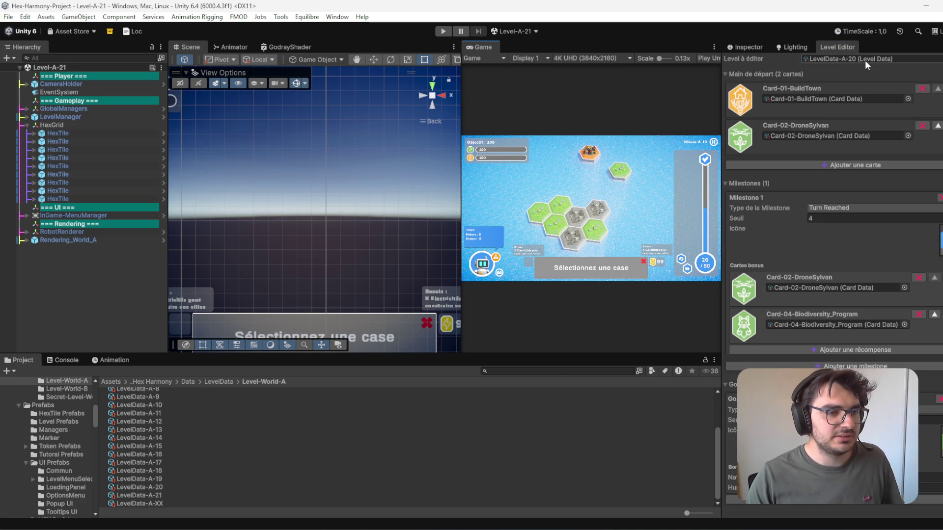
scroll(689, 142, up, 2)
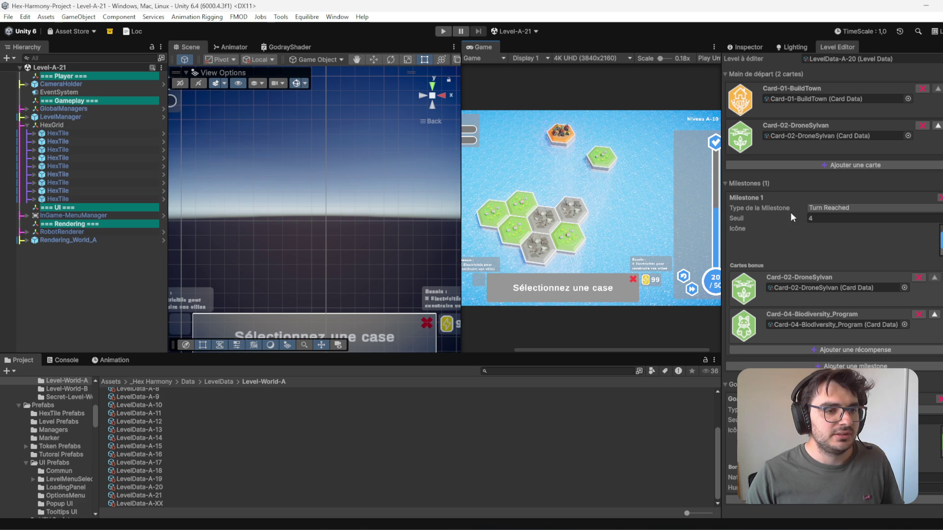
scroll(644, 181, down, 2)
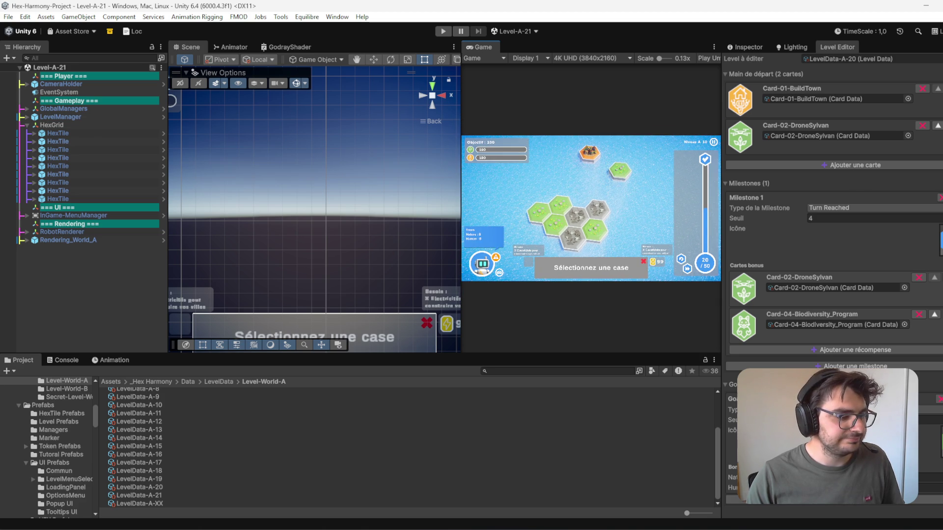
click(364, 525)
click(877, 266)
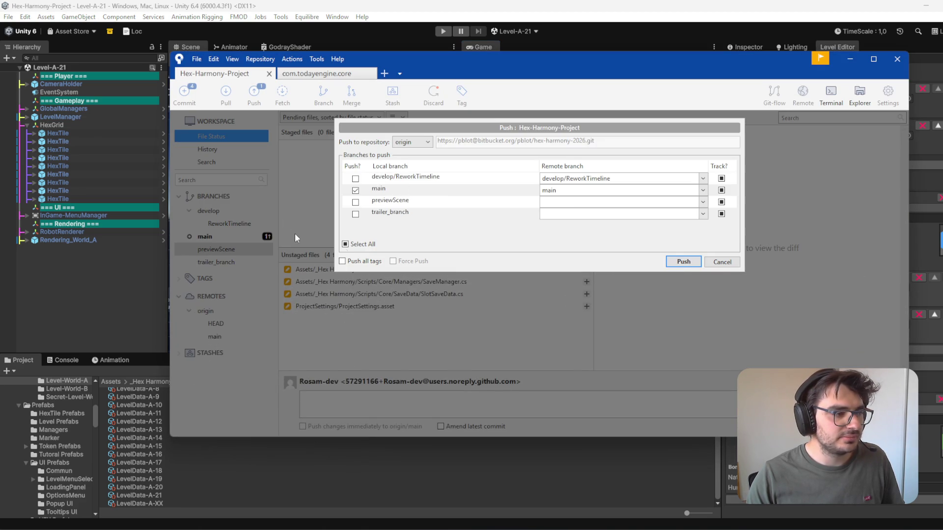
Step: Cancel the push and discard LevelData-A-20.asset's local changes in Sourcetree, then return to Unity
click(719, 260)
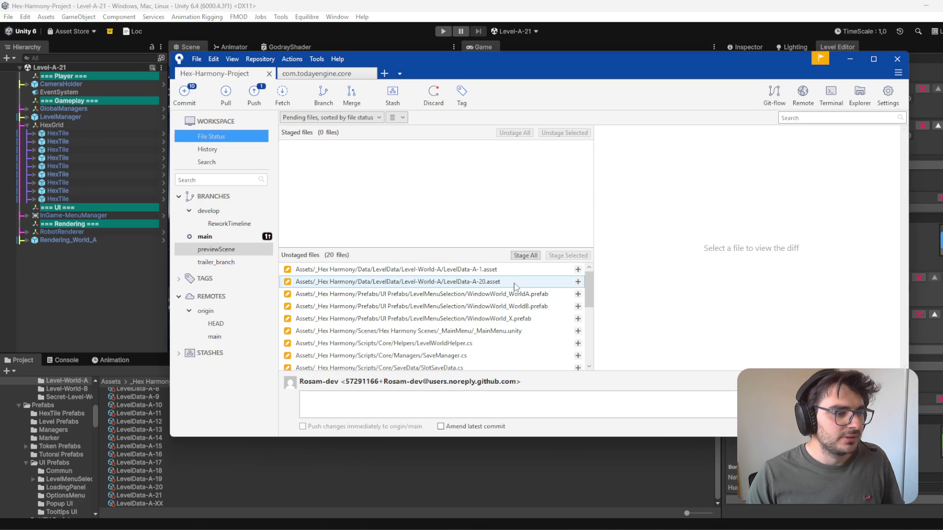
right_click(514, 283)
click(562, 374)
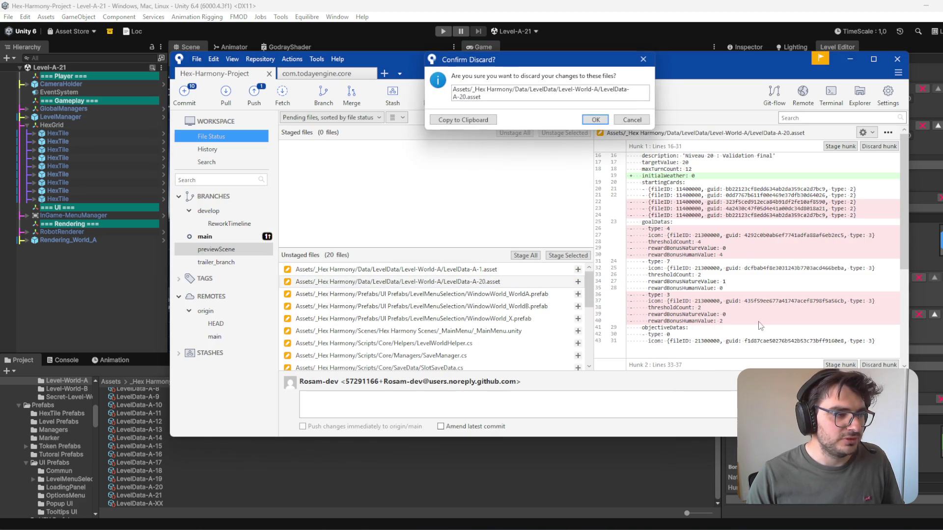
click(595, 121)
click(875, 48)
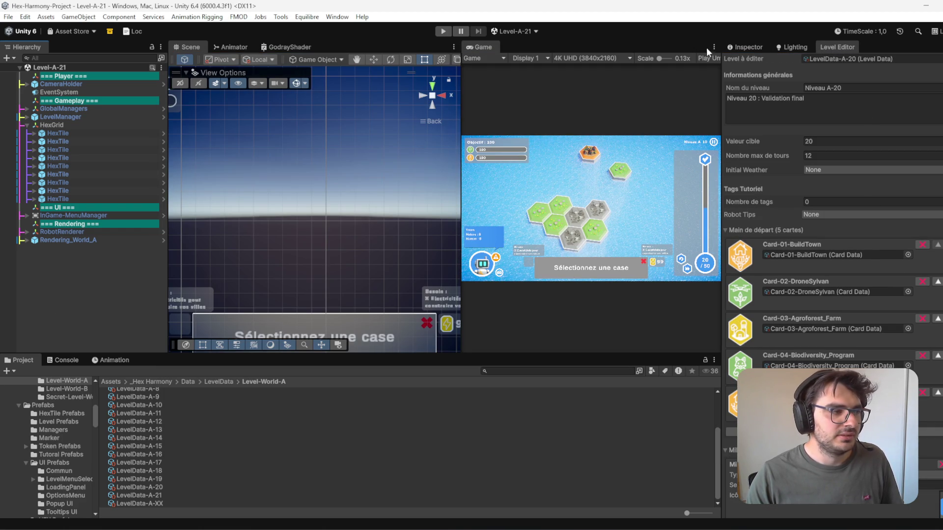
Step: Reopen the Level-A-21 scene from the project's level scene files
click(153, 71)
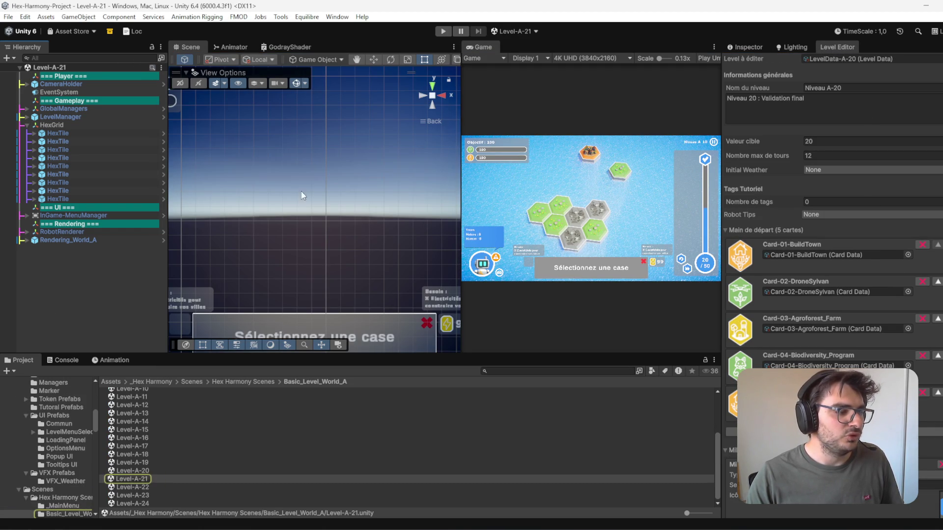
double_click(132, 471)
double_click(143, 480)
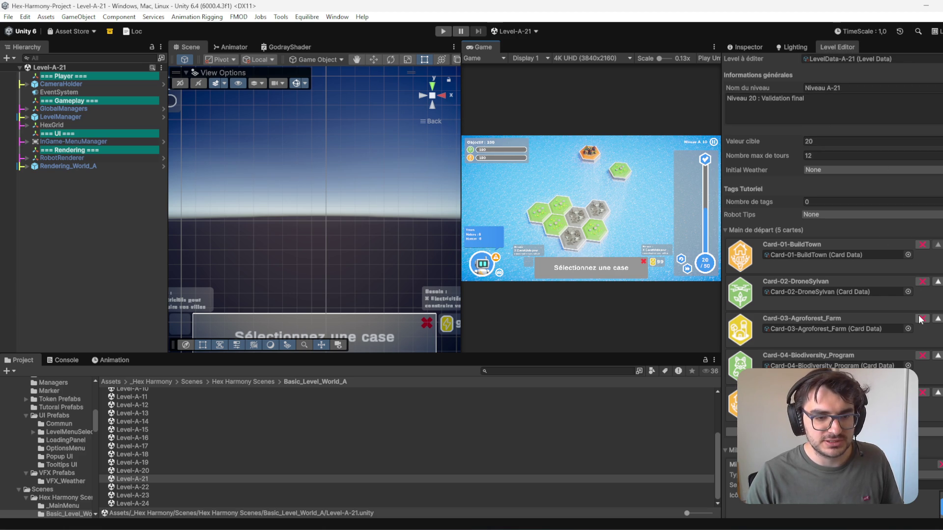
Step: Trim LevelData-A-21 to a two-card starting hand and only Milestone 1 (Turn Reached, 6)
click(922, 318)
click(922, 318)
click(922, 318)
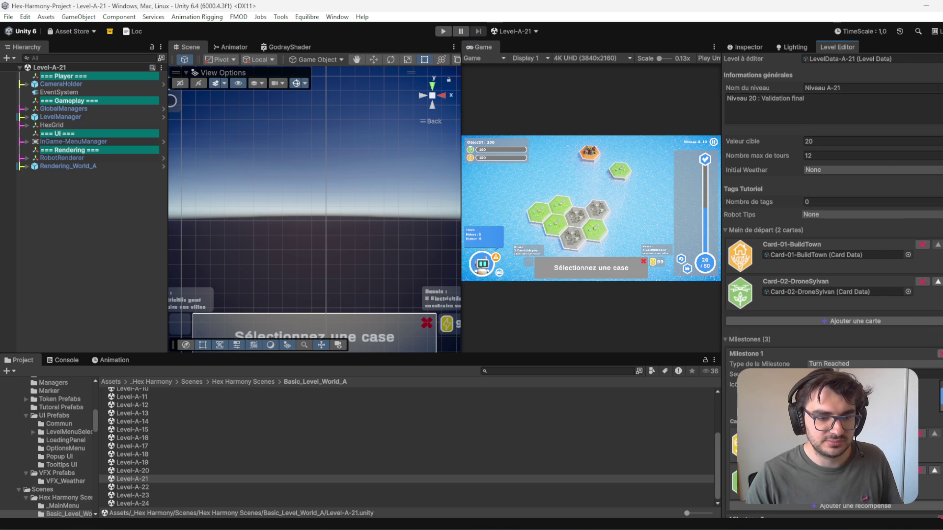
scroll(941, 334, down, 5)
click(940, 303)
click(940, 304)
click(939, 301)
scroll(940, 299, up, 5)
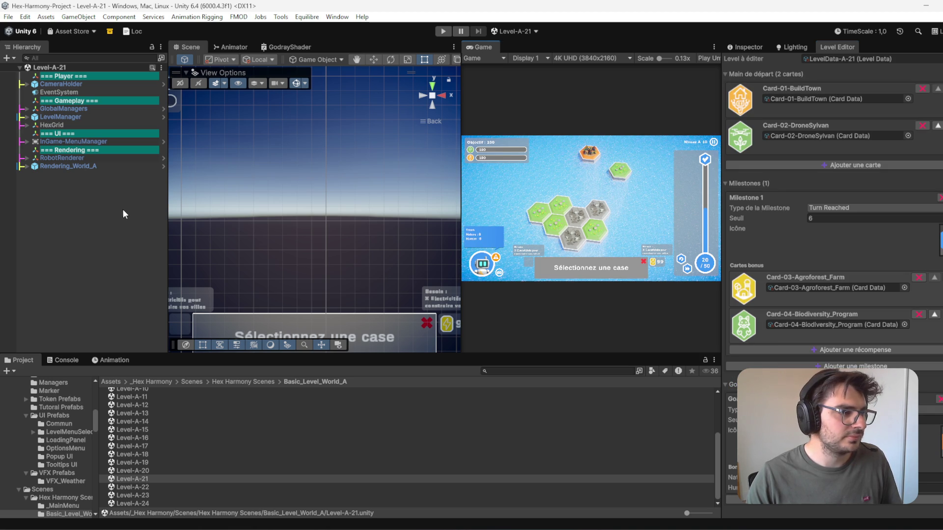
scroll(874, 73, up, 4)
click(874, 59)
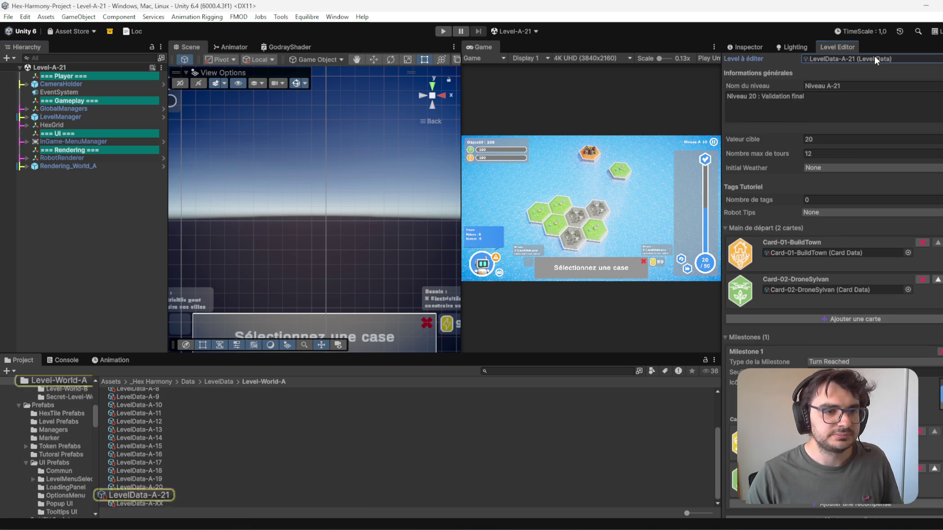
Step: Duplicate LevelData-A-21 three times and rename the first copy LevelData-A-22
click(158, 496)
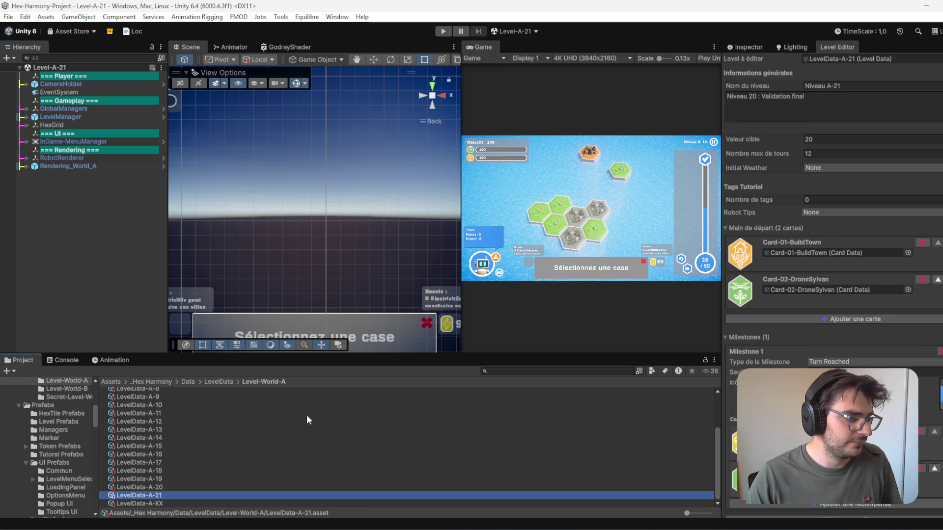
key(ctrl+d)
key(ctrl+d)
key(ctrl+d)
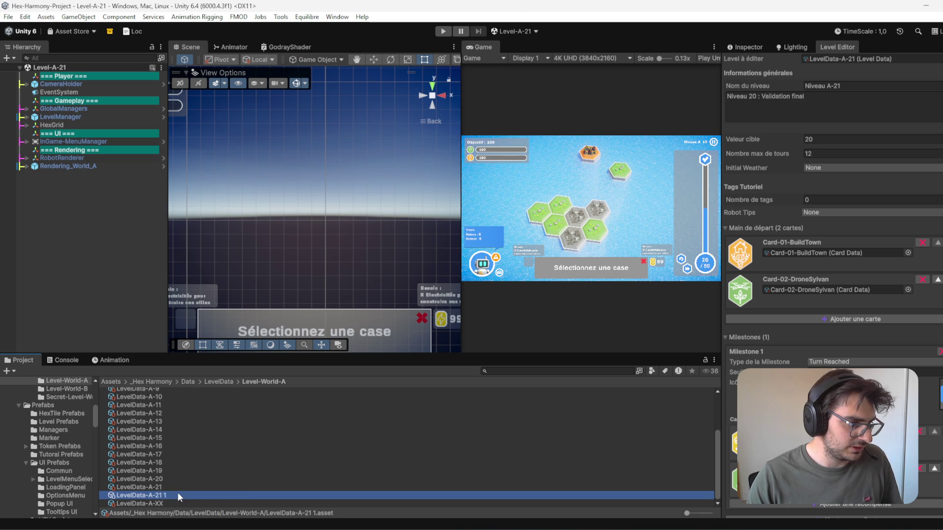
click(173, 480)
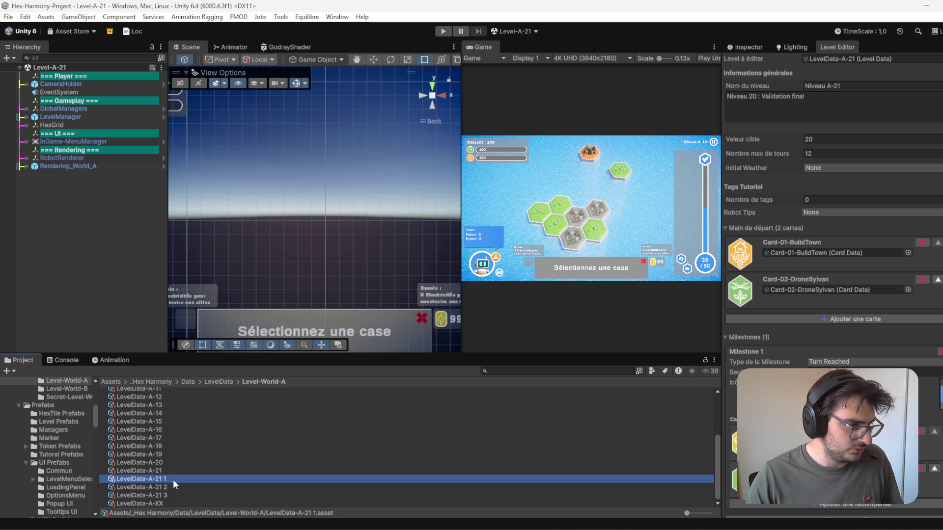
click(173, 480)
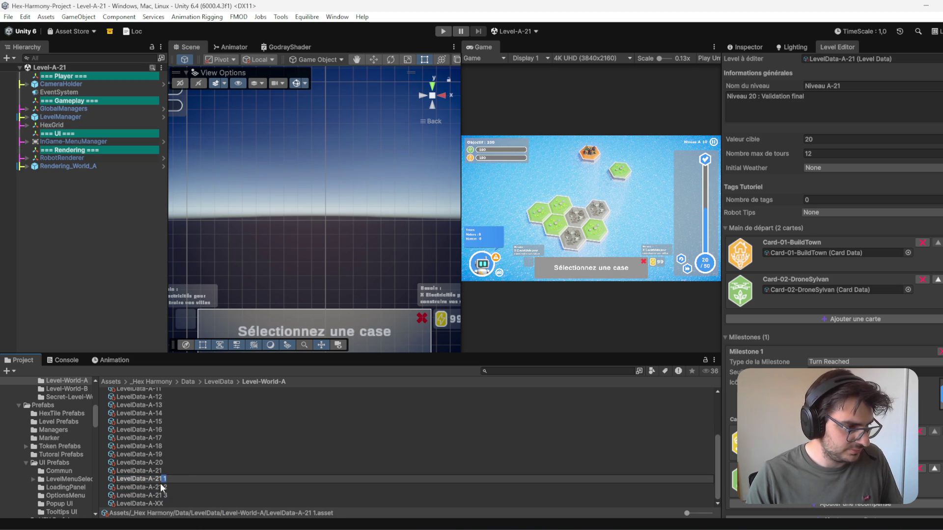
text(2)
key(Return)
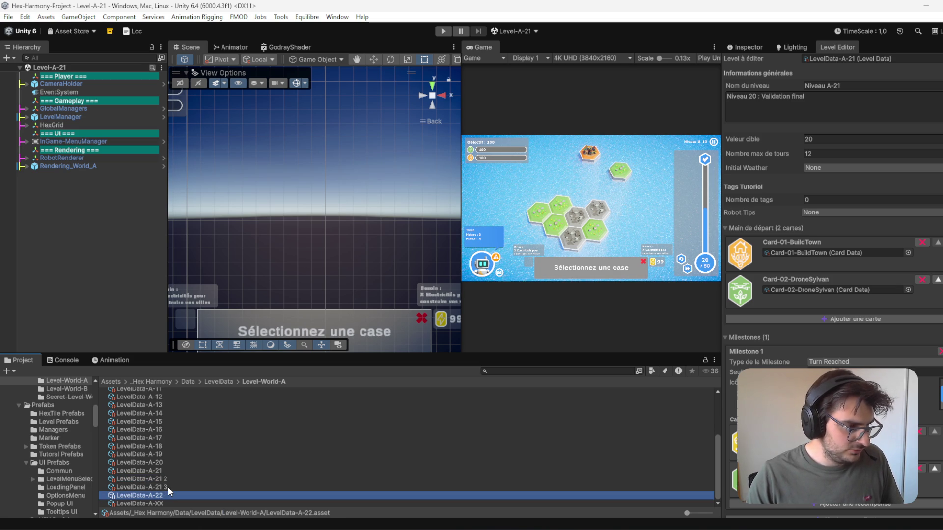
Step: Rename the third copy to LevelData-A-24
click(172, 481)
click(172, 487)
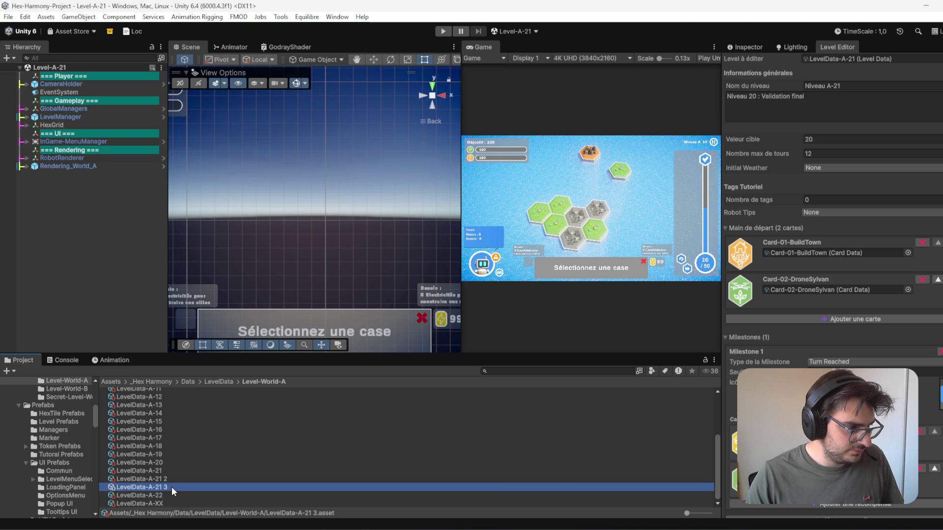
click(172, 488)
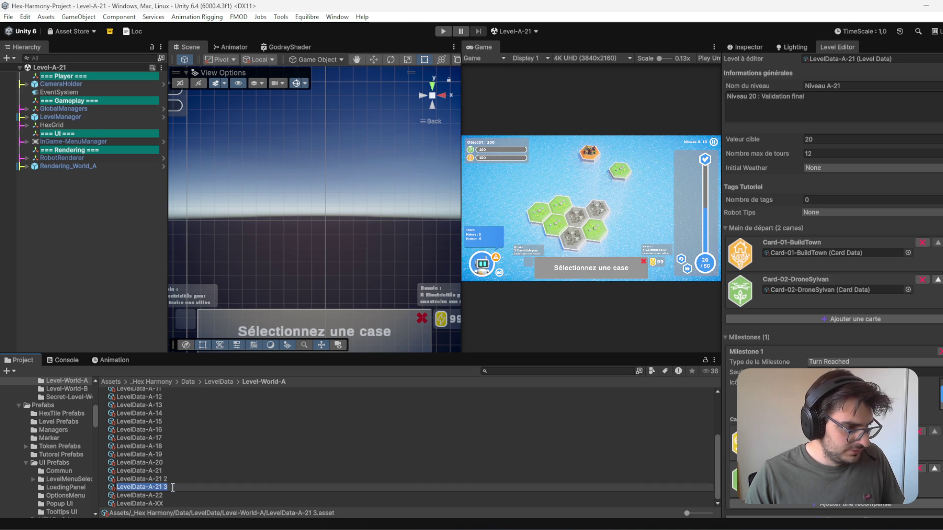
key(End)
key(shift+Left)
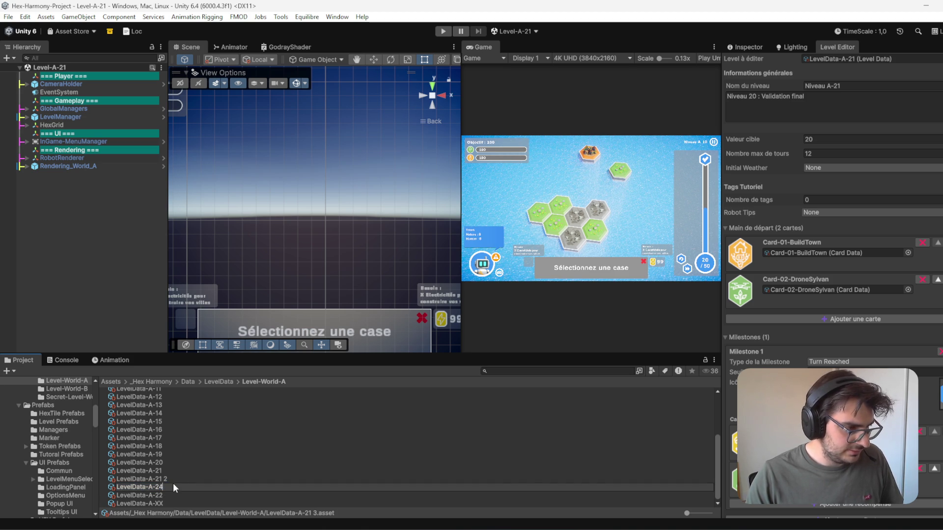
Step: Rename the remaining copy LevelData-A-21 2 to LevelData-A-23
click(169, 480)
click(168, 480)
key(End)
key(shift+Left)
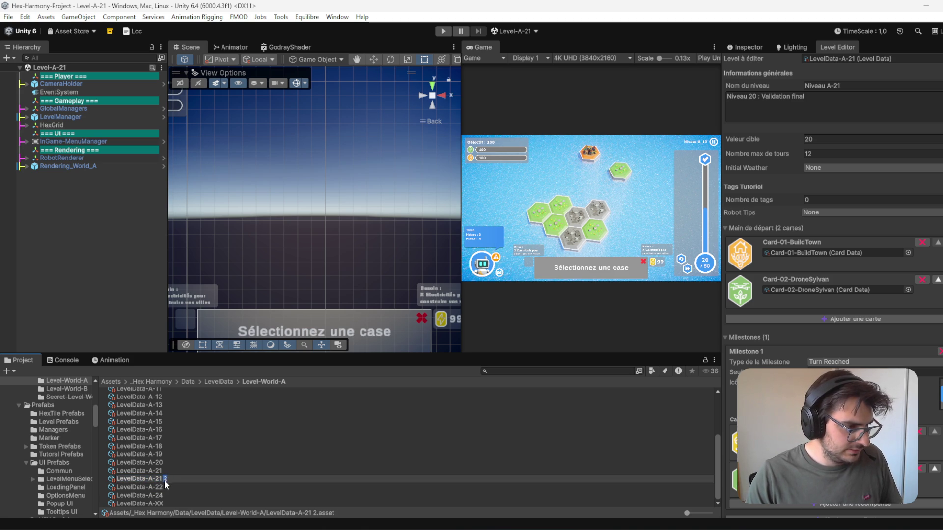
key(shift+Left)
key(shift+Left)
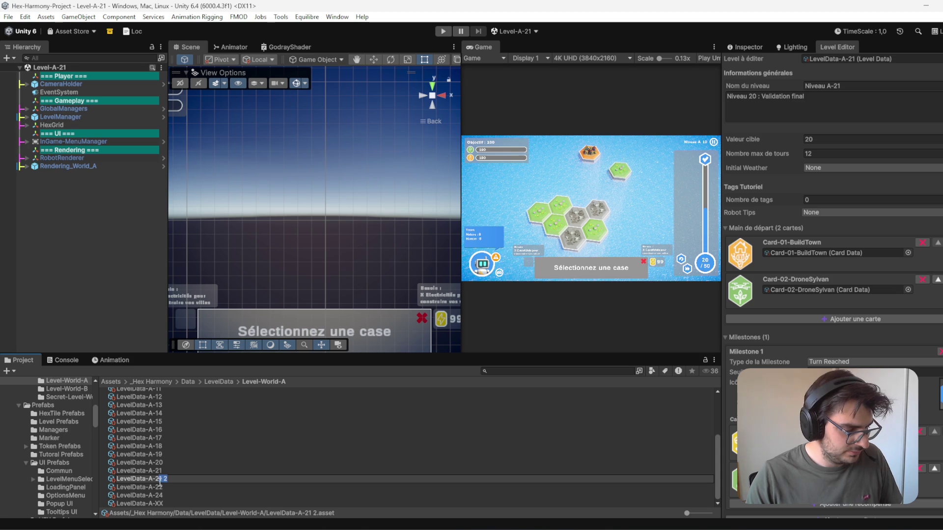
click(129, 274)
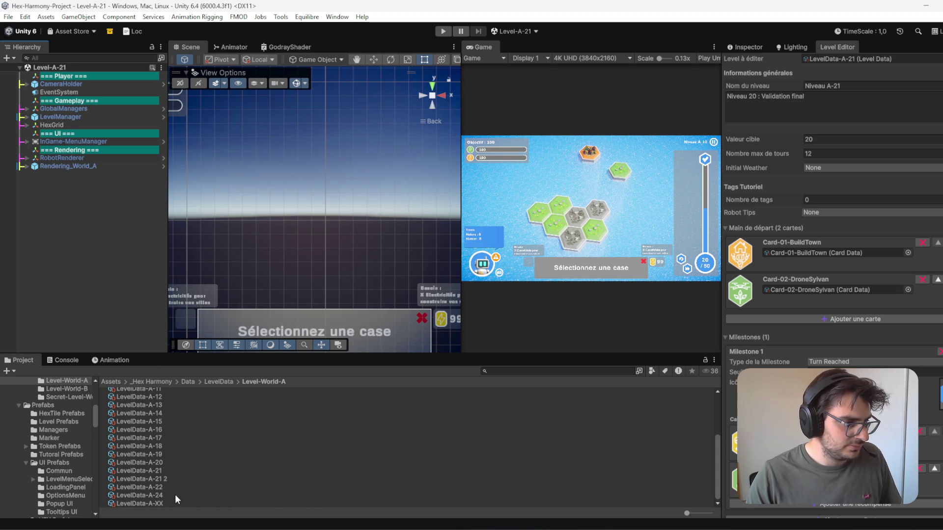
click(167, 479)
click(167, 479)
drag(158, 479, 173, 482)
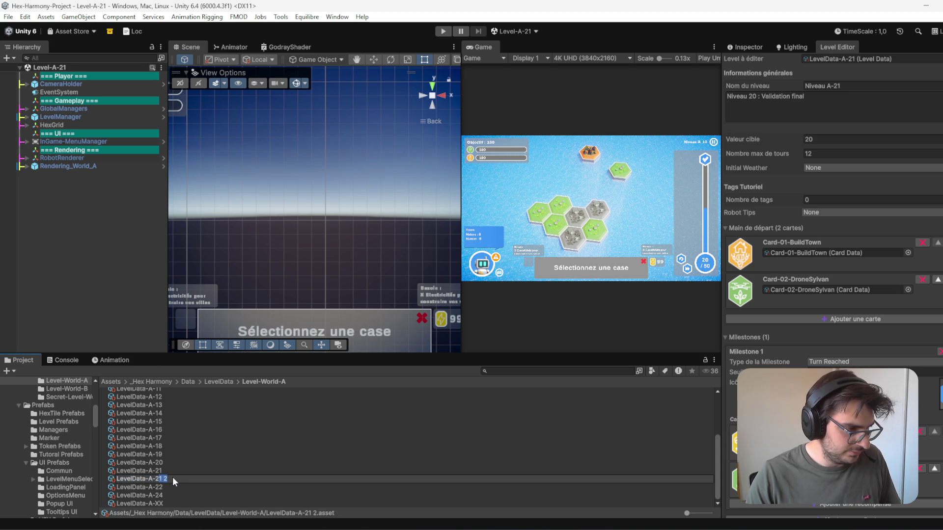
click(118, 238)
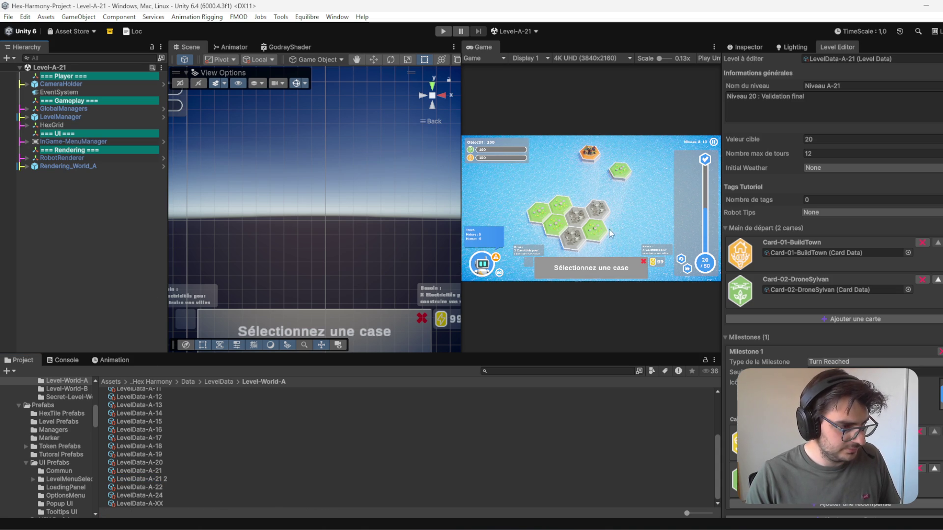
click(170, 479)
click(167, 493)
click(168, 487)
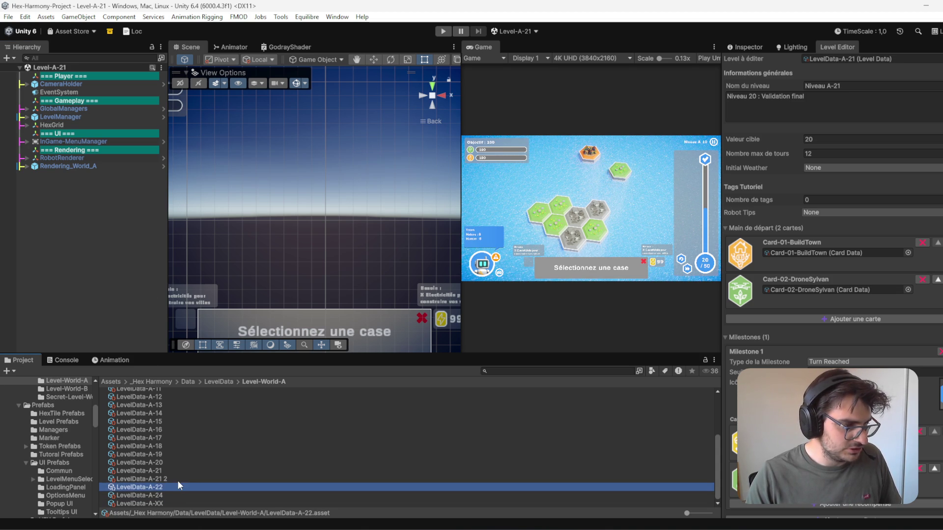
click(175, 479)
click(175, 479)
drag(172, 479, 162, 482)
text(3)
key(Return)
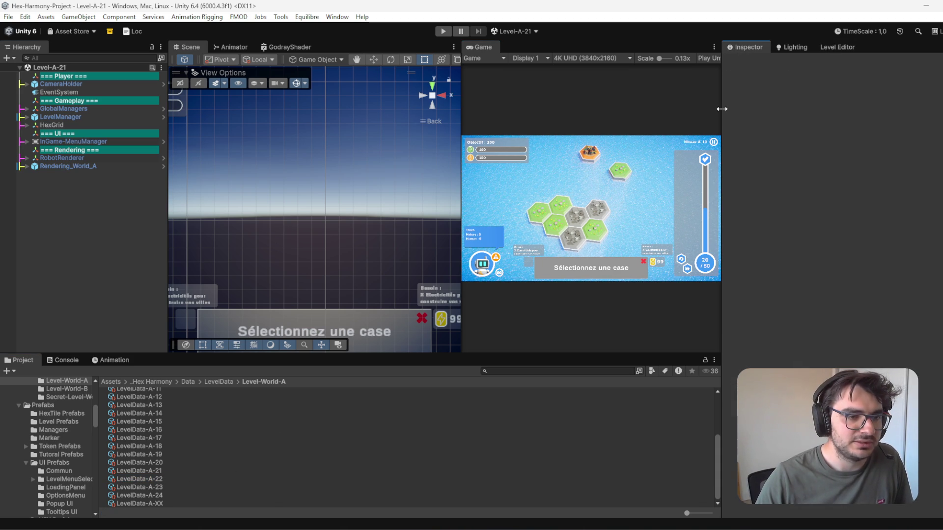
Step: Clear LevelData-A-22's description and set its Level Name to Niveau A-22
click(184, 470)
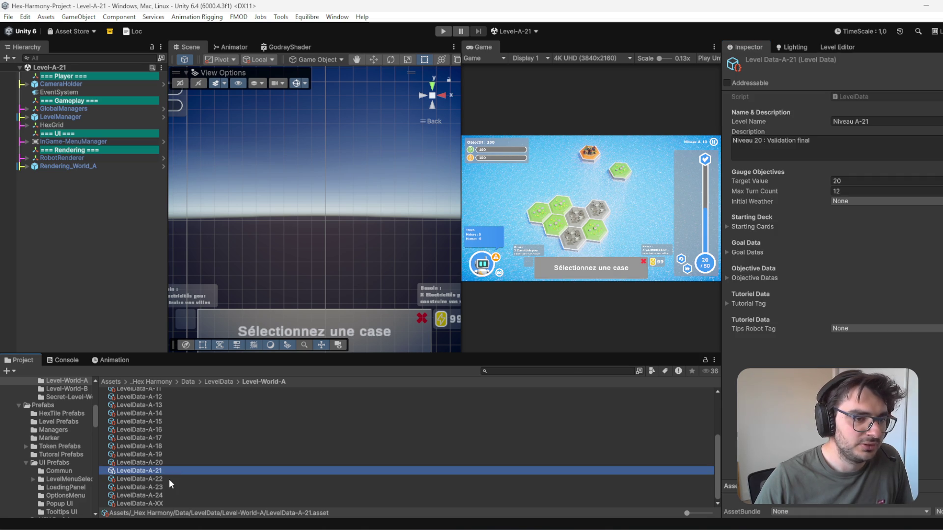
click(169, 480)
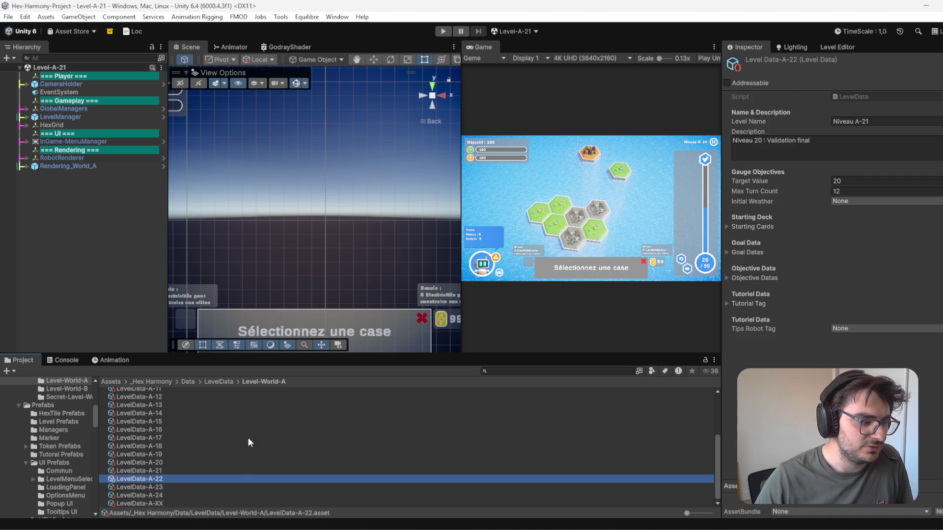
click(875, 122)
click(860, 144)
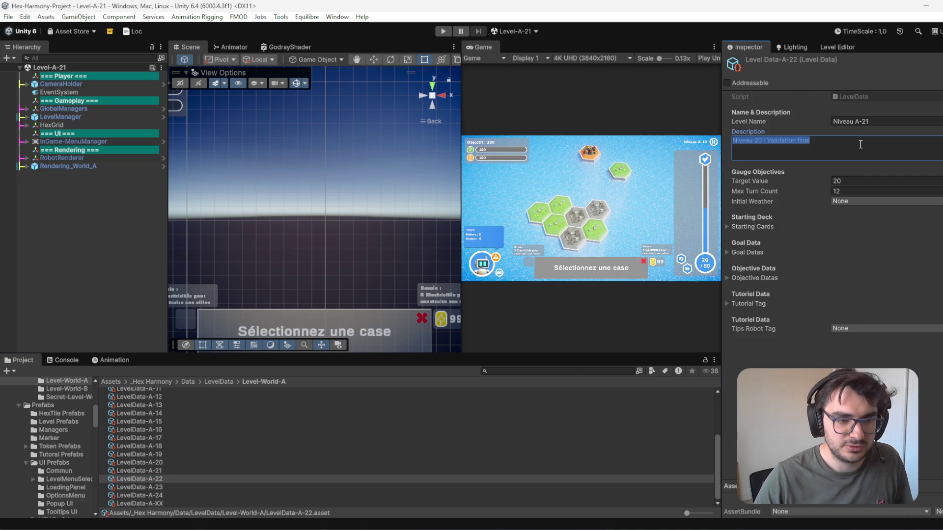
key(BackSpace)
click(870, 121)
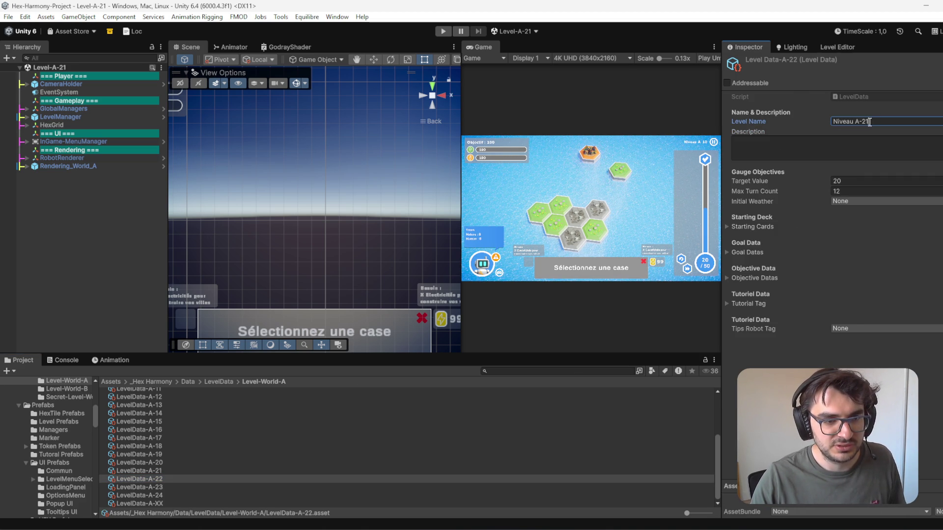
text(2)
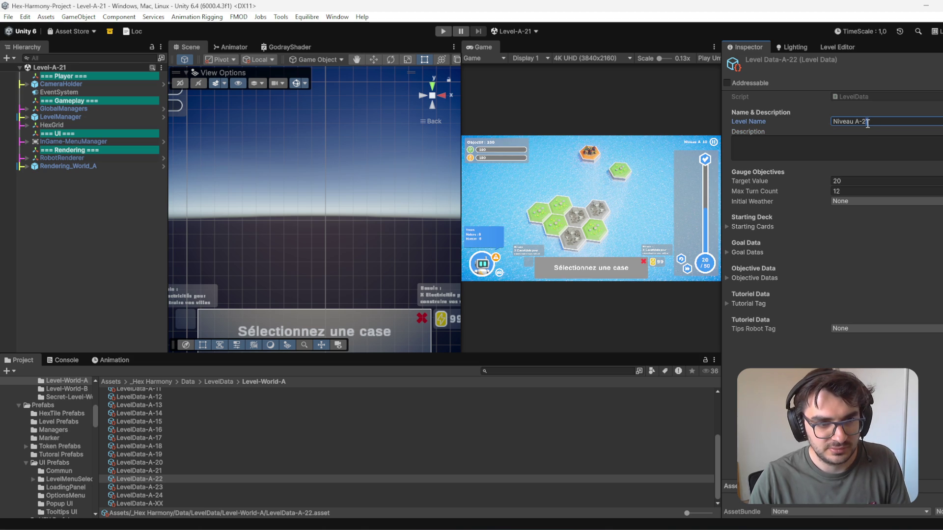
key(Return)
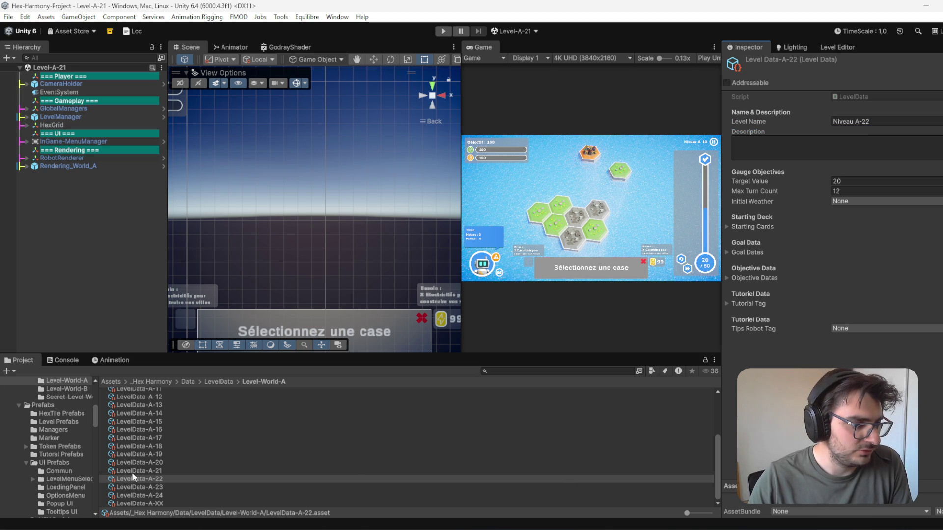
Step: Set the Level Names of A-23 and A-24 to Niveau A-23 and Niveau A-24
click(157, 487)
click(869, 122)
click(870, 122)
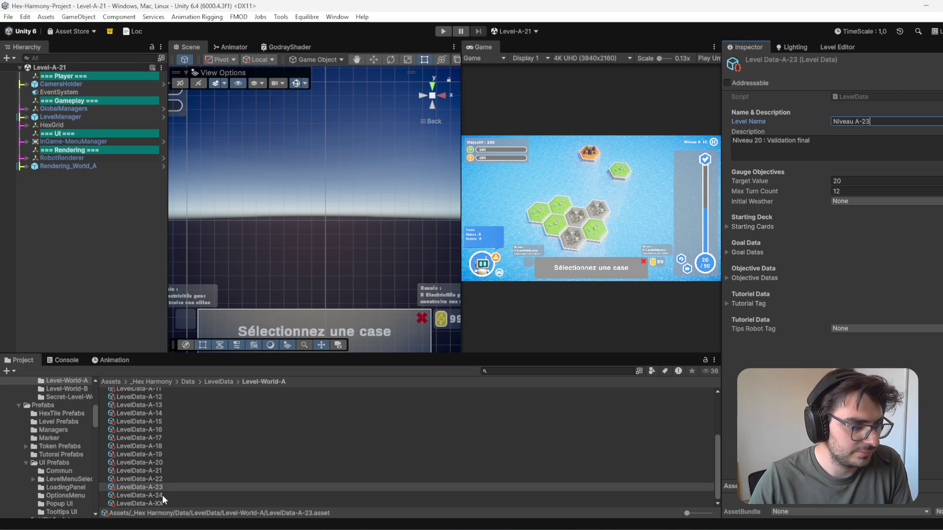
click(170, 496)
click(868, 121)
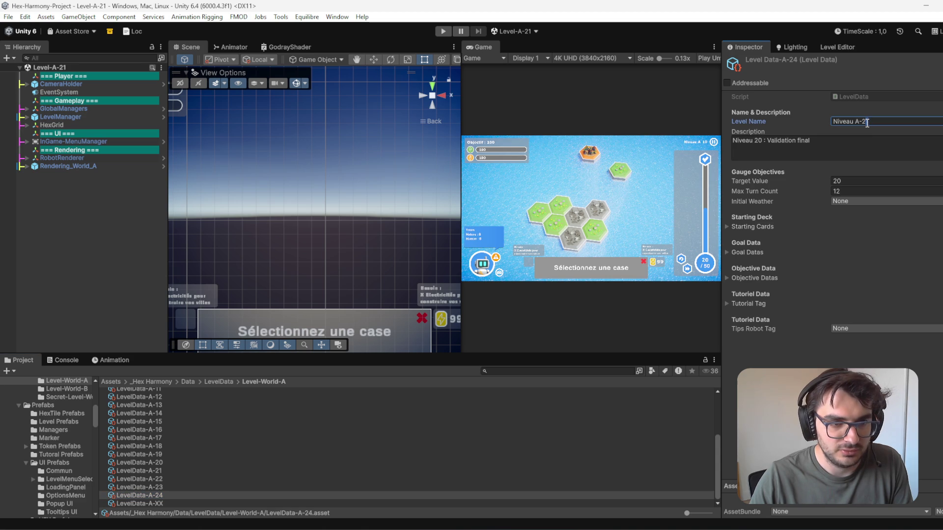
key(BackSpace)
text(4)
key(Return)
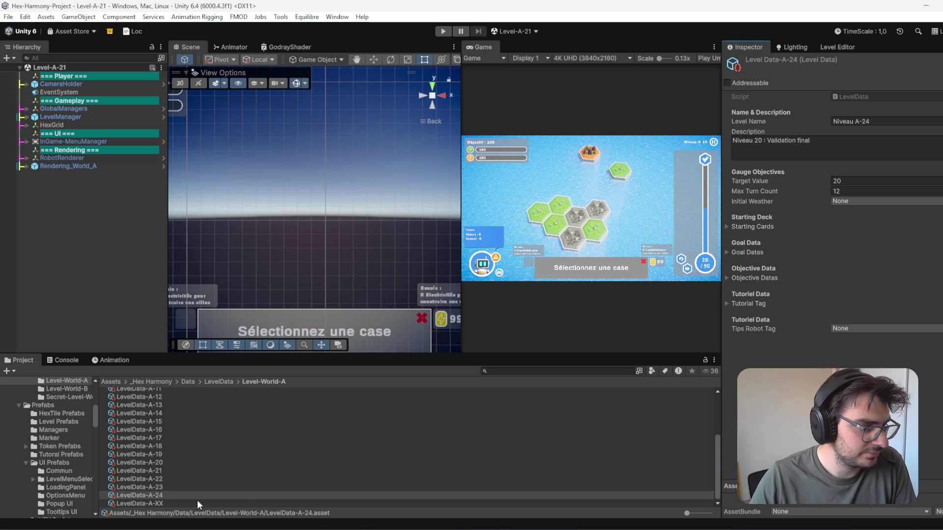
Step: Delete LevelData-A-21's description text, then select A-23's description
click(151, 488)
click(168, 479)
click(164, 471)
click(169, 463)
click(167, 471)
click(809, 141)
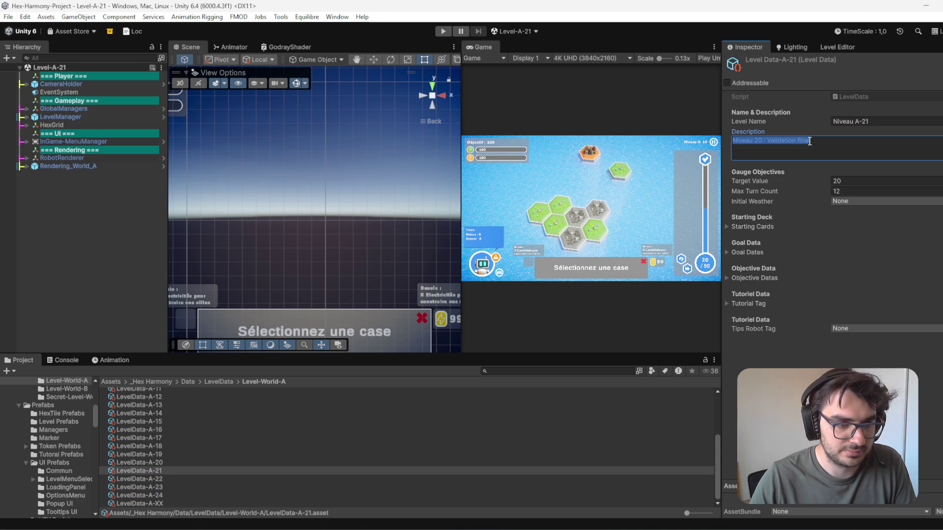
key(BackSpace)
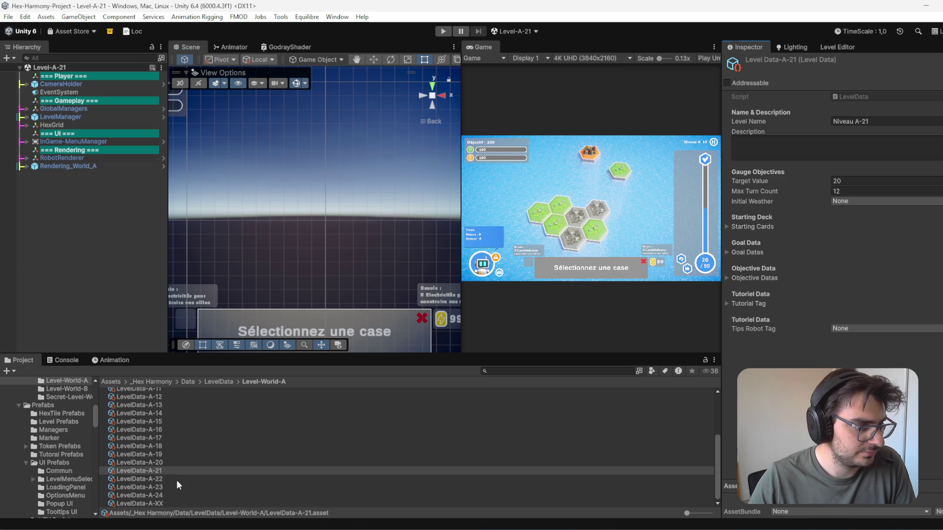
click(172, 480)
click(169, 488)
click(865, 146)
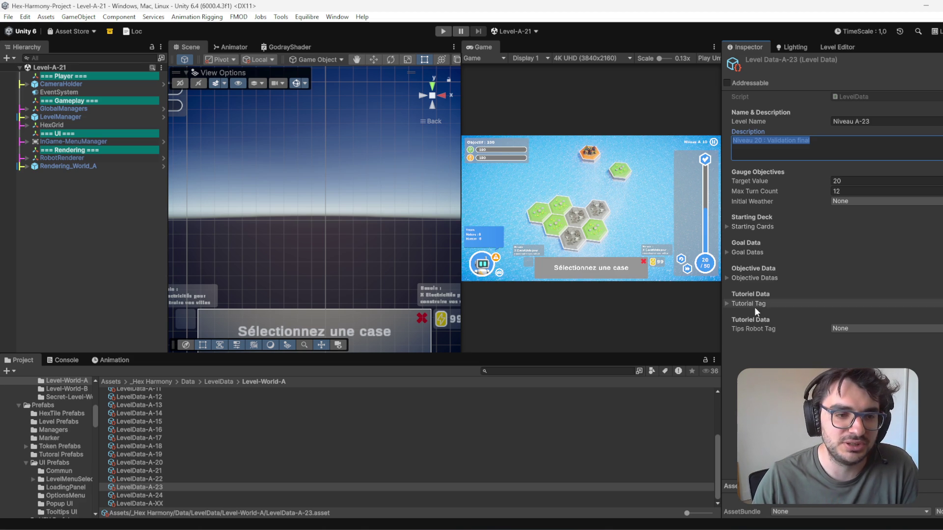
Step: Empty the Description fields of LevelData-A-23 and LevelData-A-24, then deselect the asset
key(BackSpace)
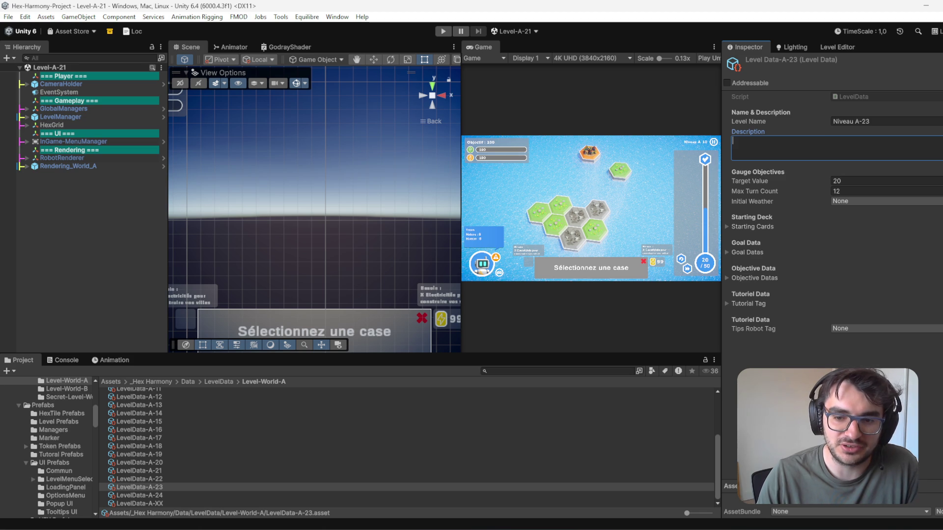
key(Escape)
click(147, 495)
click(828, 148)
key(ctrl+a)
key(BackSpace)
key(Escape)
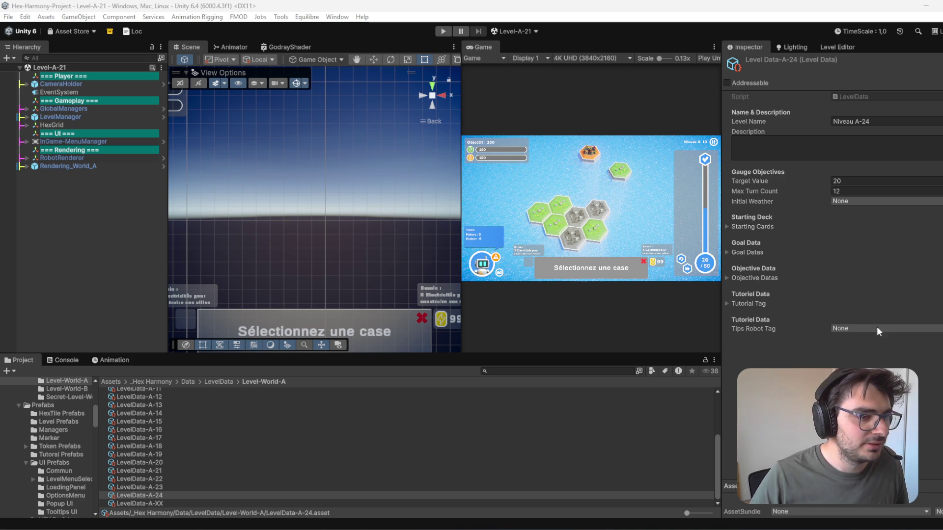
click(73, 243)
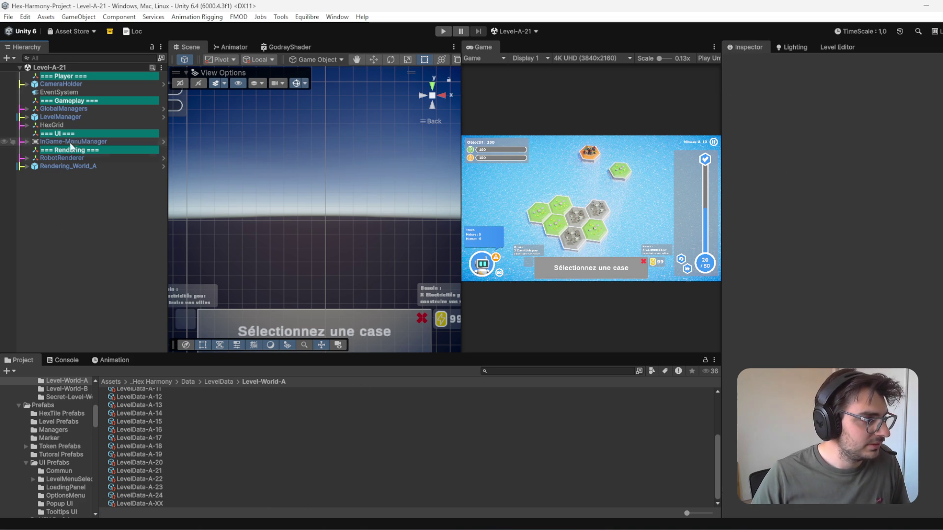
Step: Verify Level-A-21's LevelManager still has LevelData-A-21 as its Current Level Data
click(821, 46)
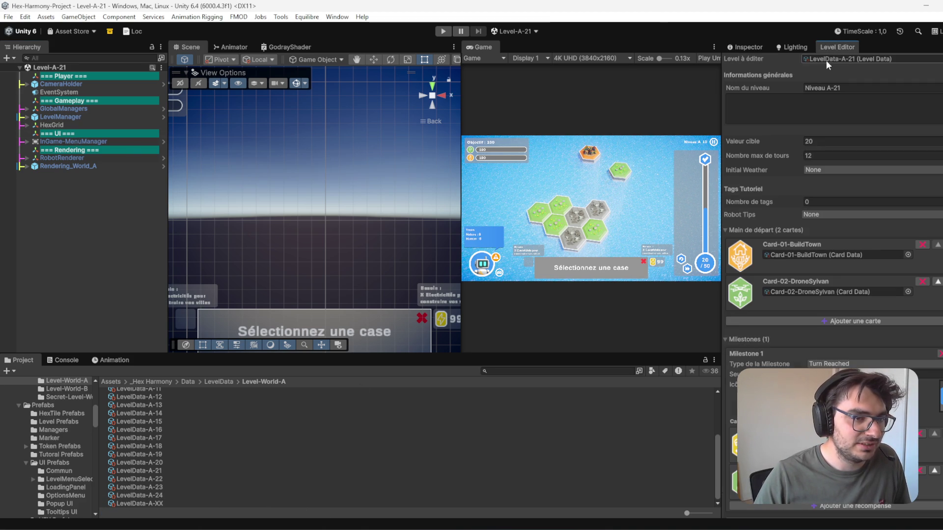
click(88, 116)
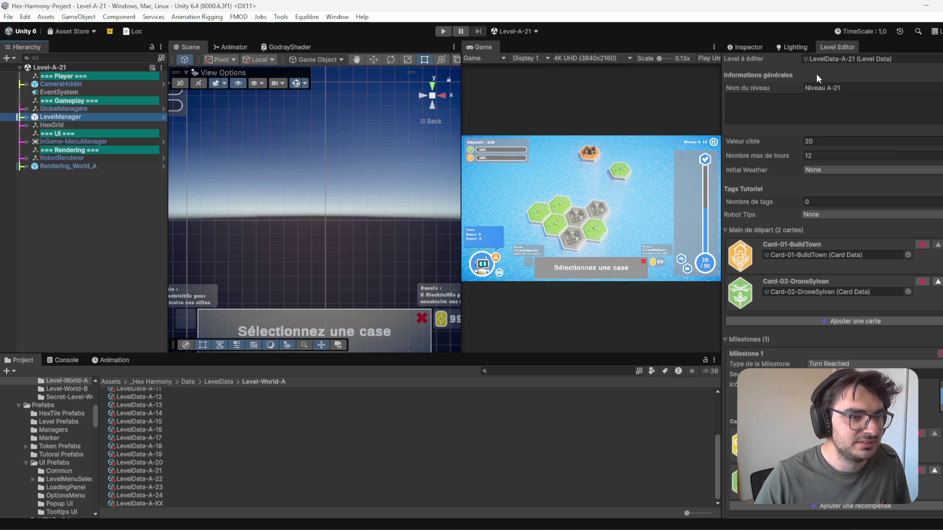
click(54, 68)
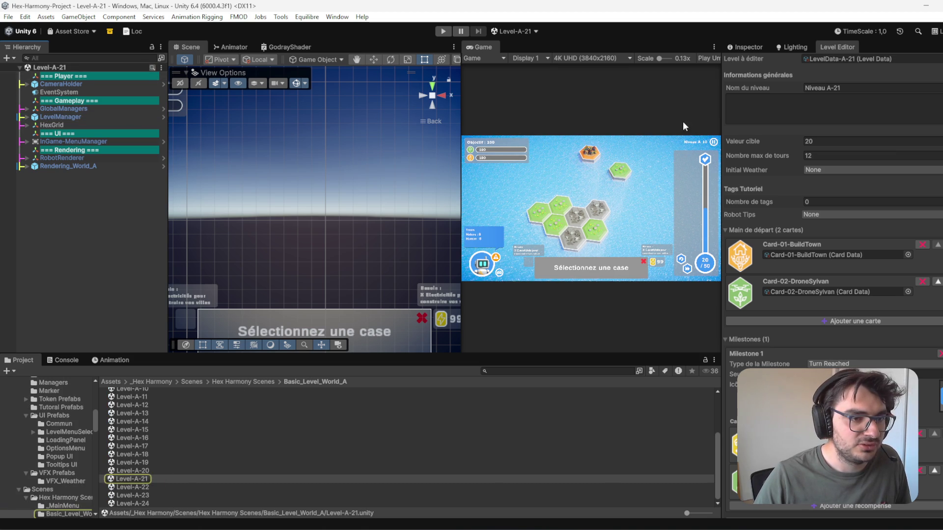
click(741, 47)
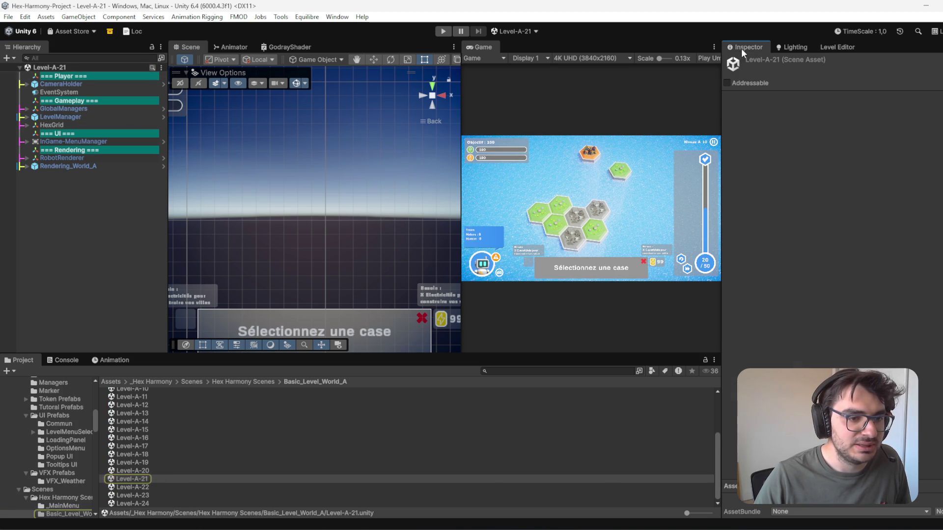
click(84, 117)
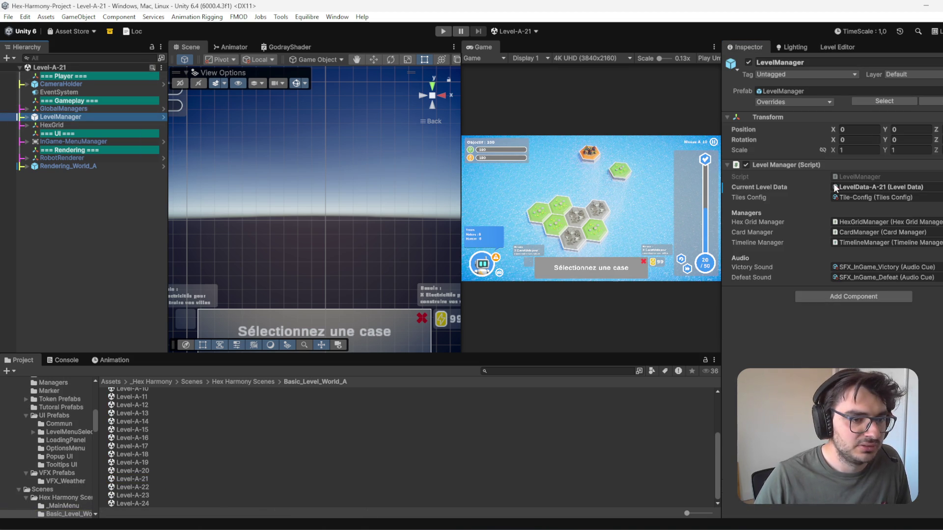
Step: Open Level-A-22 and delete five HexTiles from its HexGrid
double_click(153, 487)
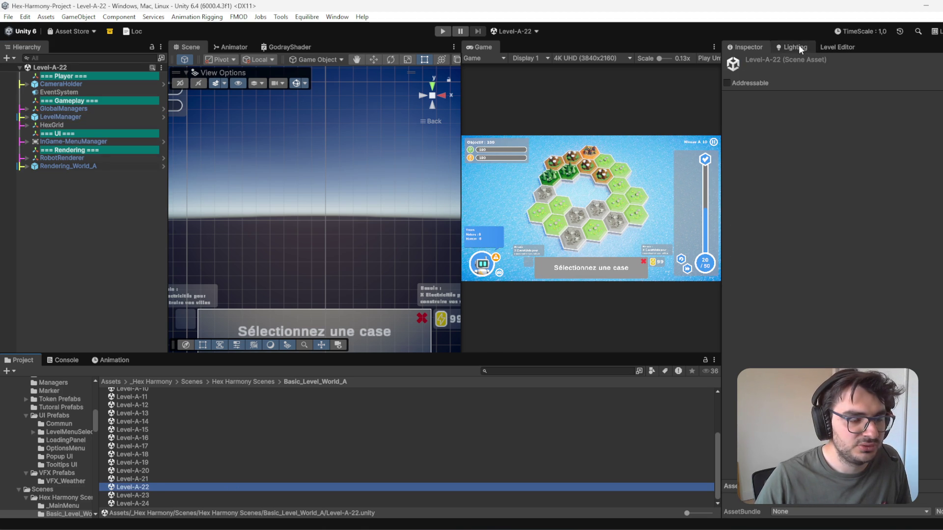
click(52, 124)
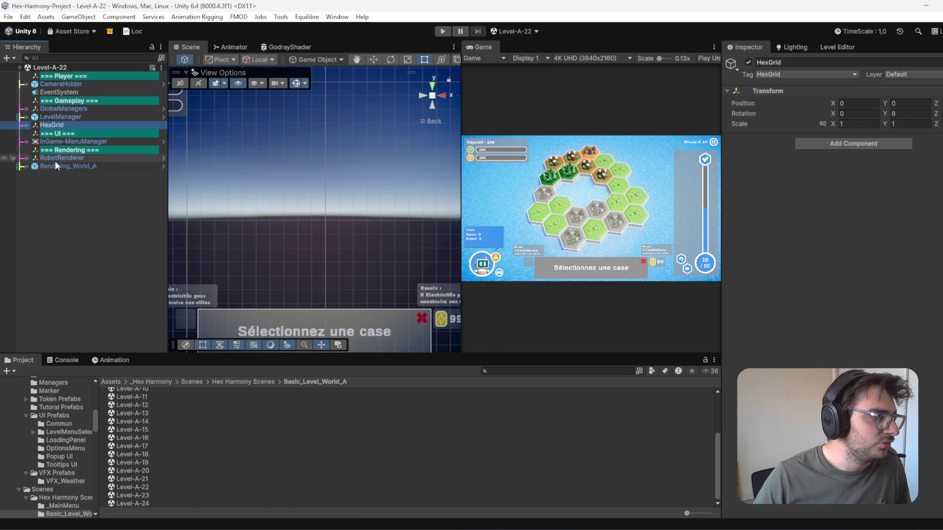
click(28, 125)
click(75, 166)
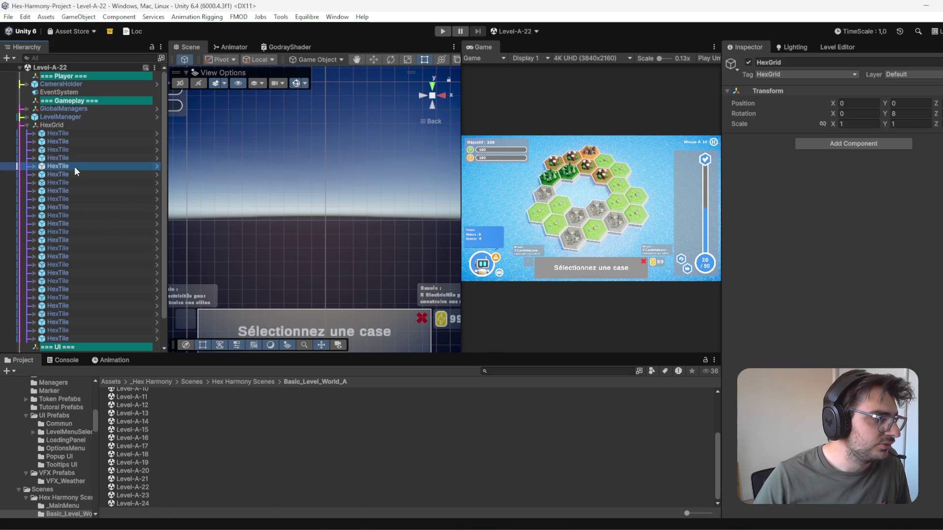
ctrl+click(104, 298)
ctrl+click(99, 248)
ctrl+click(104, 289)
ctrl+click(107, 281)
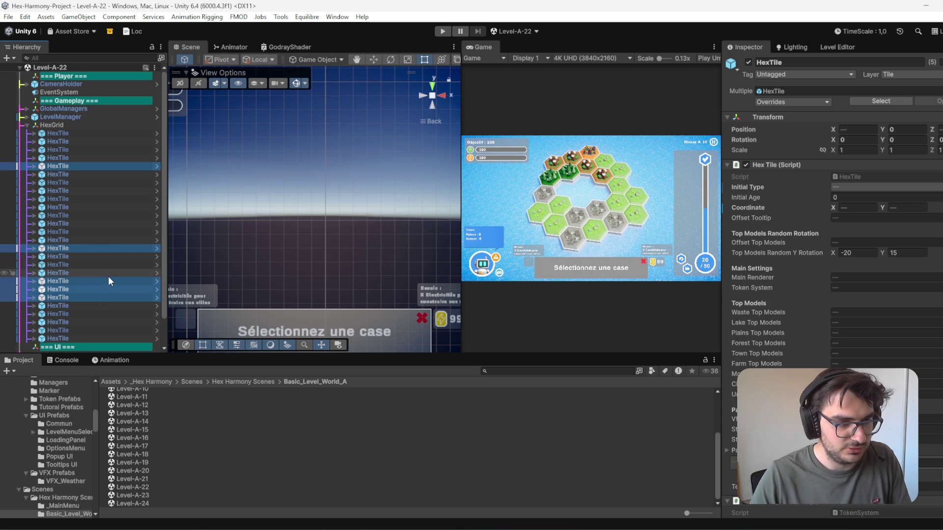
key(Delete)
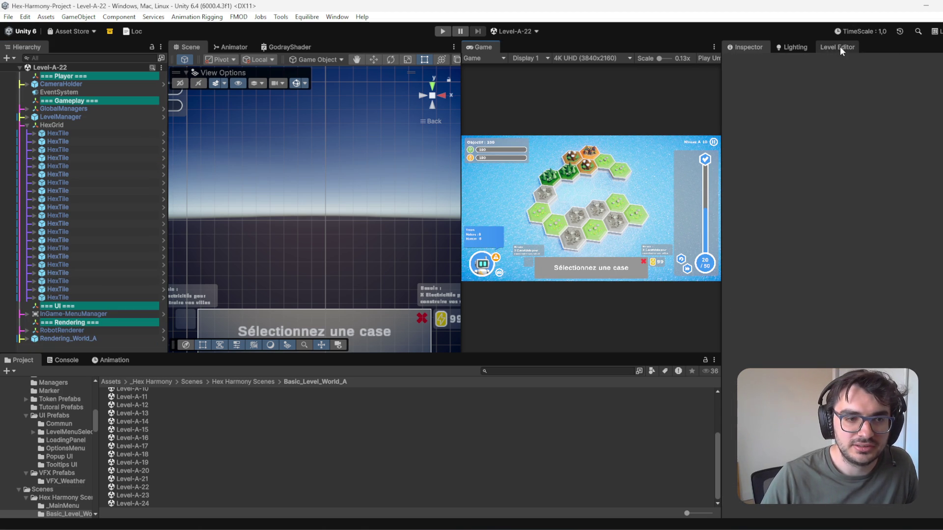
Step: Assign LevelData-A-22 to Level-A-22's LevelManager, save, and open Level-A-23
click(841, 48)
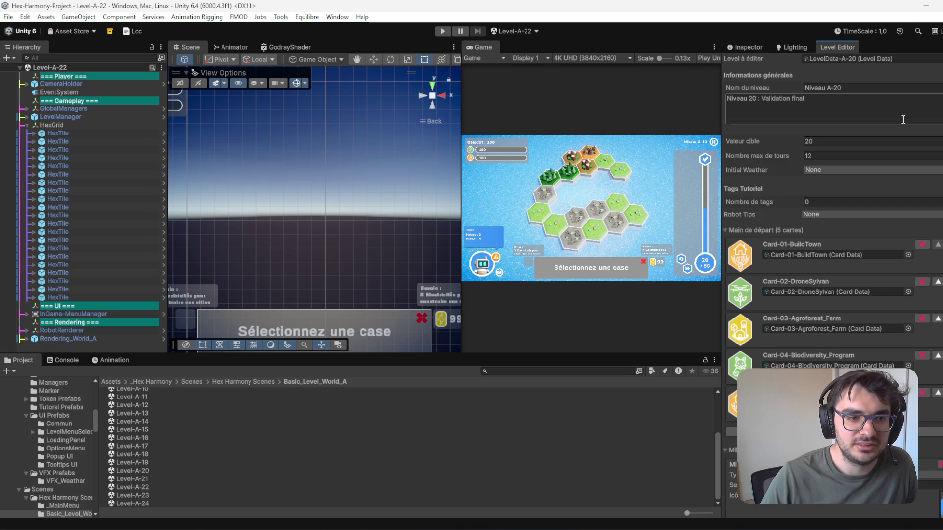
click(763, 48)
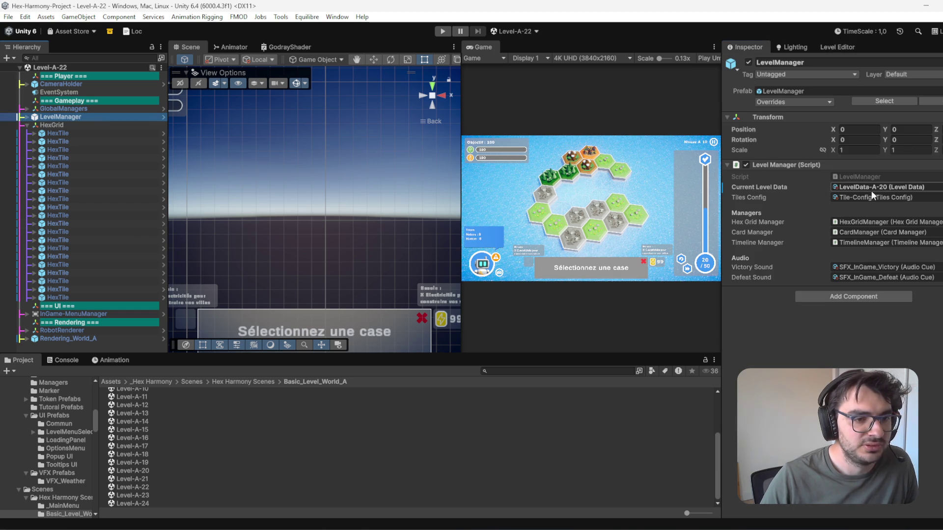
click(875, 188)
drag(166, 484, 880, 187)
key(ctrl+s)
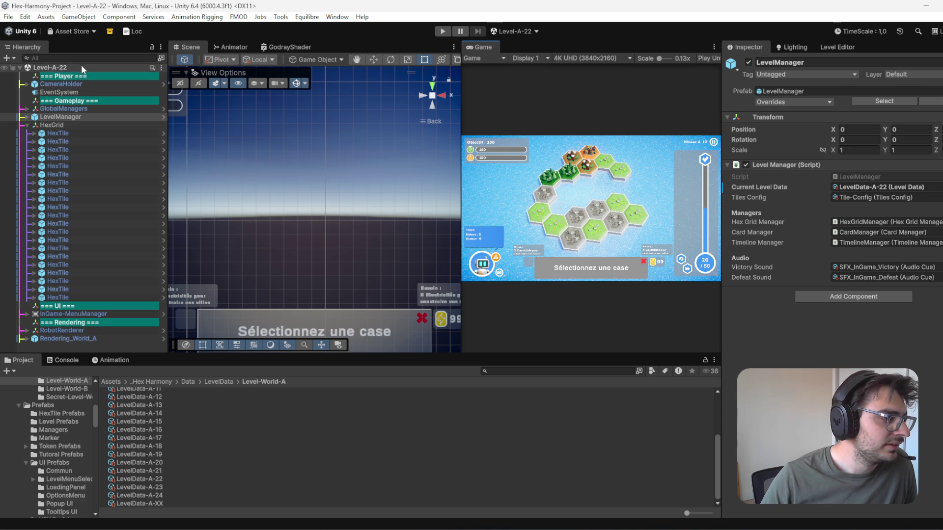
click(154, 66)
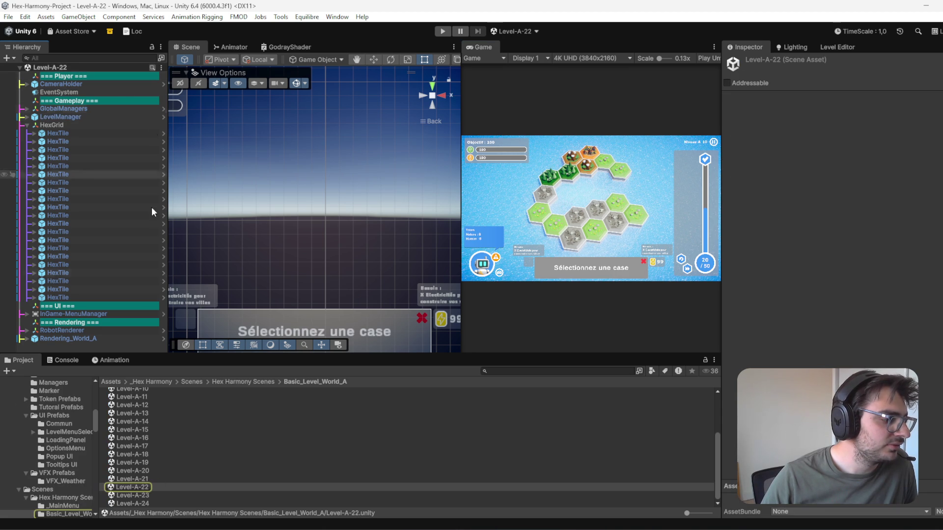
double_click(147, 497)
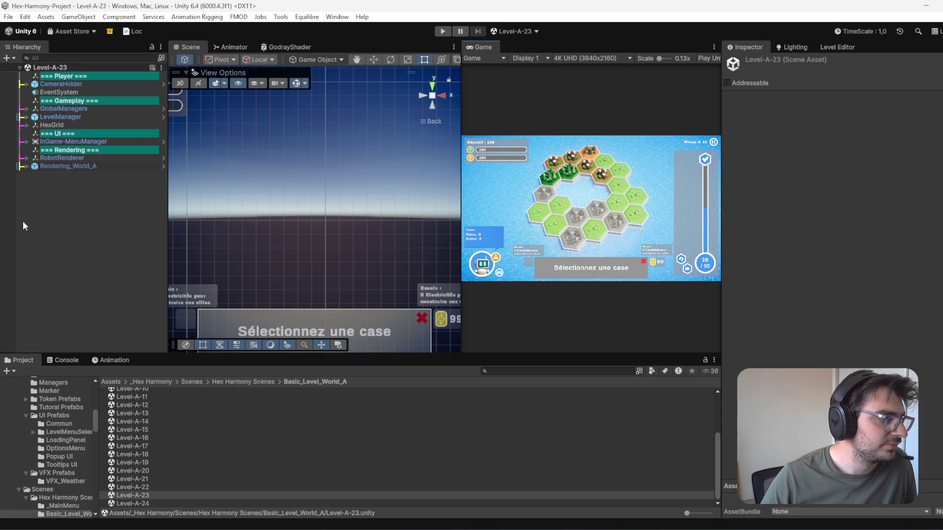
Step: Point the LevelManager's Current Level Data at LevelData-A-23 instead of LevelData-A-20
click(81, 116)
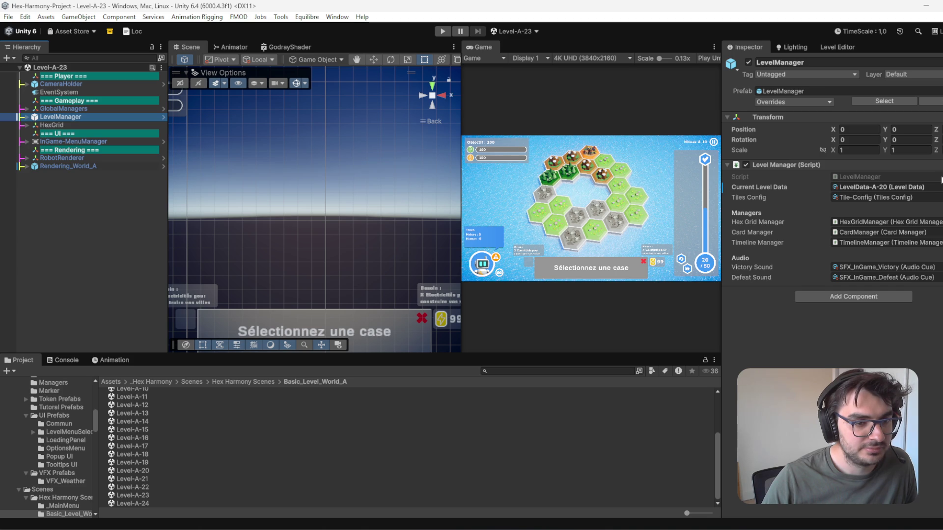
click(879, 187)
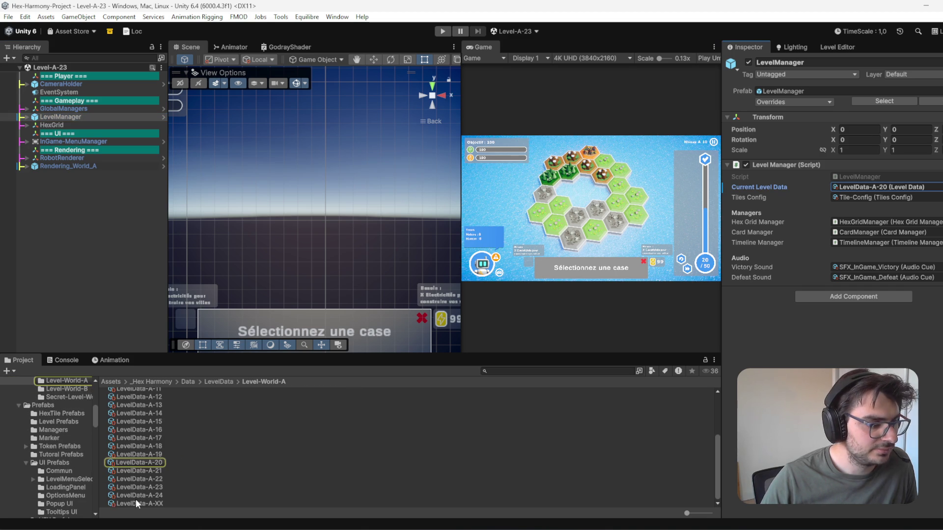
drag(159, 491, 879, 187)
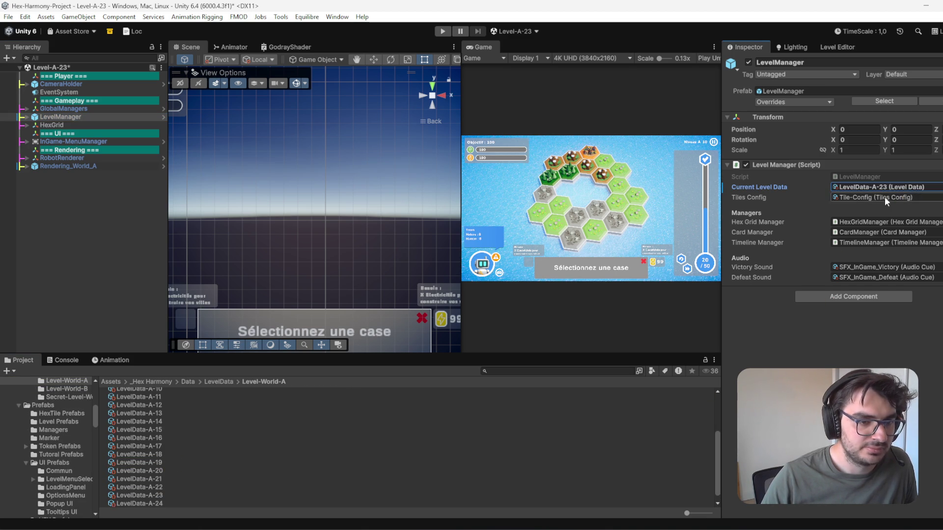
Step: Delete four hex tiles from the HexGrid and save the Level-A-23 scene
click(27, 125)
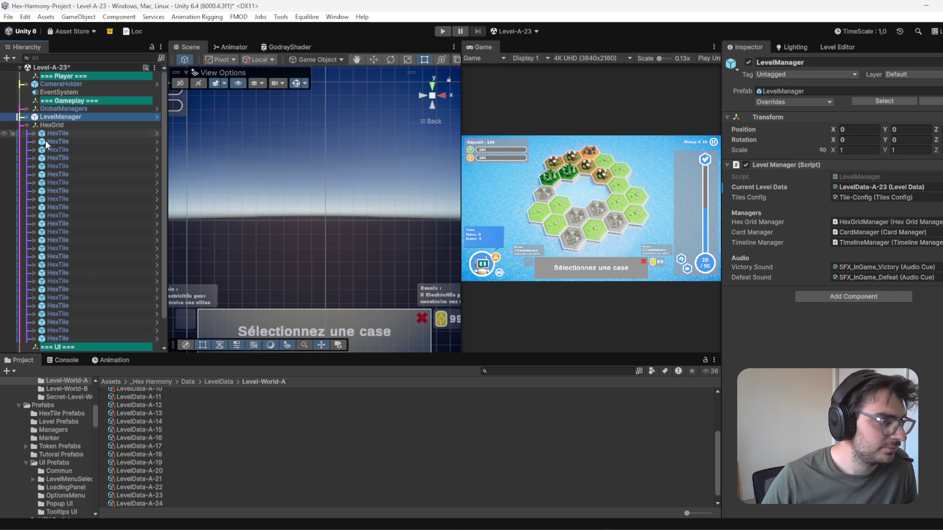
click(78, 272)
ctrl+click(85, 336)
ctrl+click(96, 174)
ctrl+click(95, 126)
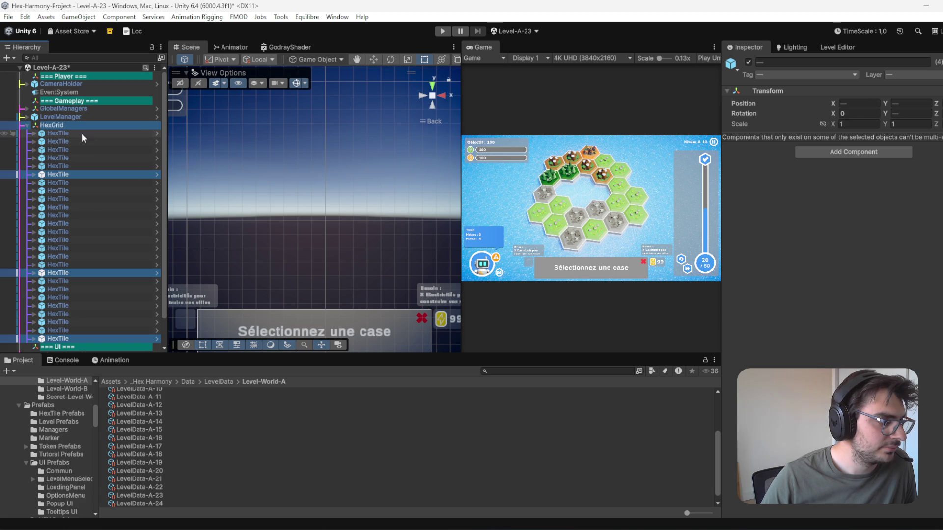
ctrl+click(81, 126)
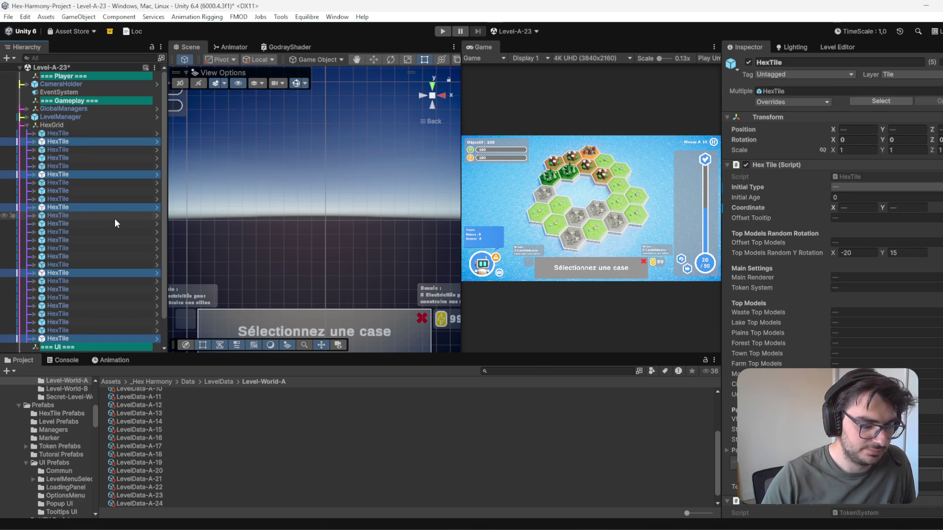
key(Delete)
key(ctrl+s)
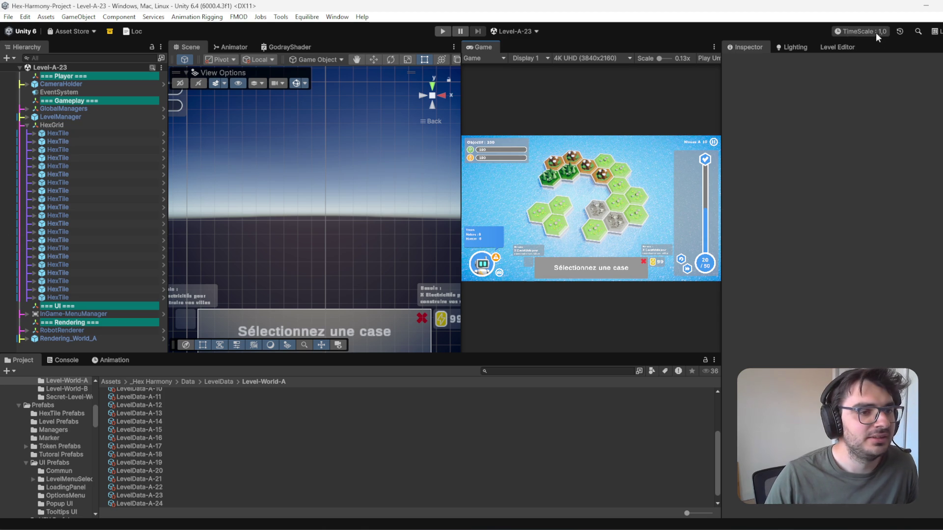
Step: Review the level data in the level editor and the LevelManager's settings
click(830, 47)
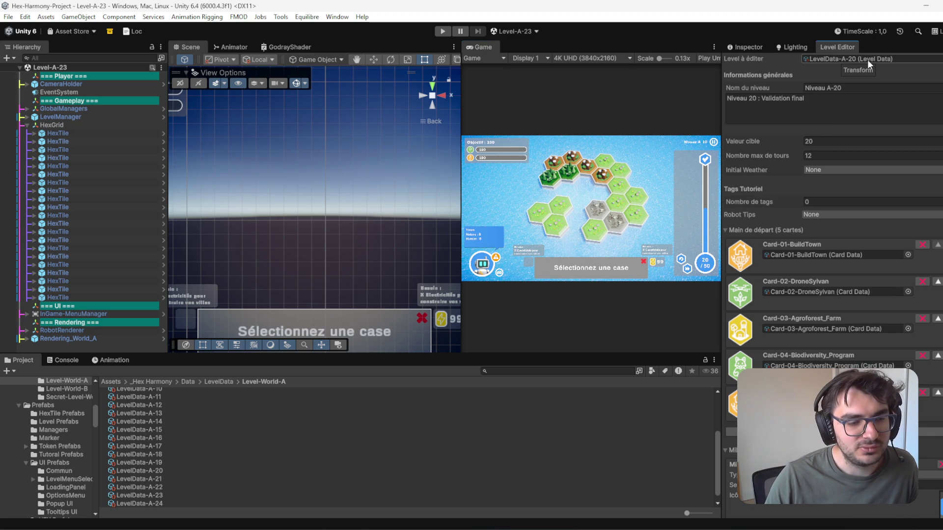
click(100, 120)
click(745, 47)
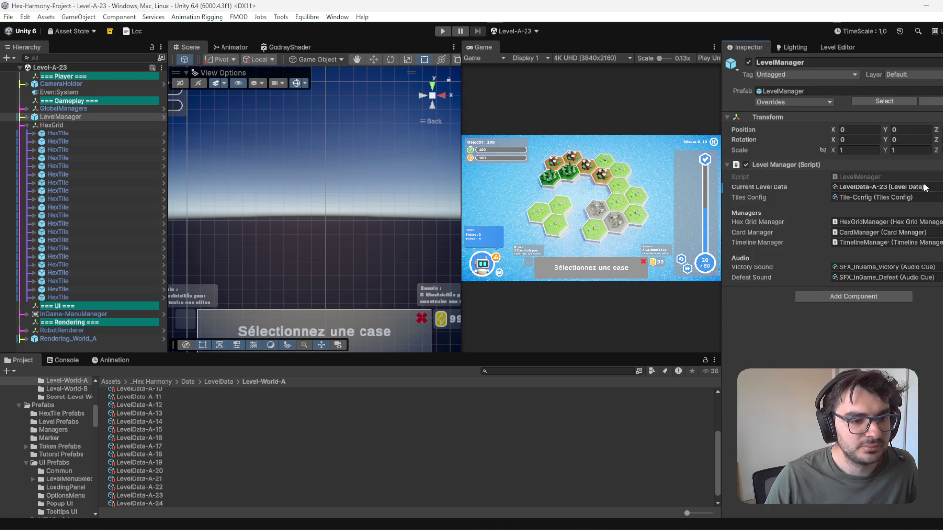
scroll(183, 503, down, 1)
drag(156, 498, 681, 349)
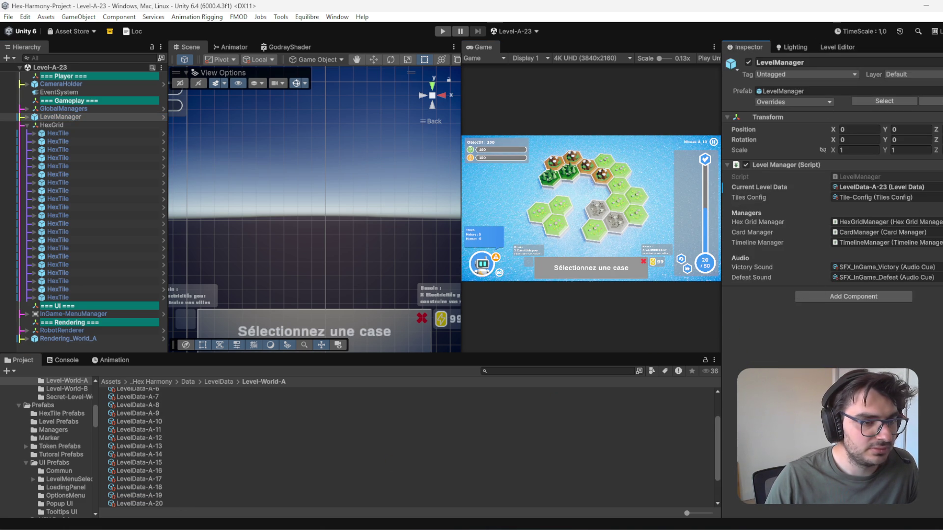
click(519, 33)
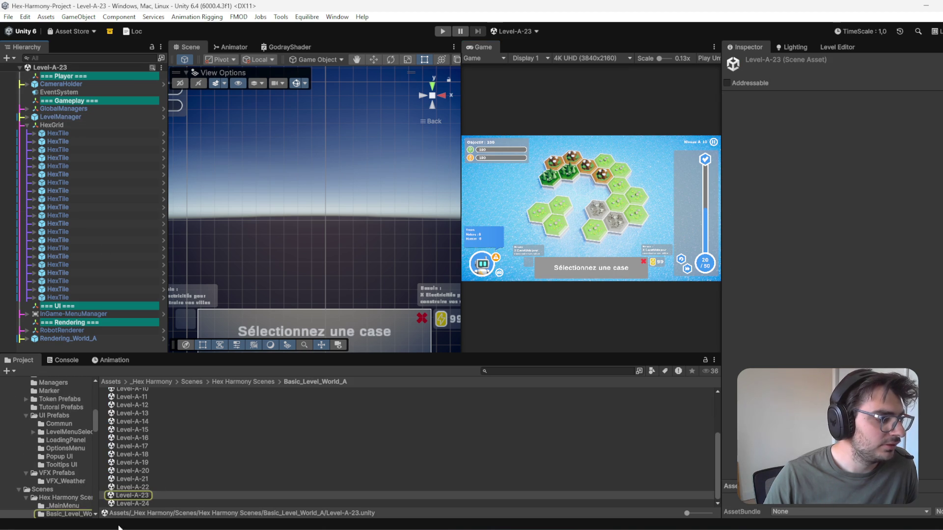
Step: Open Level-A-24, delete three hex tiles from its HexGrid, and save the scene
double_click(133, 503)
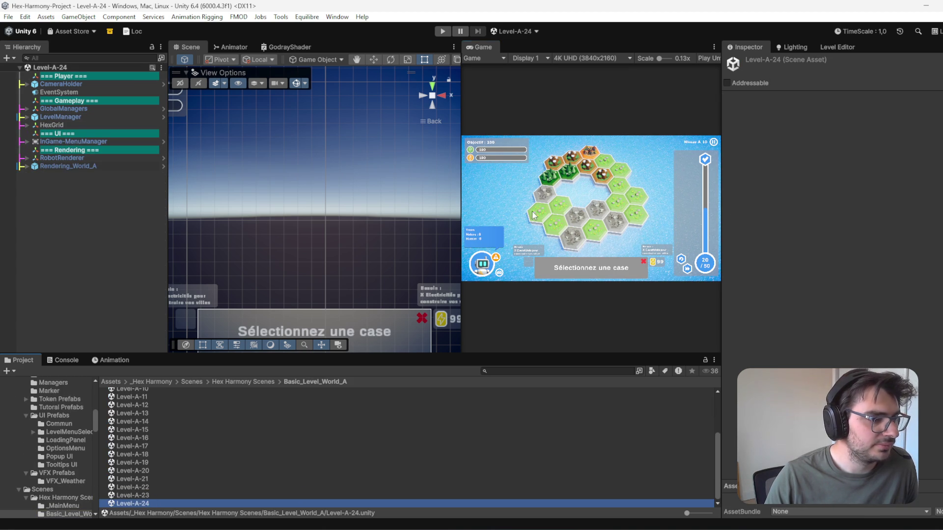
click(26, 125)
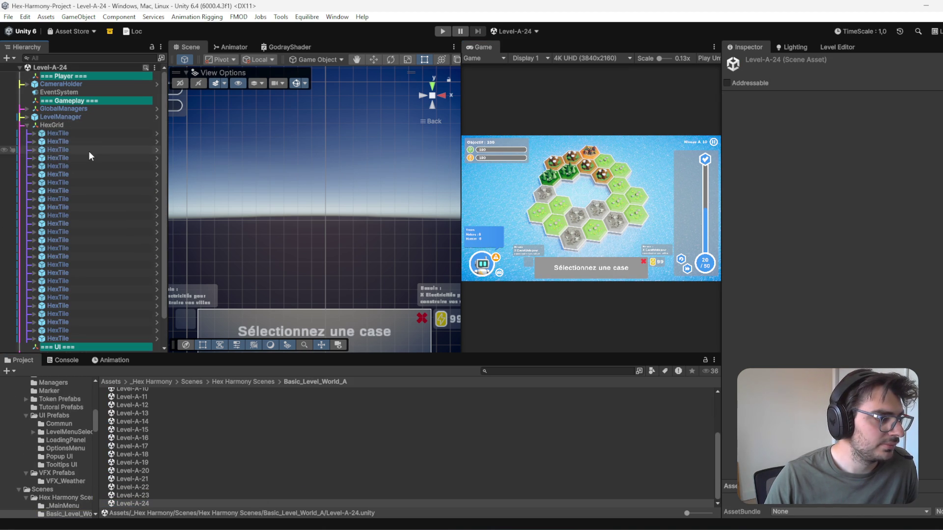
click(89, 150)
ctrl+click(93, 272)
ctrl+click(91, 191)
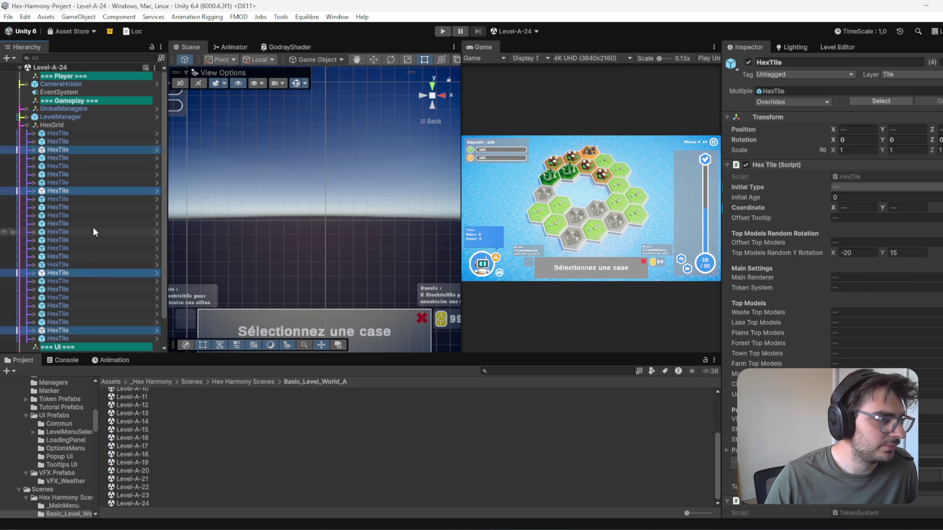
key(Delete)
key(ctrl+s)
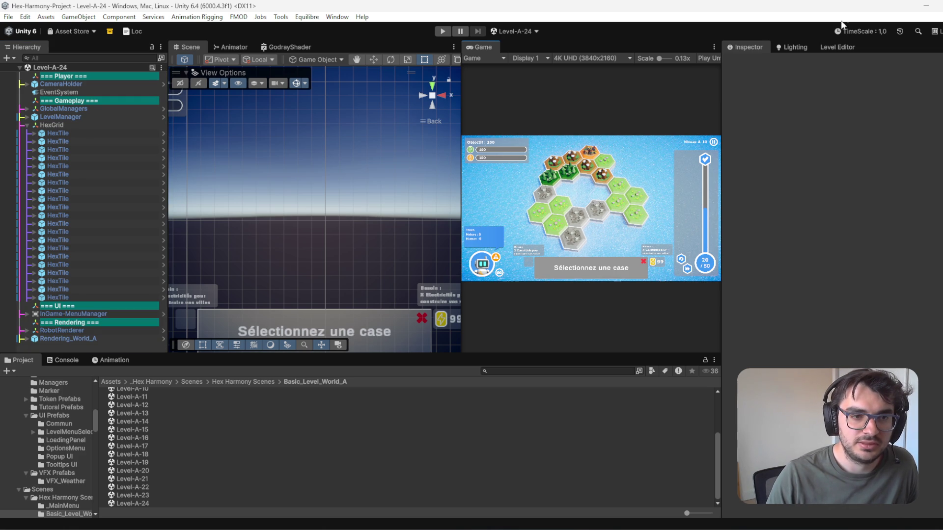
Step: Assign LevelData-A-24 as the LevelManager's Current Level Data
click(839, 47)
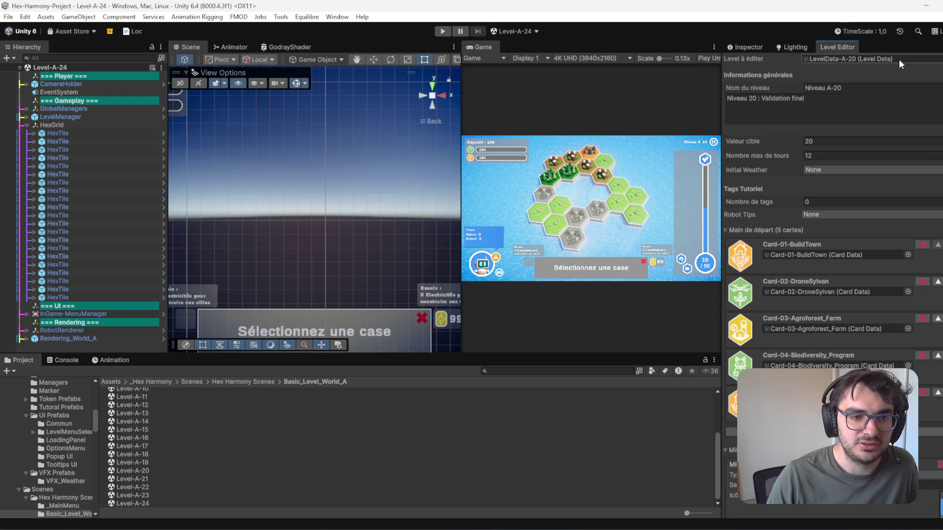
click(747, 47)
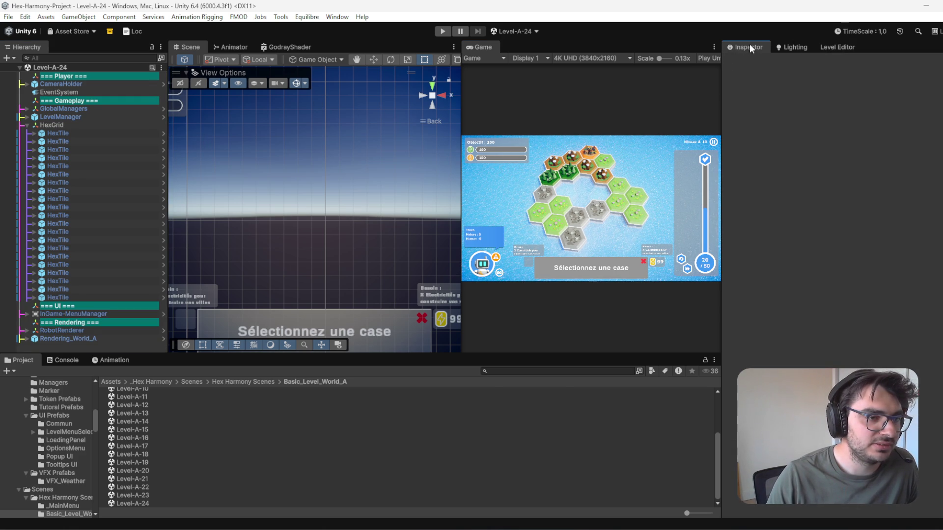
click(49, 117)
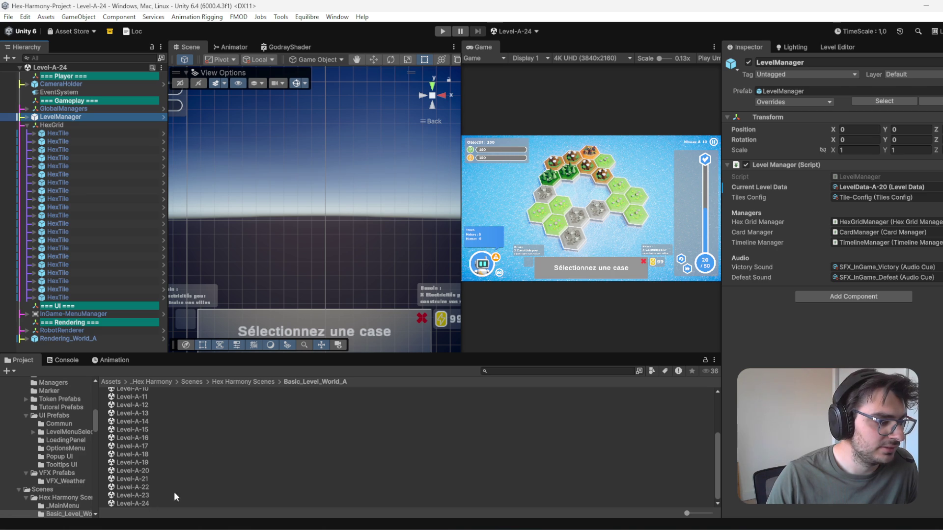
click(879, 187)
mouse_move(161, 500)
mouse_down()
mouse_move(791, 491)
mouse_move(884, 197)
mouse_move(904, 191)
mouse_move(884, 187)
mouse_up()
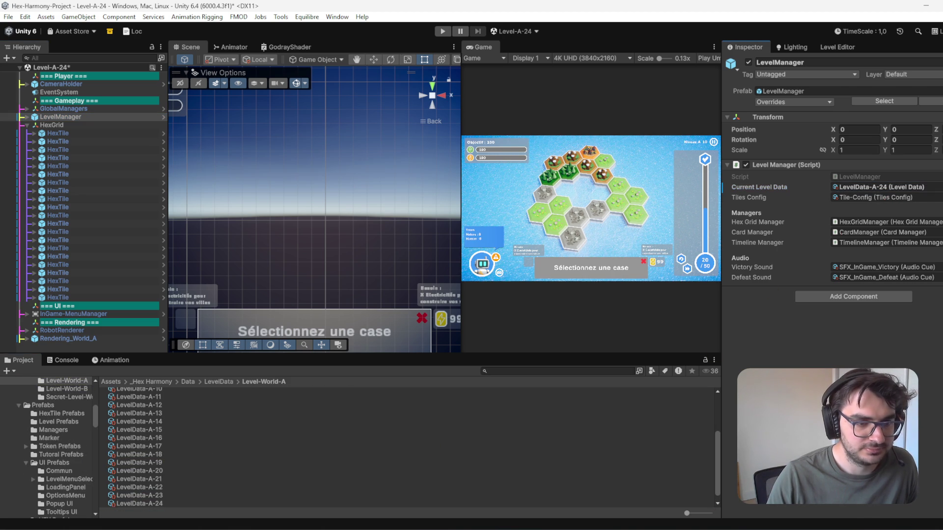
Step: Move the LevelData-A-XX template asset out of Level-World-A into the LevelData folder
click(170, 509)
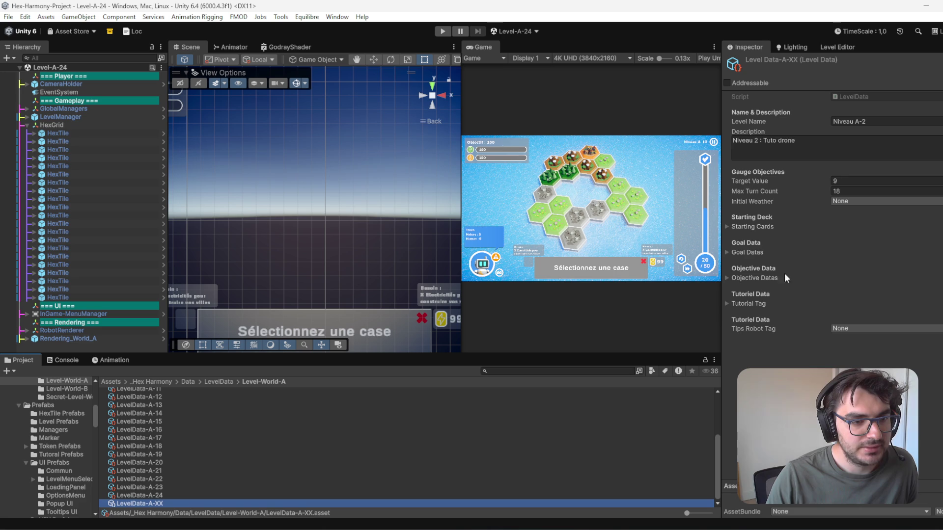
click(149, 494)
click(154, 505)
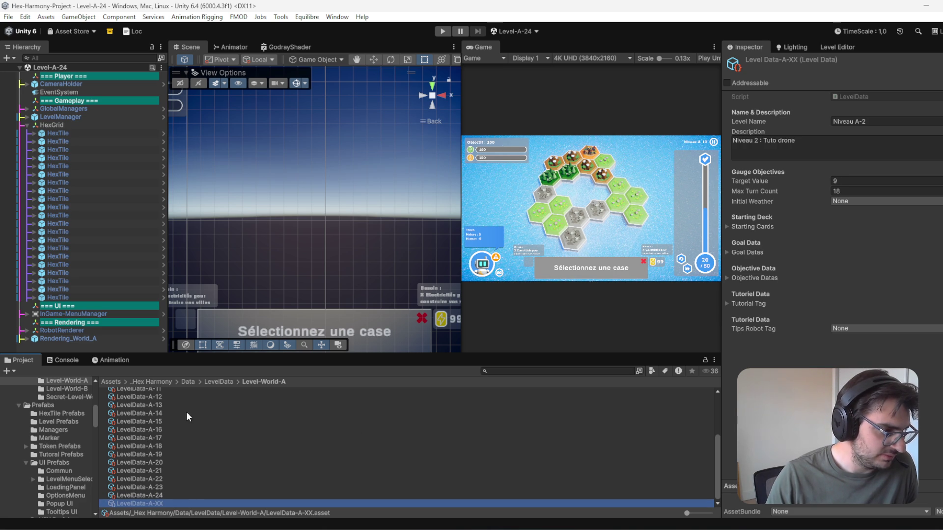
click(226, 382)
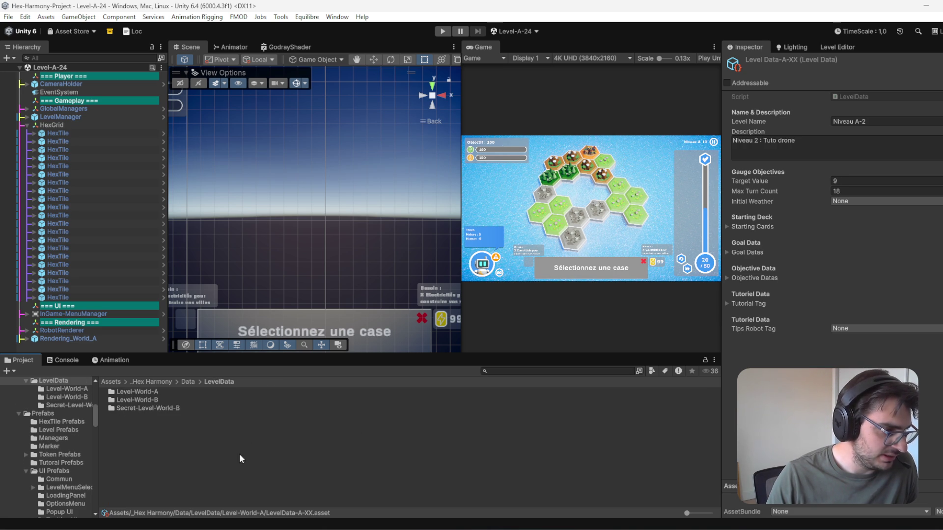
click(163, 458)
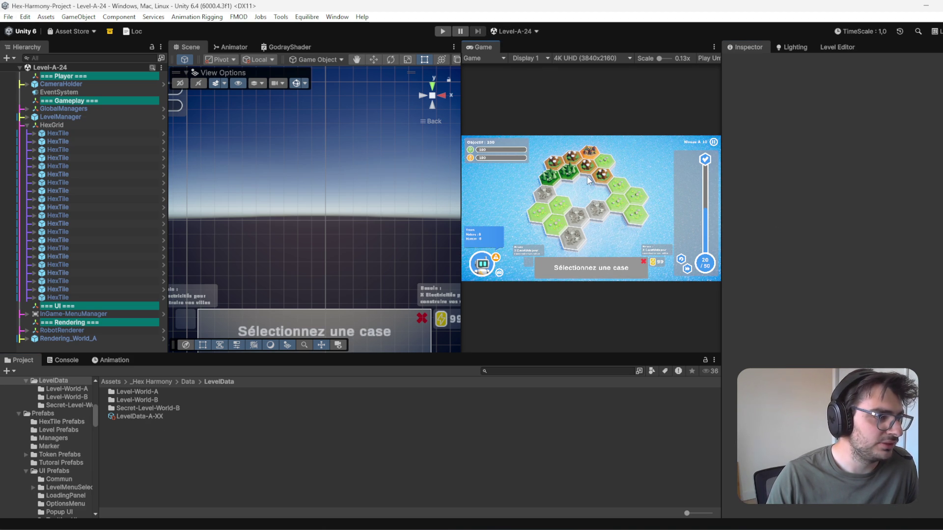
Step: Open the Scene List Organizer, add a first folder group, and browse to Hex Harmony Scenes
click(536, 31)
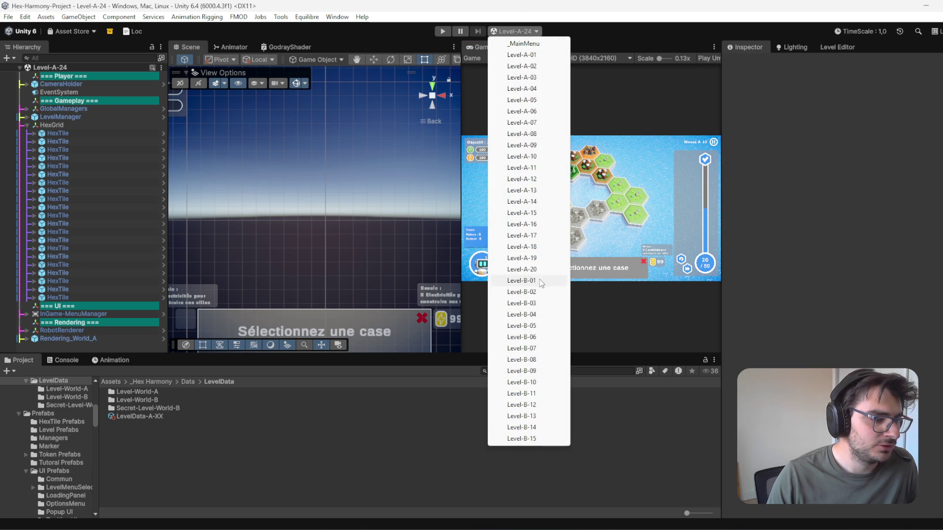
click(640, 286)
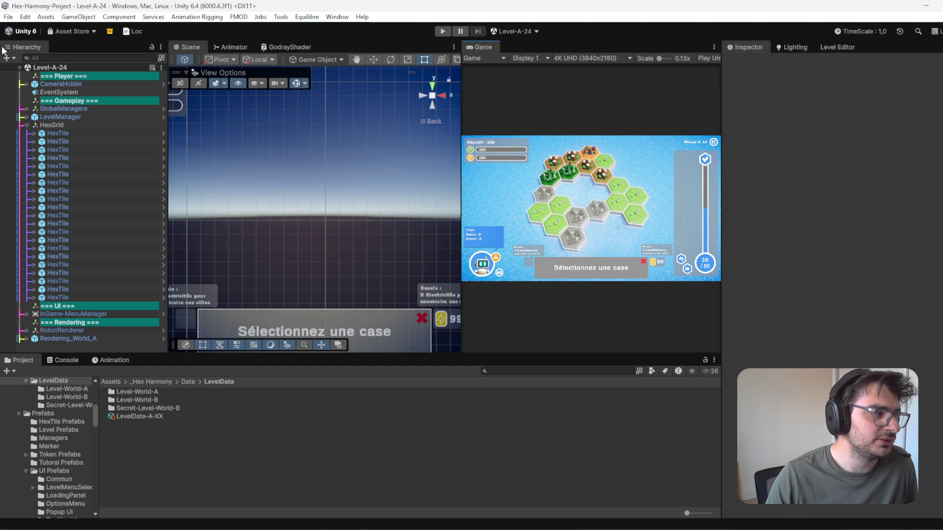
click(281, 17)
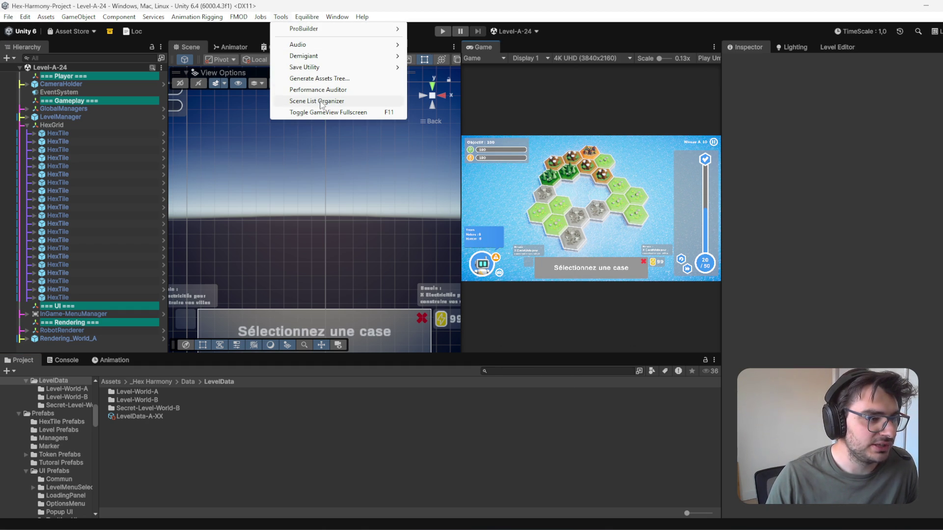
click(338, 102)
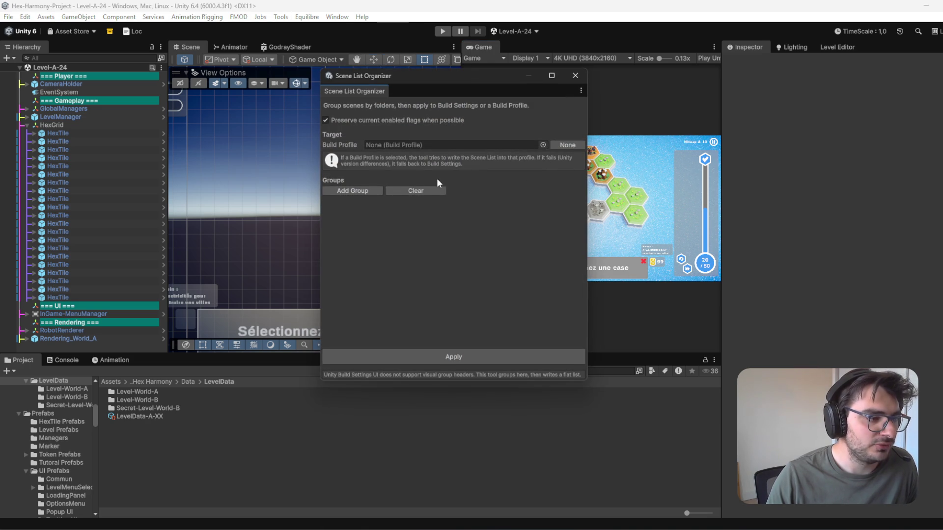
click(370, 190)
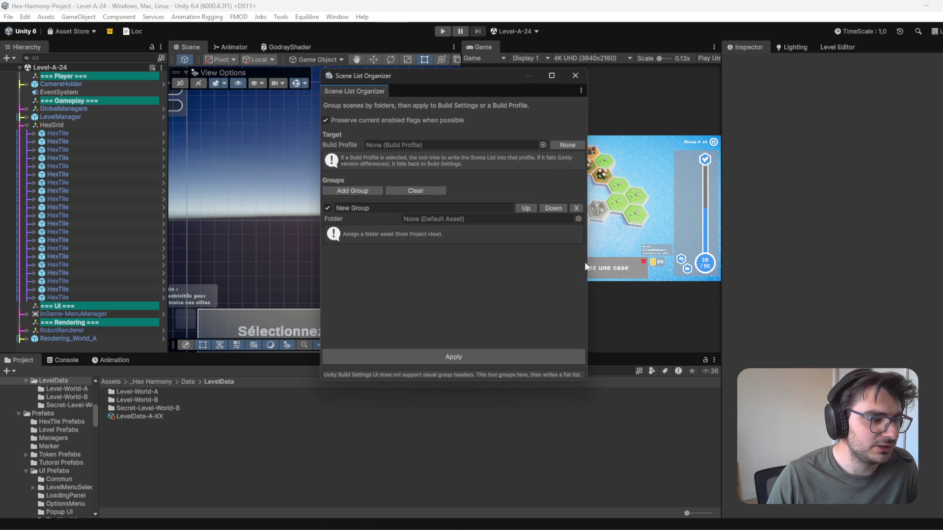
click(578, 219)
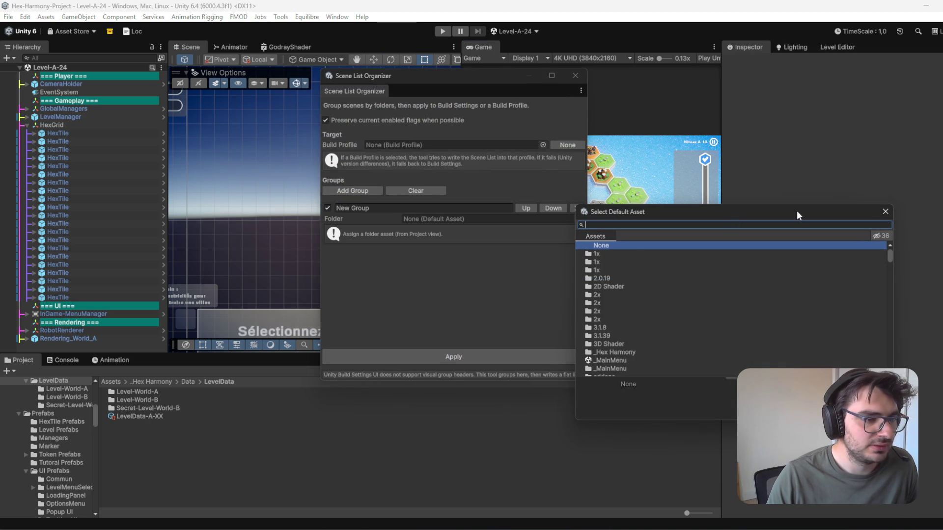
click(883, 210)
scroll(81, 412, up, 10)
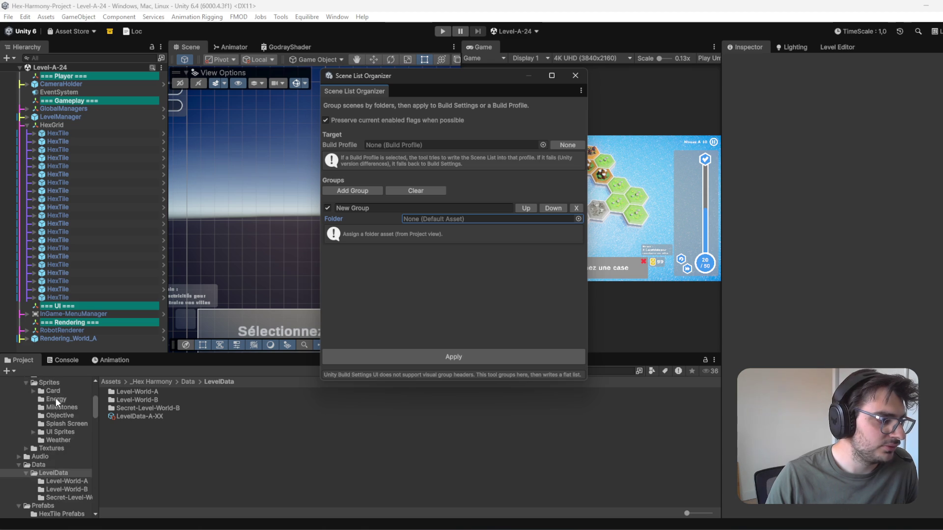
click(152, 67)
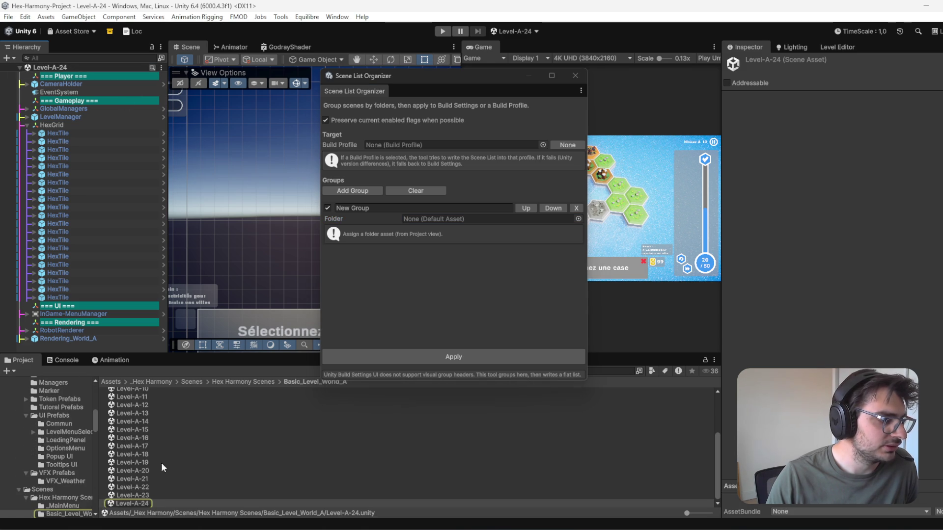
scroll(157, 482, up, 3)
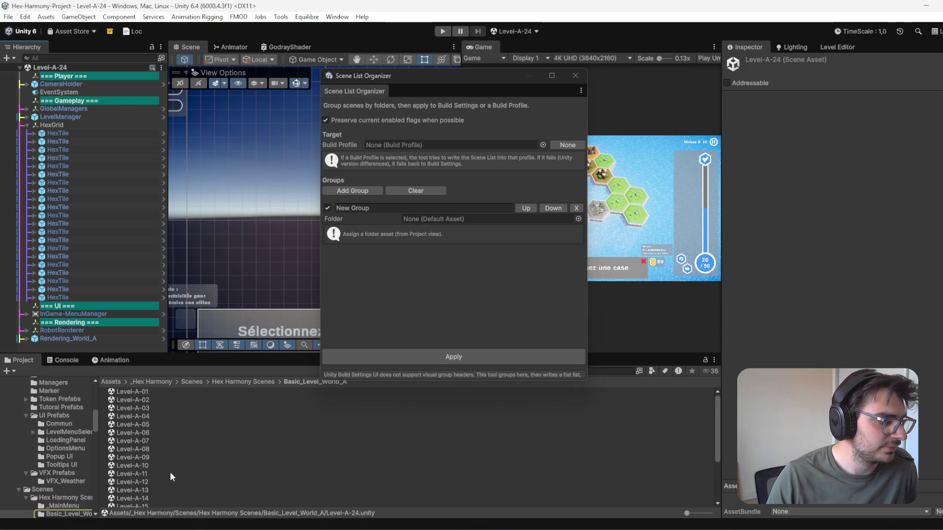
click(260, 382)
Step: Set three folder groups to _MainMenu, Basic_Level_World_A and Basic_Level_World_B
mouse_move(170, 400)
mouse_down()
mouse_move(458, 257)
mouse_move(465, 217)
mouse_up()
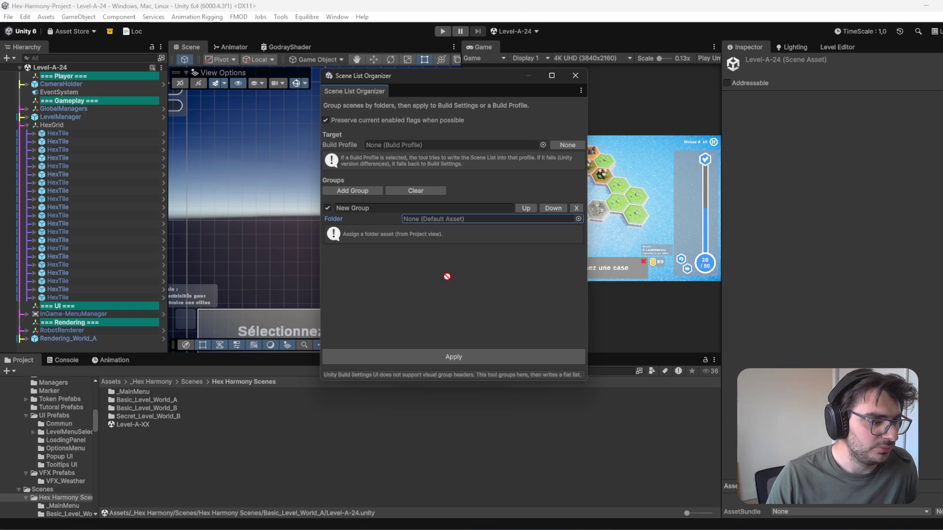
drag(129, 392, 459, 219)
click(437, 352)
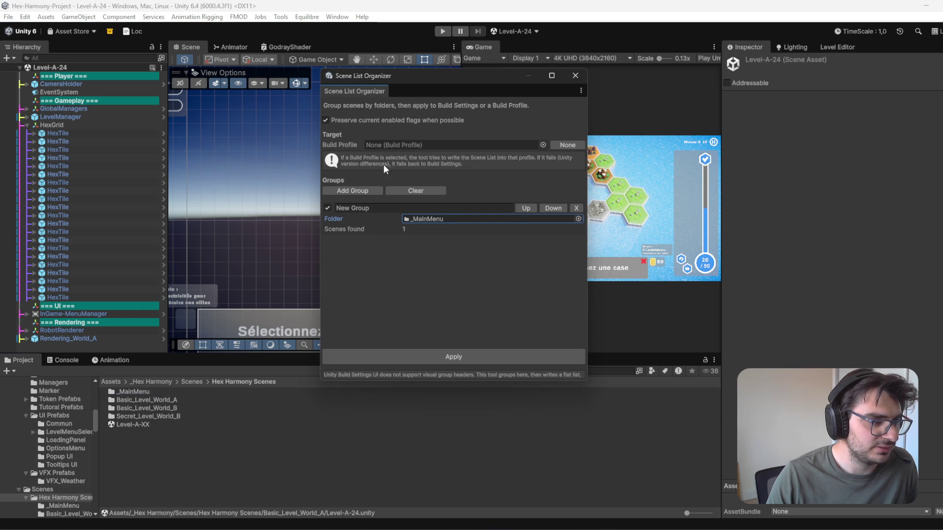
click(370, 191)
mouse_move(172, 407)
mouse_down()
mouse_move(446, 254)
mouse_move(459, 259)
mouse_move(452, 274)
mouse_move(461, 263)
mouse_move(461, 300)
mouse_up()
drag(164, 399, 443, 255)
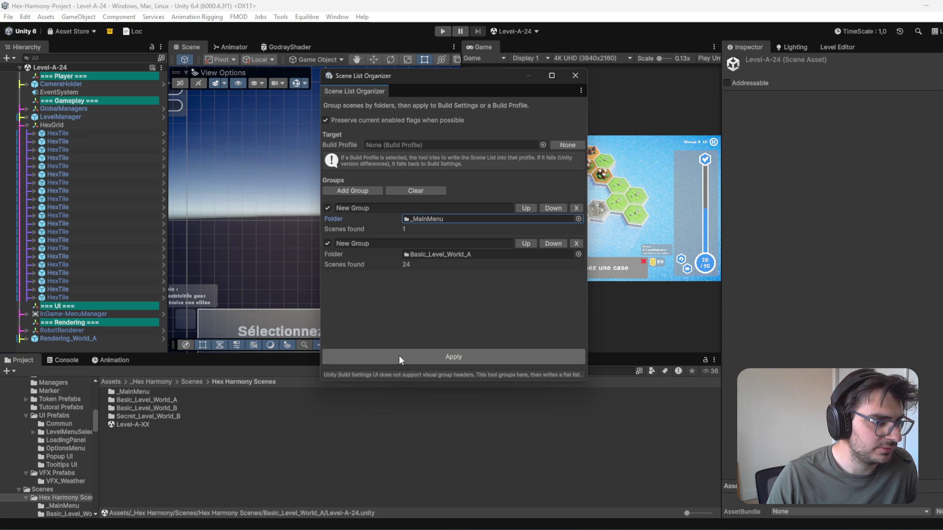
click(371, 189)
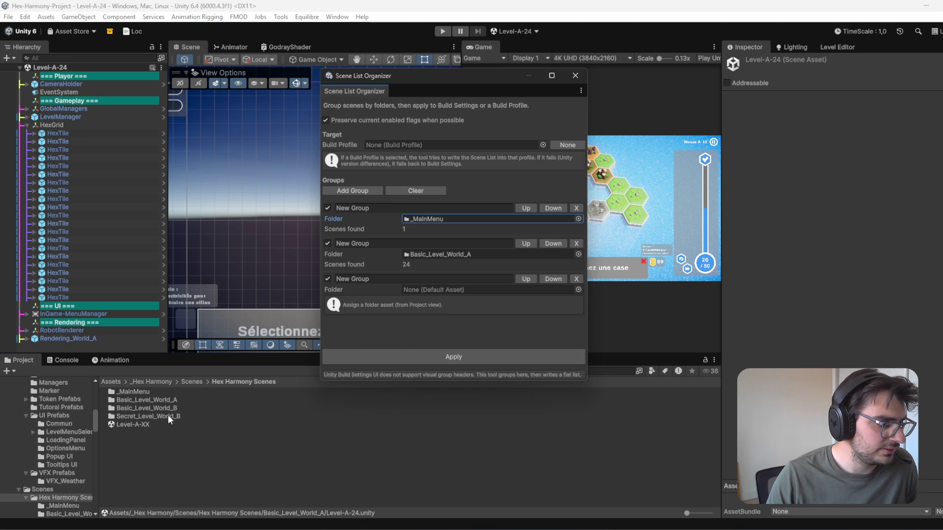
mouse_move(175, 406)
mouse_down()
mouse_move(437, 322)
mouse_move(474, 291)
mouse_up()
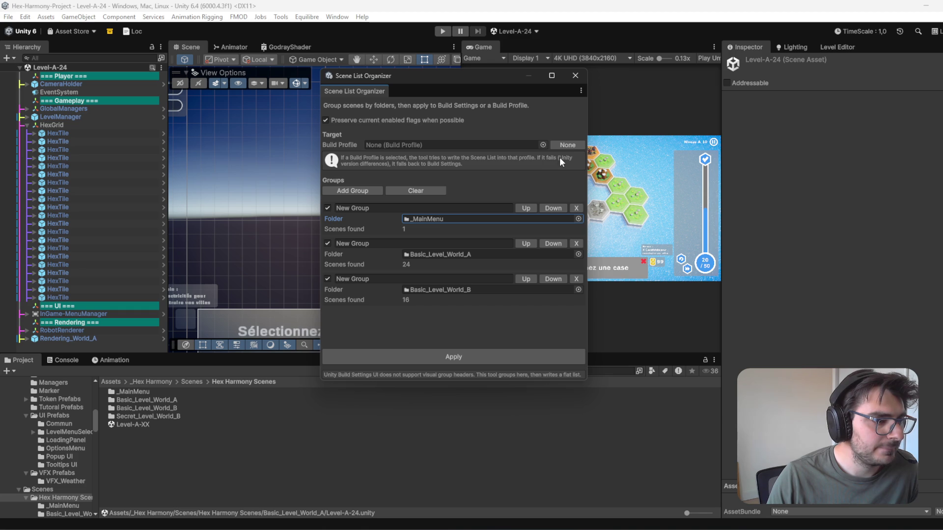
Step: Apply the three groups to build the 41-scene list, checking the Console, then close the organizer
click(62, 360)
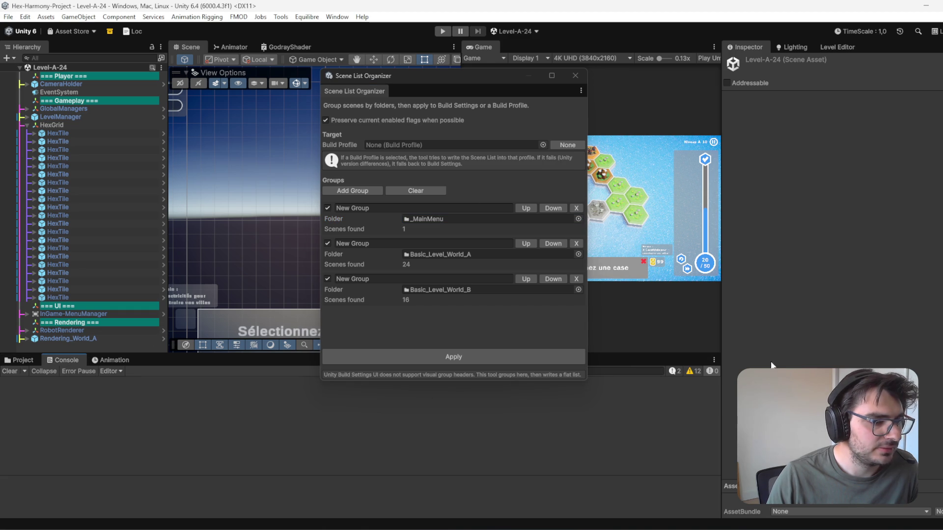
click(679, 374)
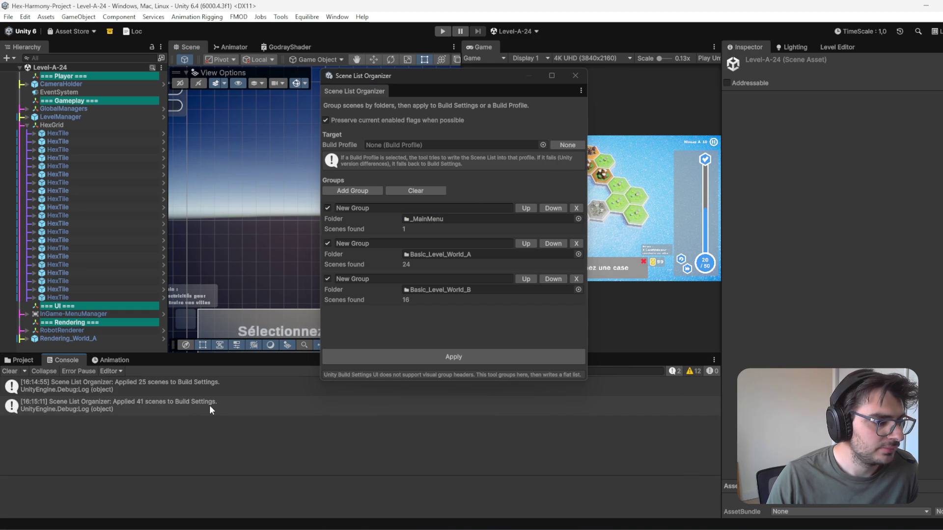
click(453, 357)
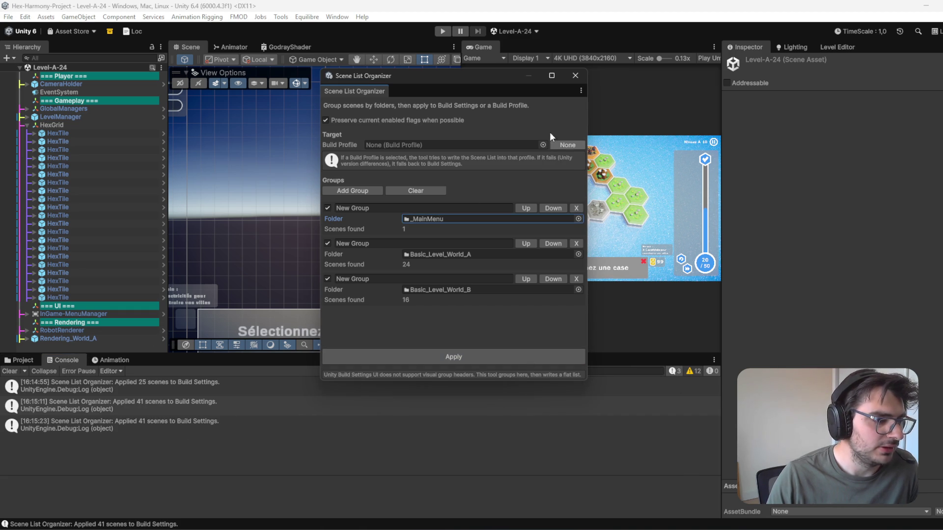
click(576, 76)
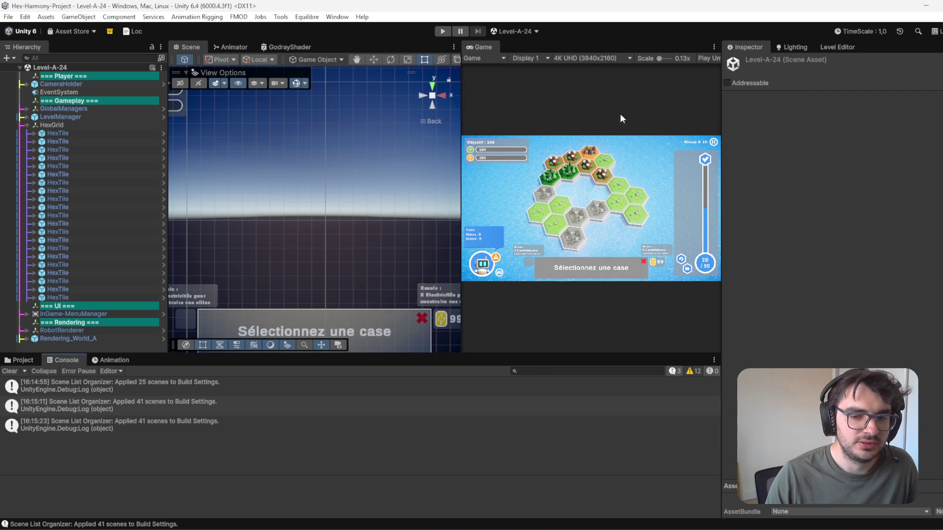
click(8, 17)
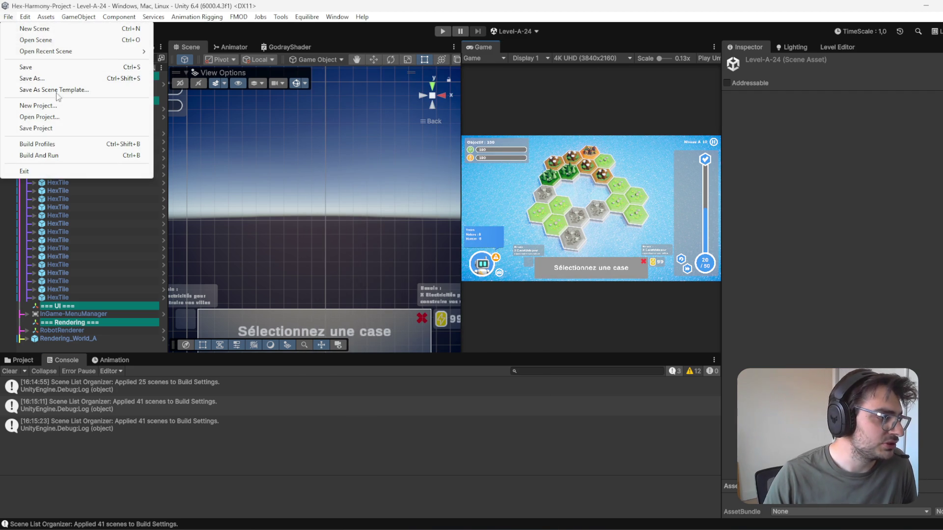
click(38, 144)
click(134, 109)
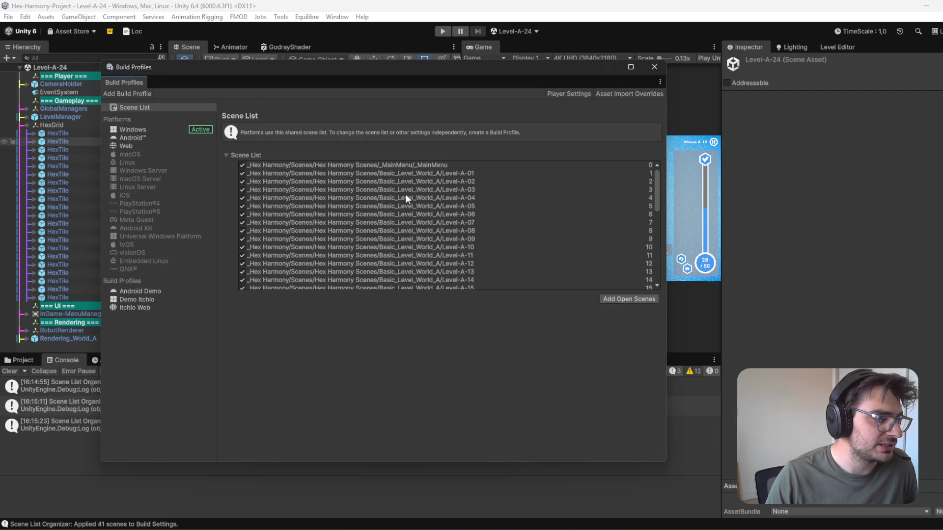
scroll(432, 189, down, 5)
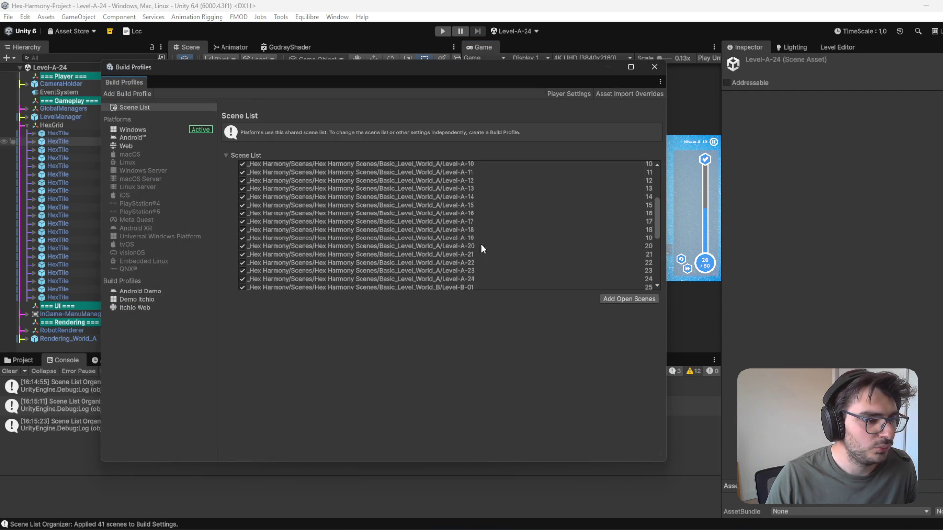
scroll(469, 252, down, 5)
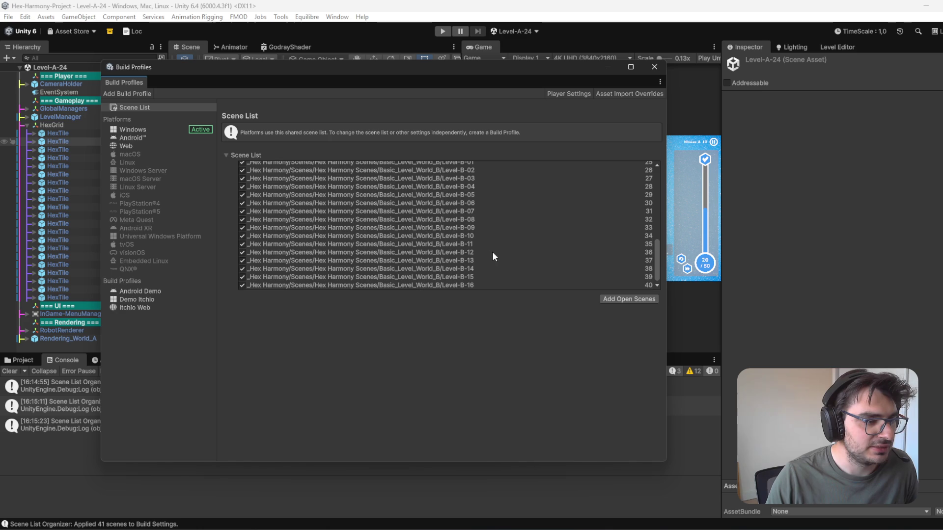
click(654, 67)
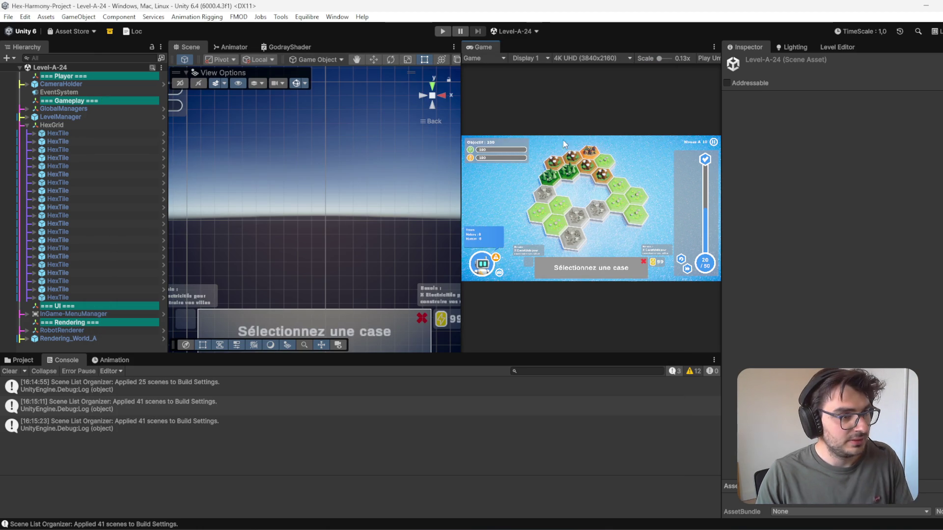
click(516, 31)
Step: Play the _MainMenu scene in a maximized Game view and go to level selection
click(524, 43)
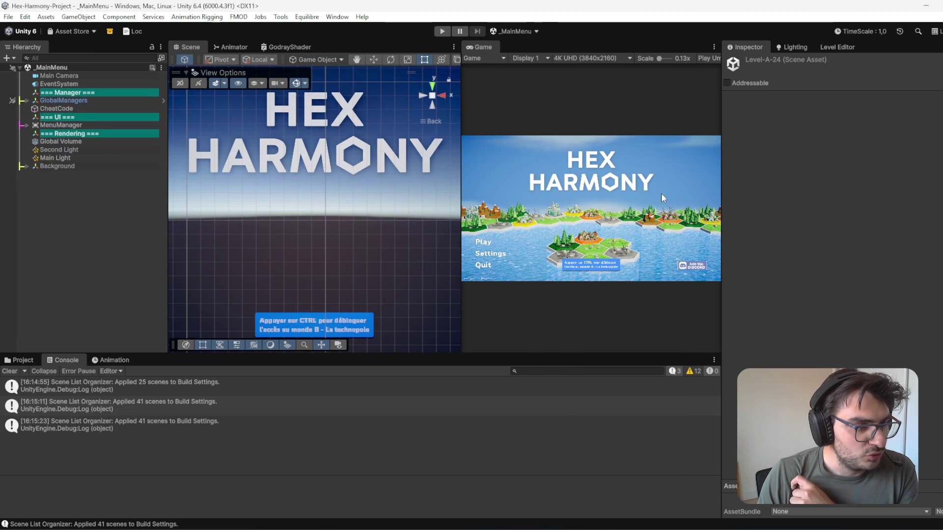
double_click(480, 47)
click(442, 31)
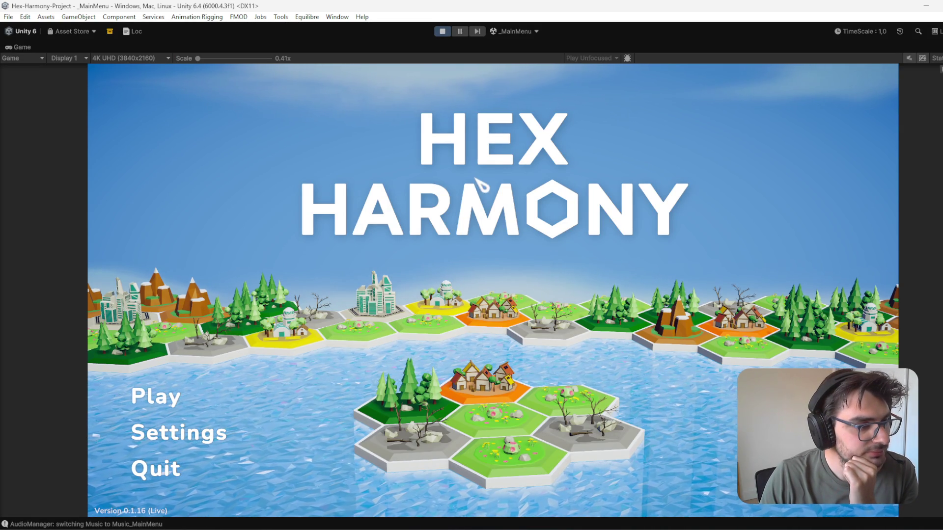
click(176, 408)
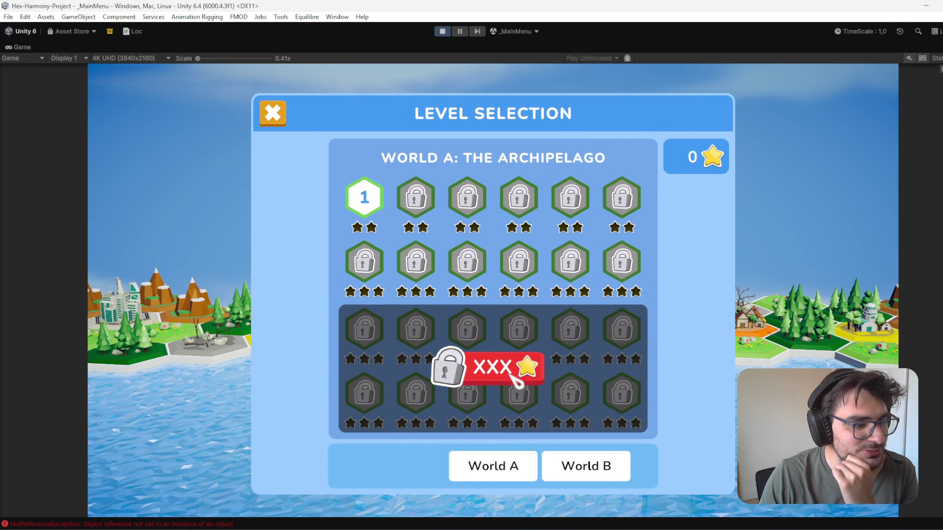
Step: Compare World B and World A locked sections, close the panel, and stop the playtest
click(597, 476)
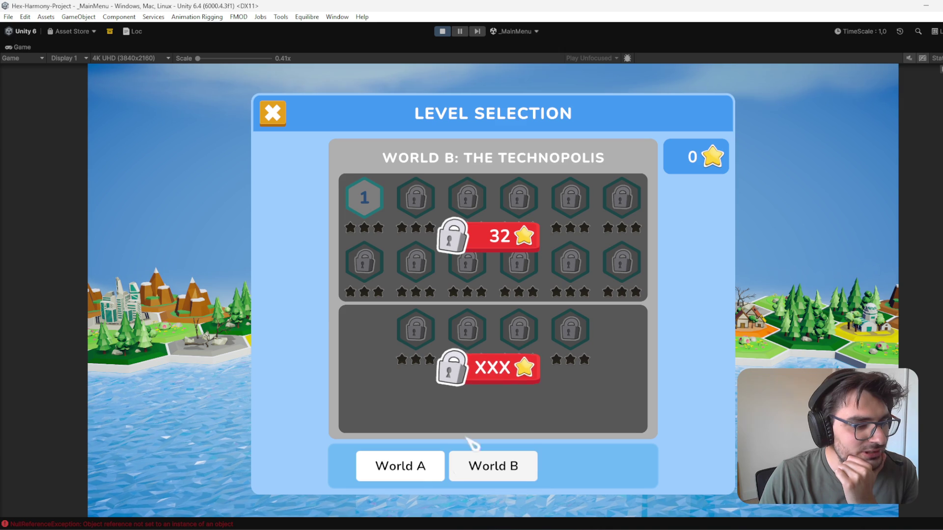
click(421, 470)
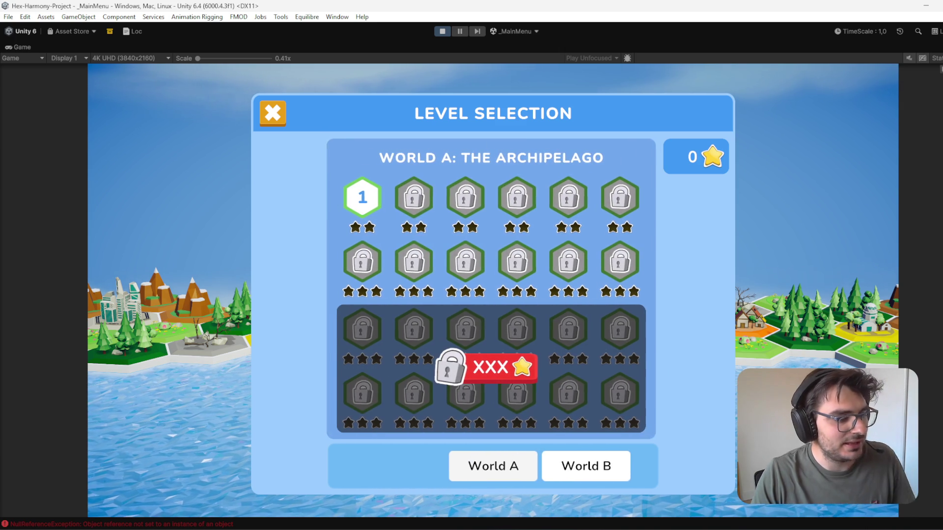
click(273, 117)
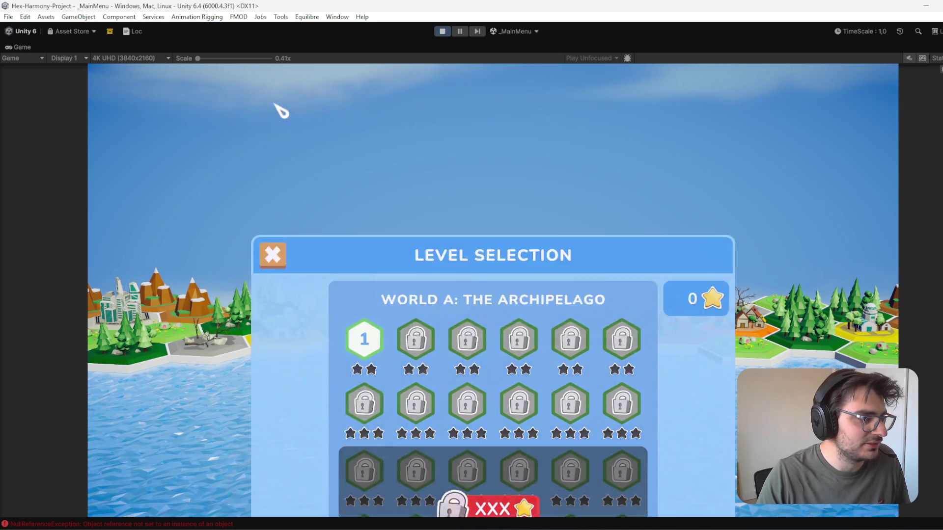
click(442, 31)
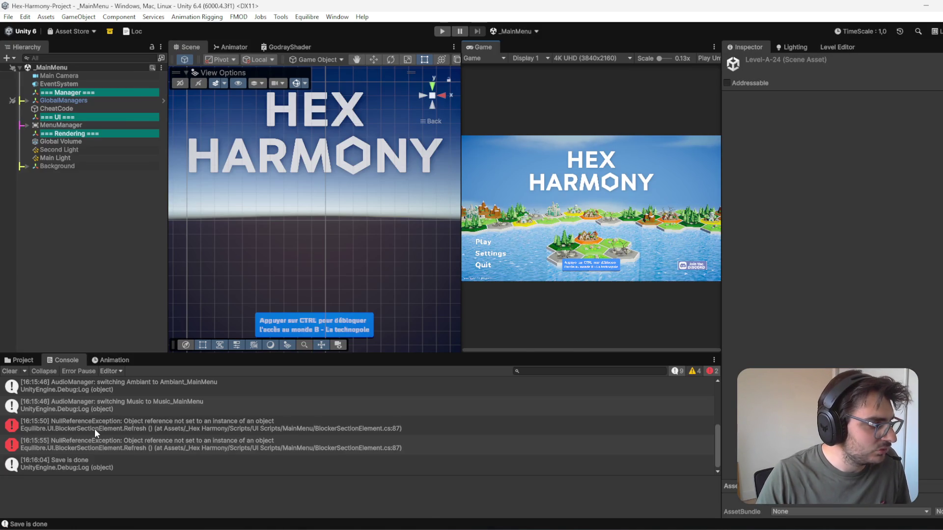
click(95, 429)
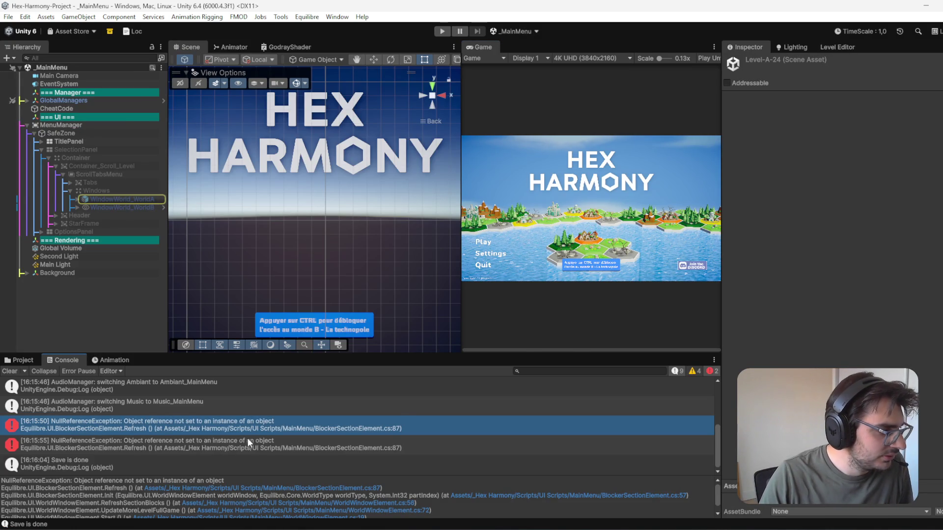
Step: Trace the NullReferenceException to WindowWorld_WorldA and open BlockerSectionElement.cs at the failing line
click(253, 442)
click(291, 430)
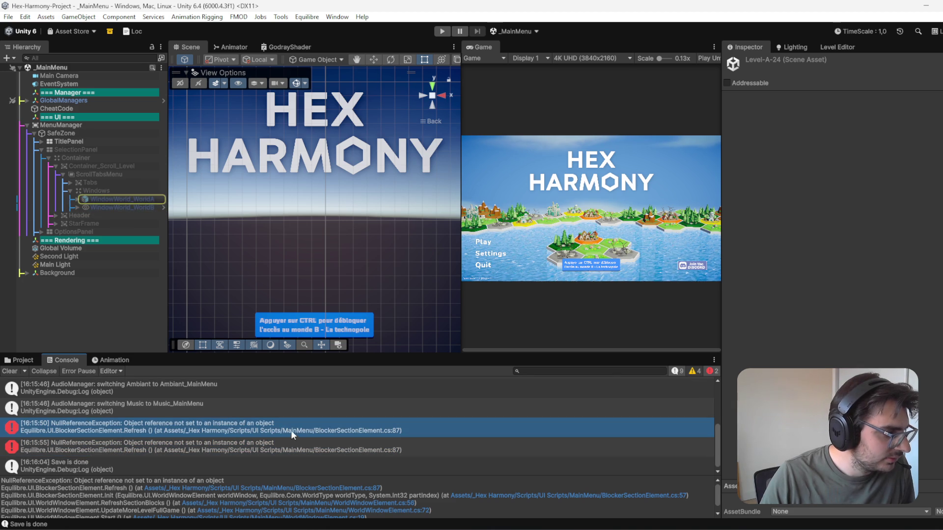
click(146, 196)
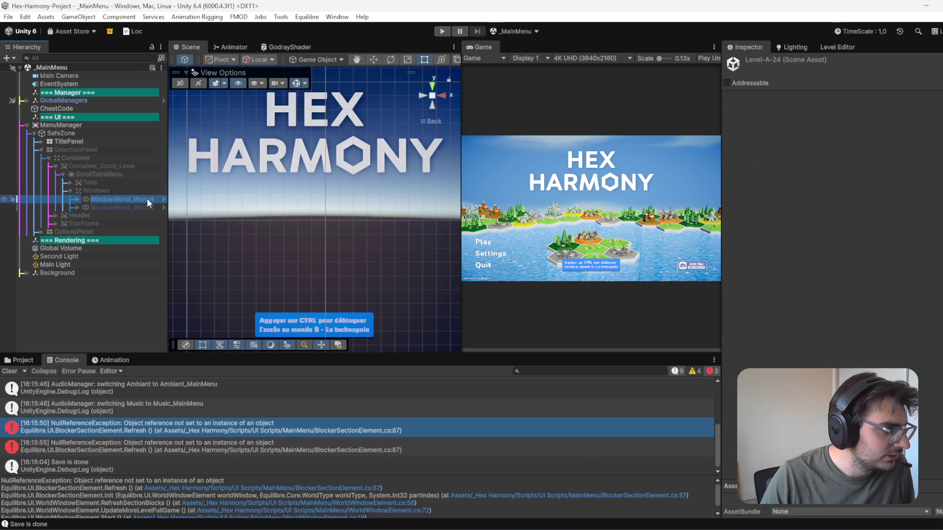
double_click(426, 429)
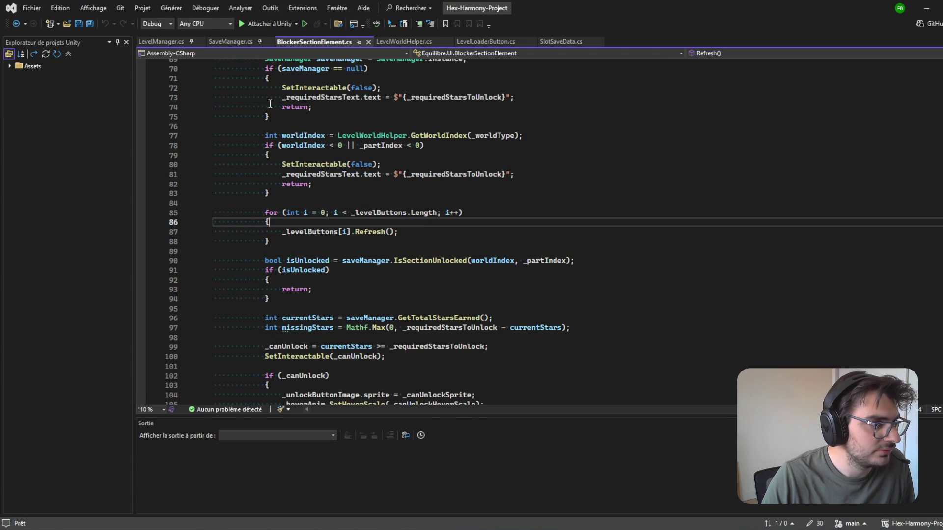
Step: Review BlockerSectionElement's Refresh method, save the script, and minimize Visual Studio
scroll(575, 236, up, 16)
scroll(570, 242, down, 13)
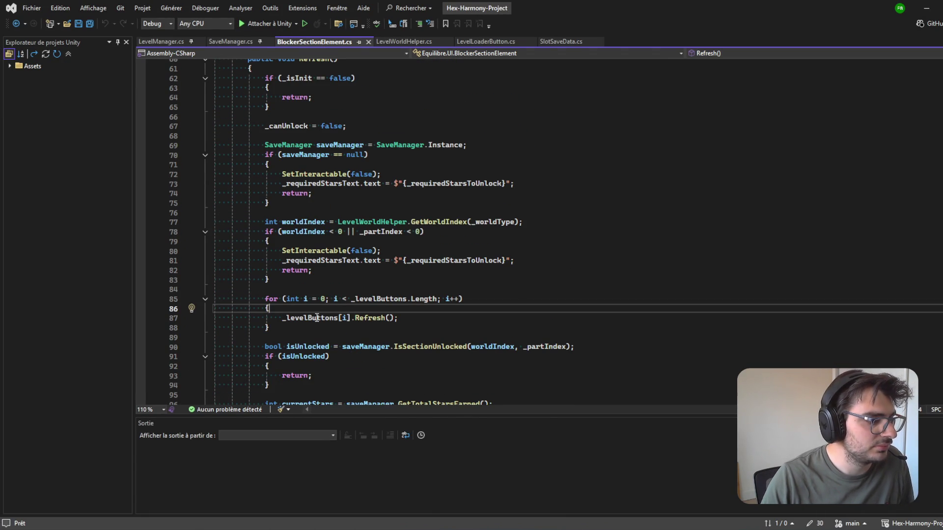
key(ctrl+s)
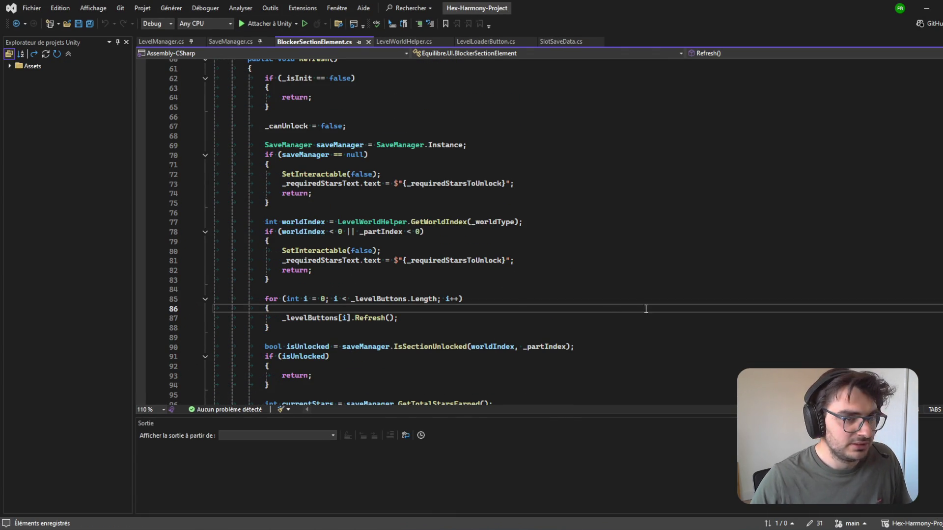
click(927, 12)
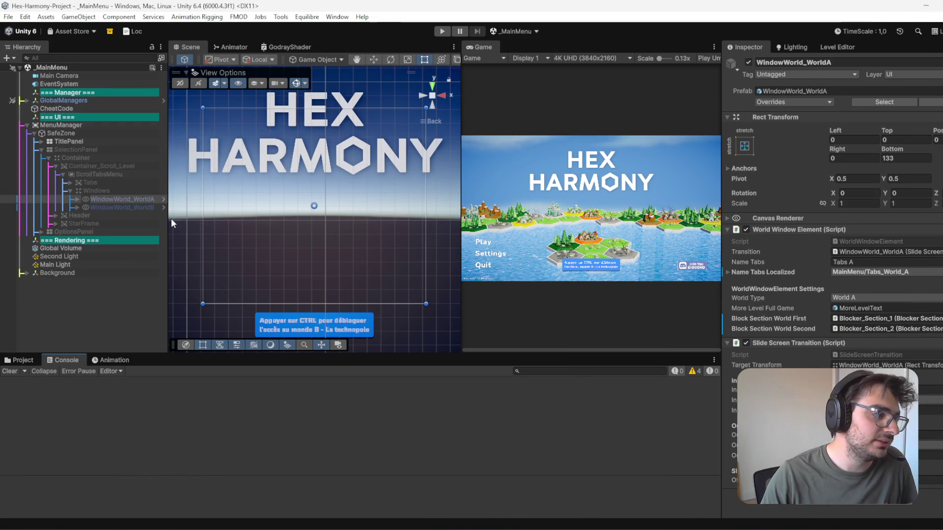
Step: In the WindowWorld_WorldA prefab, add two entries to Blocker_Section_1's Level Buttons list
click(161, 198)
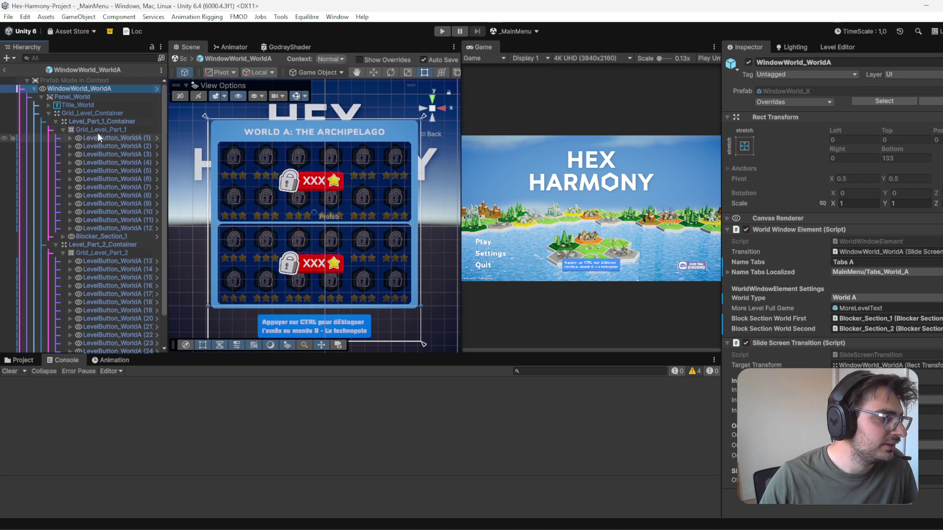
click(125, 237)
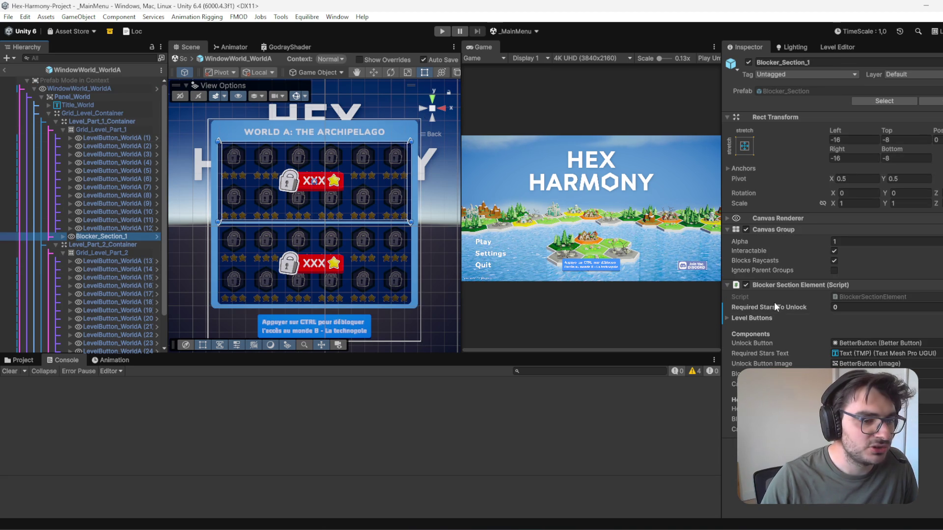
click(747, 318)
scroll(929, 377, down, 1)
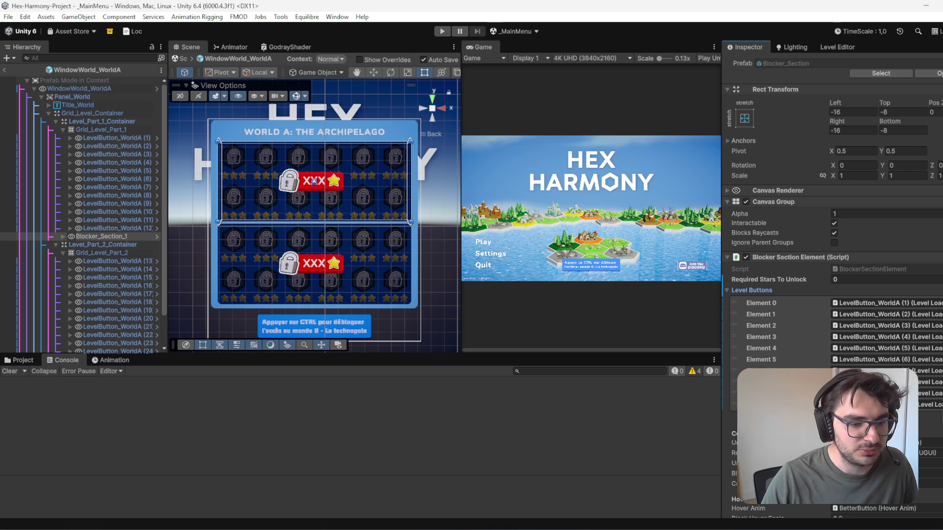
click(909, 415)
click(909, 426)
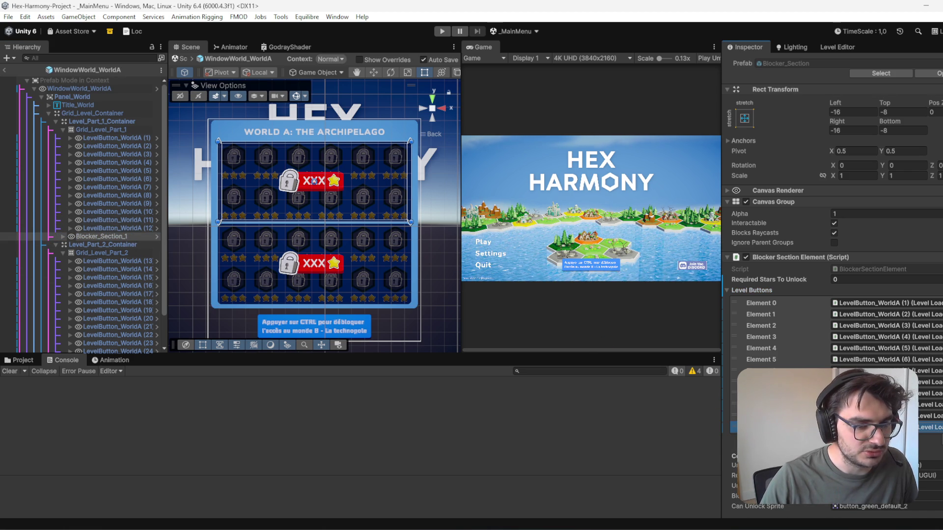
scroll(84, 280, down, 3)
scroll(83, 280, down, 1)
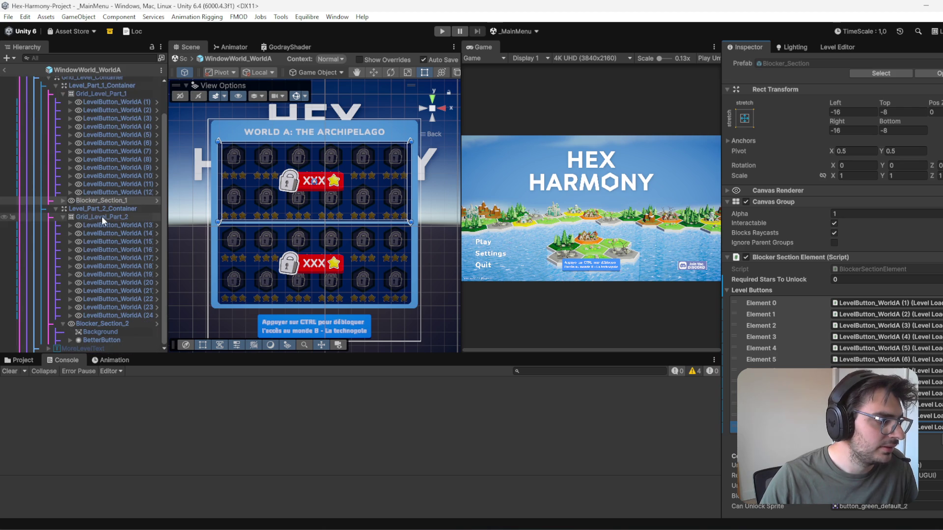
Step: Remove the two empty entries from Blocker_Section_2's Level Buttons list and save the prefab
click(128, 323)
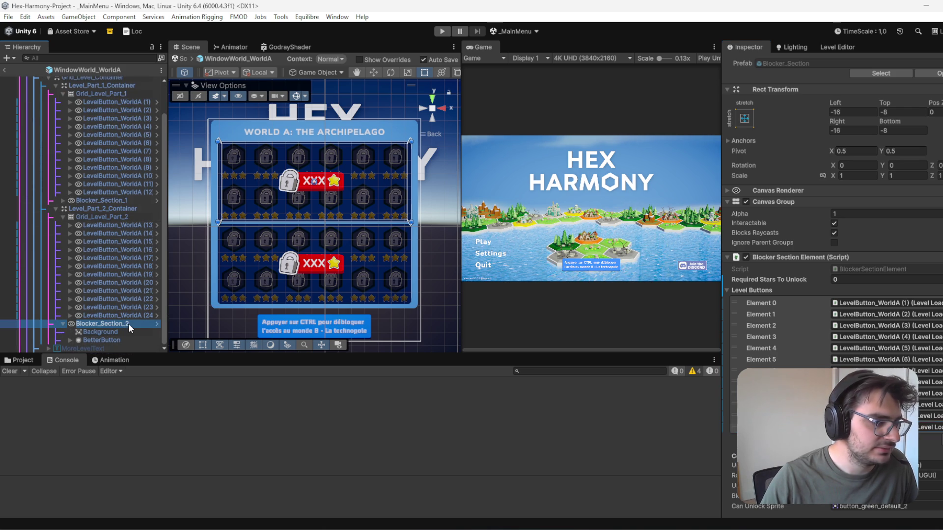
click(786, 315)
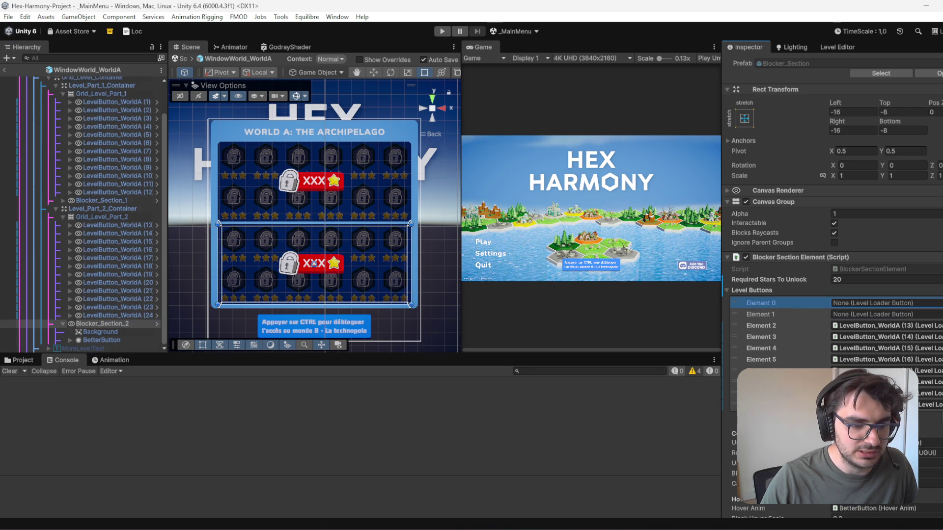
key(Delete)
click(795, 306)
key(Delete)
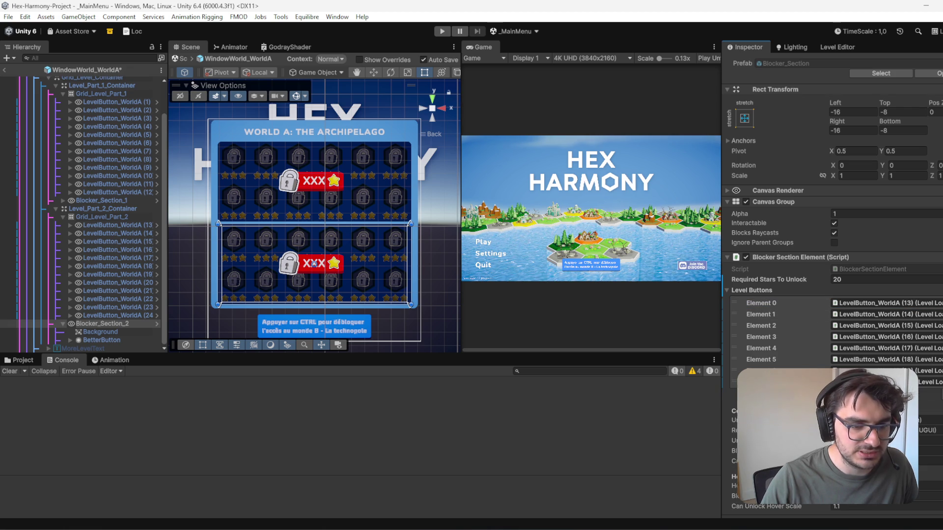
key(ctrl+s)
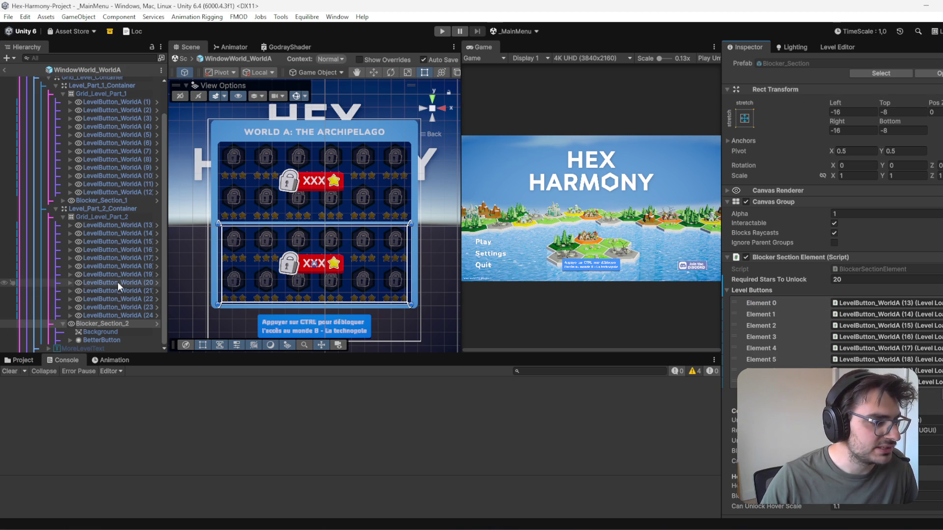
Step: Add level buttons 21–24 to Blocker_Section_2's list, then exit prefab mode
click(123, 291)
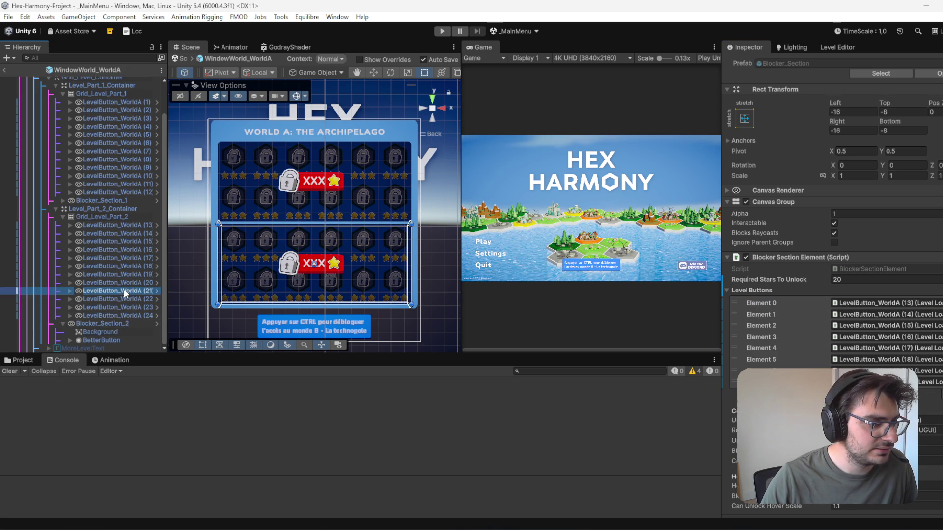
shift+click(131, 315)
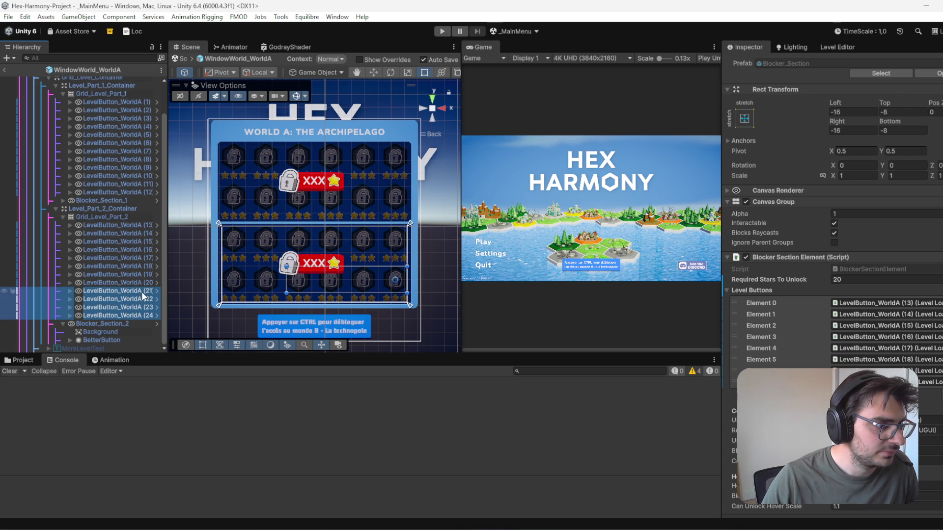
click(138, 225)
shift+click(147, 266)
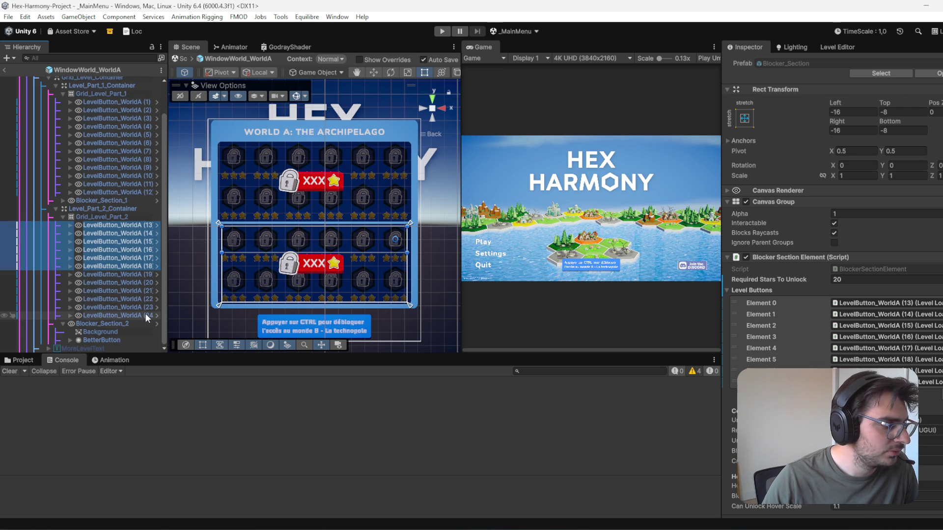
click(147, 282)
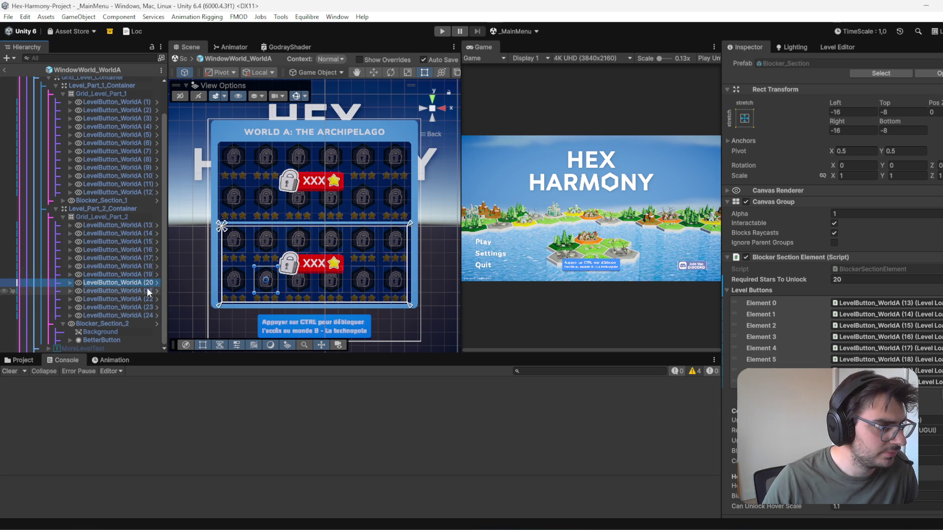
click(146, 290)
shift+click(142, 315)
mouse_move(139, 291)
mouse_down()
mouse_move(665, 326)
mouse_move(752, 295)
mouse_up()
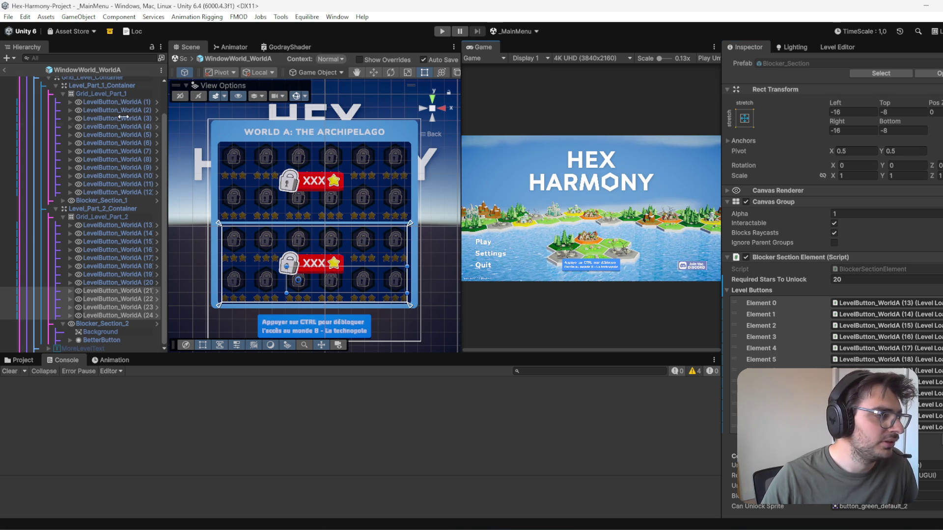
click(4, 69)
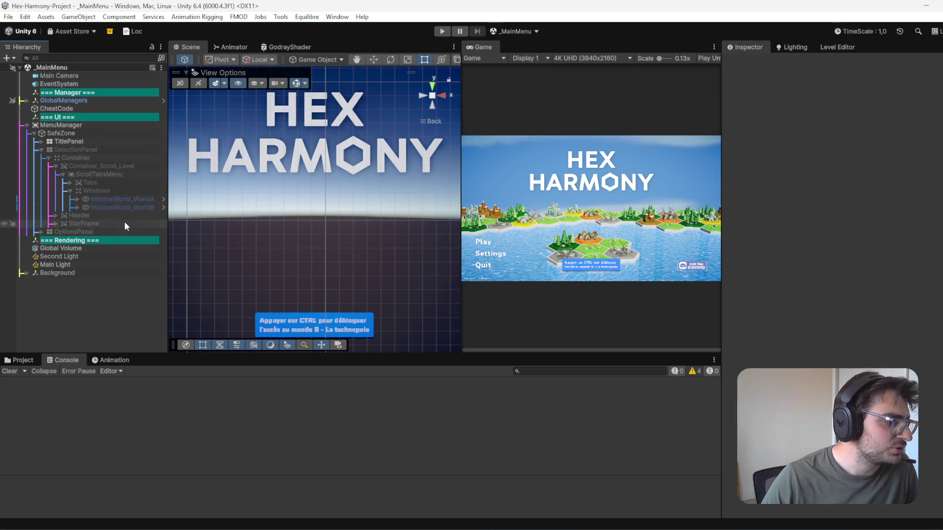
Step: Open the WindowWorld_WorldB prefab and select its Blocker_Section_2
click(160, 207)
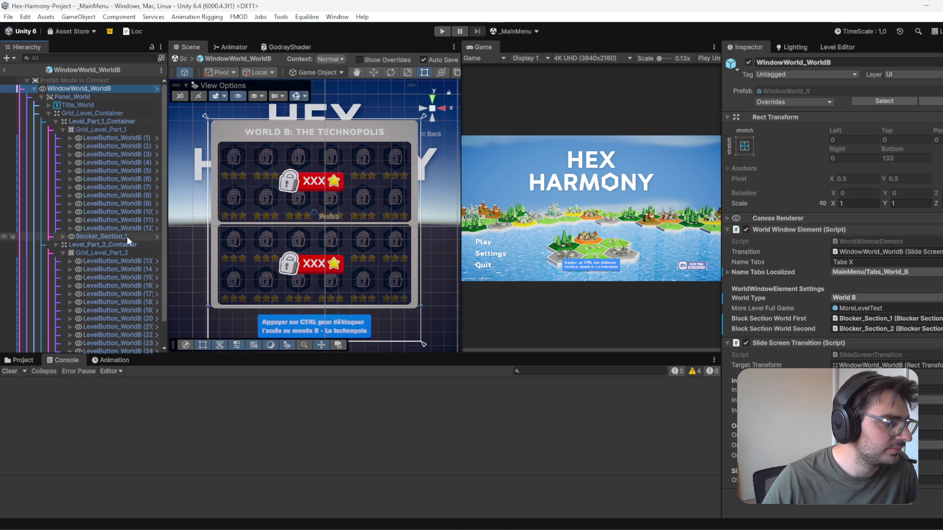
click(94, 235)
scroll(835, 319, down, 2)
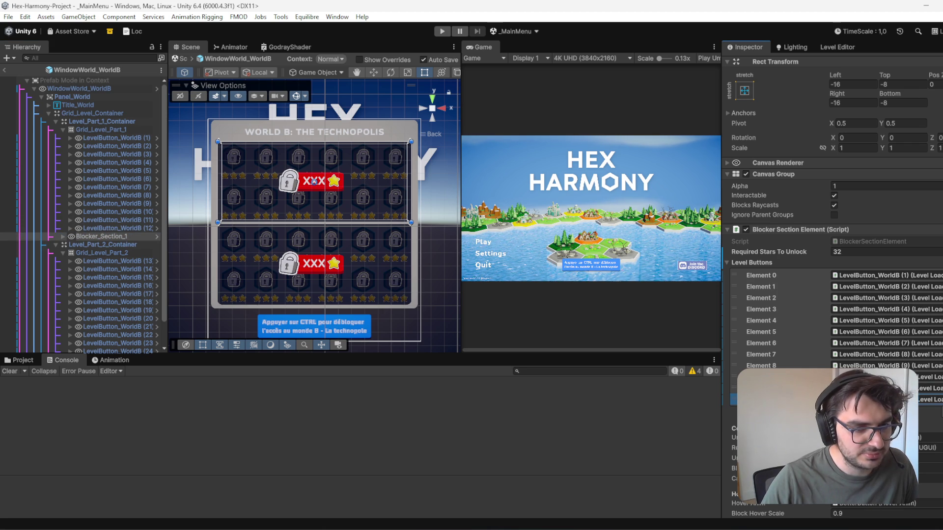
scroll(102, 208, down, 2)
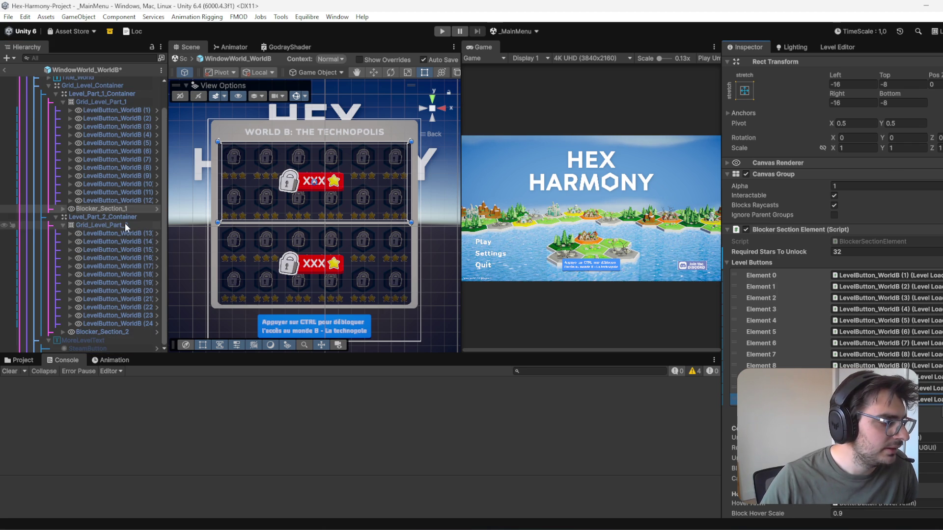
click(125, 224)
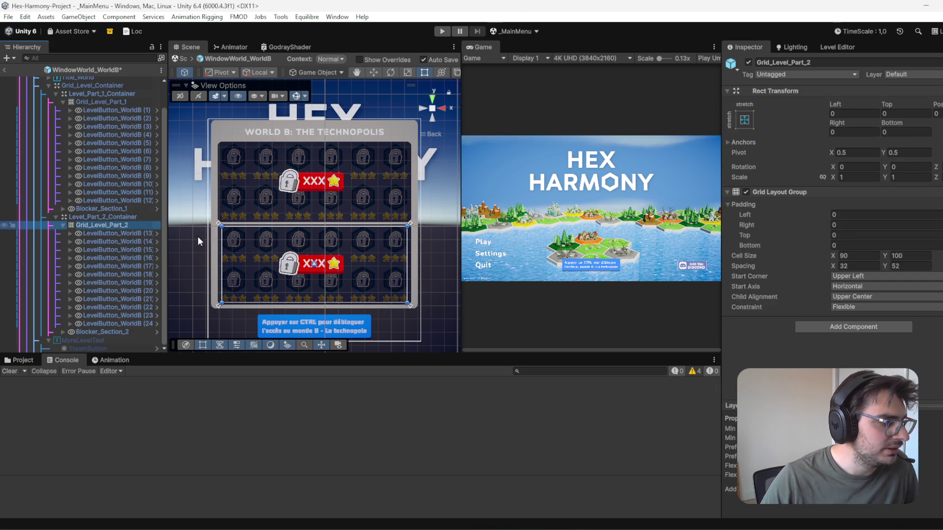
click(117, 331)
scroll(884, 285, down, 2)
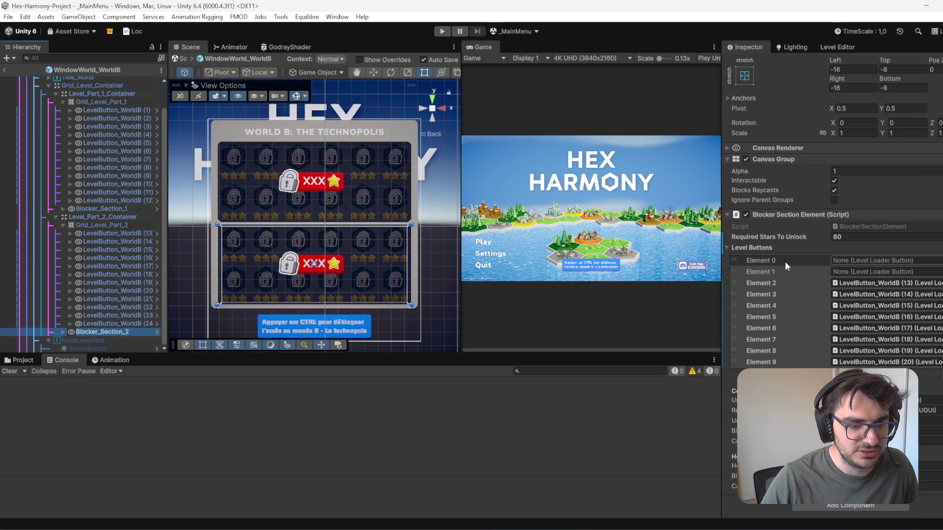
Step: Delete the two empty Level Buttons entries and add level buttons 21–24 to the list
click(801, 259)
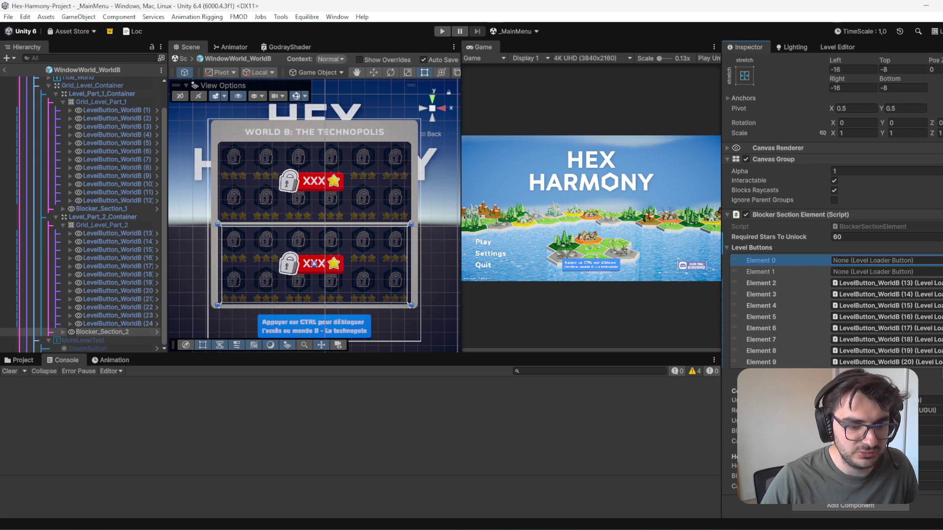
key(Delete)
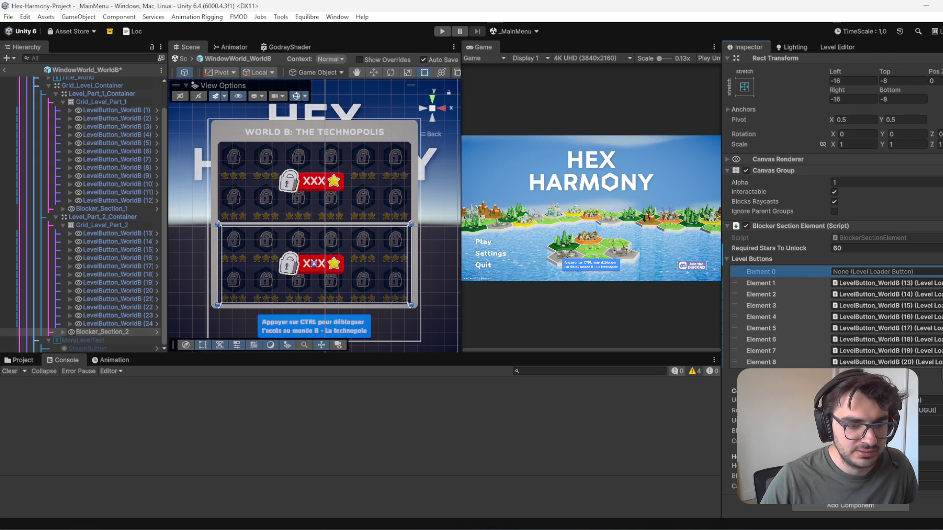
key(Delete)
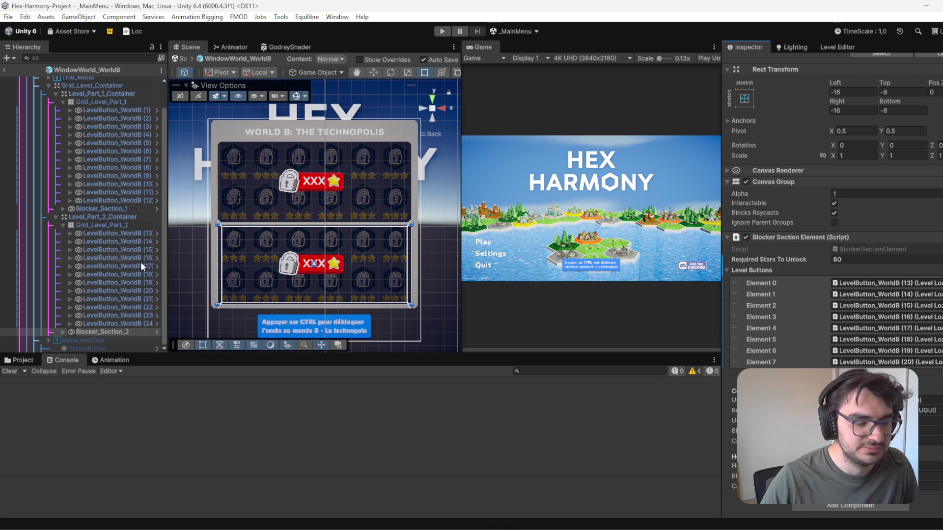
click(141, 298)
shift+click(138, 324)
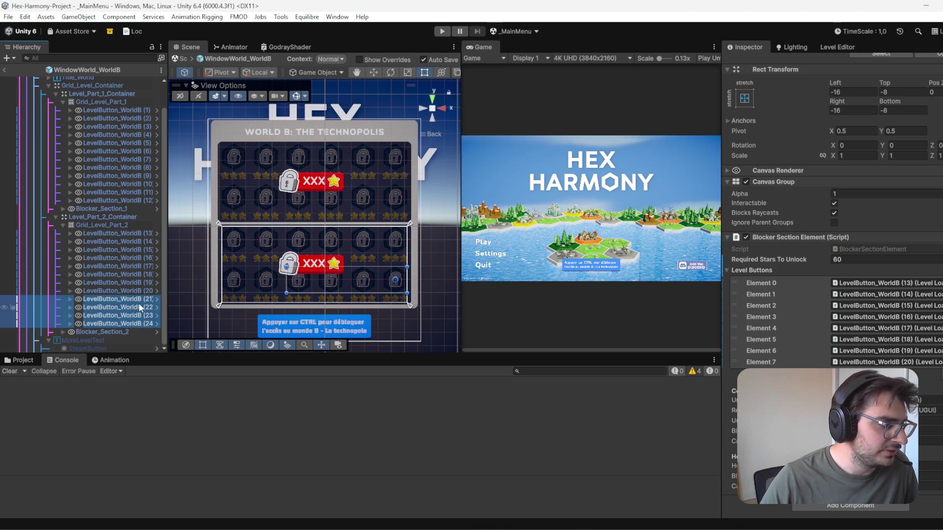
drag(133, 315, 763, 268)
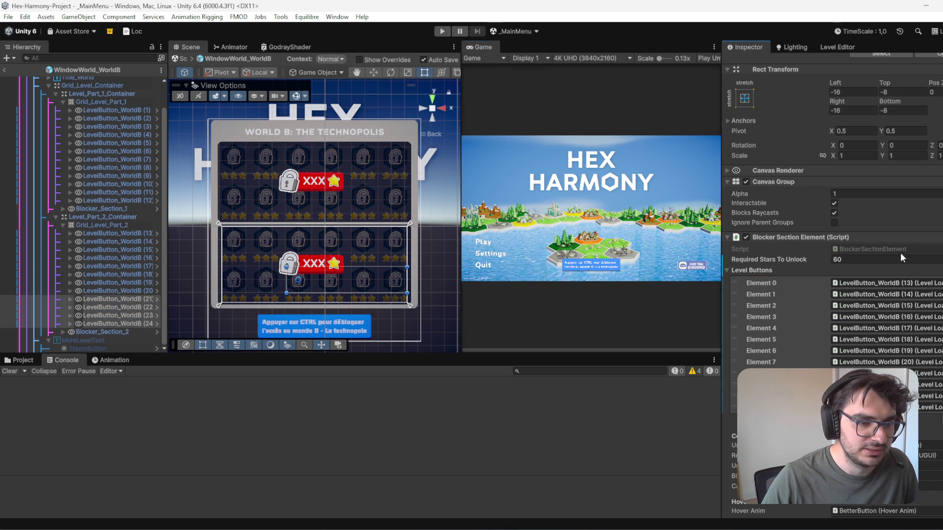
Step: Inspect the upper level grid's layout and Blocker_Section_1's settings
click(120, 101)
click(126, 93)
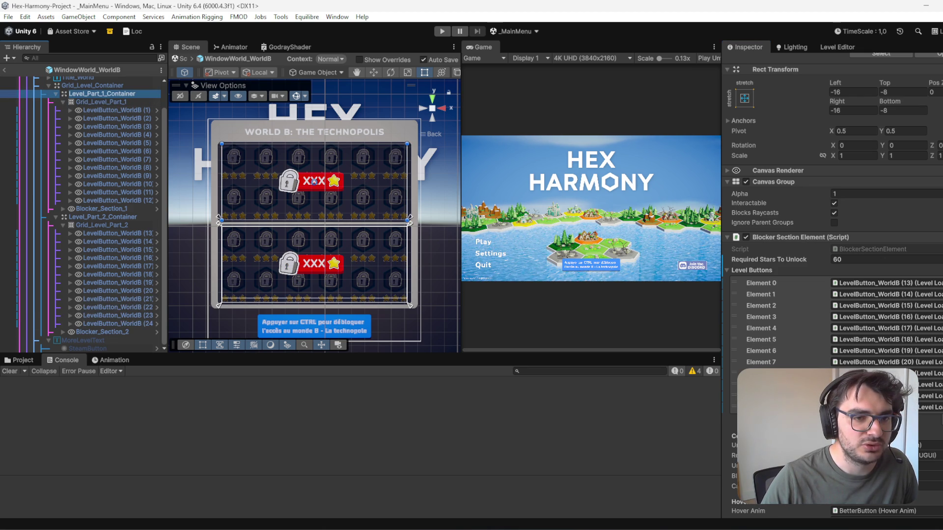
click(123, 101)
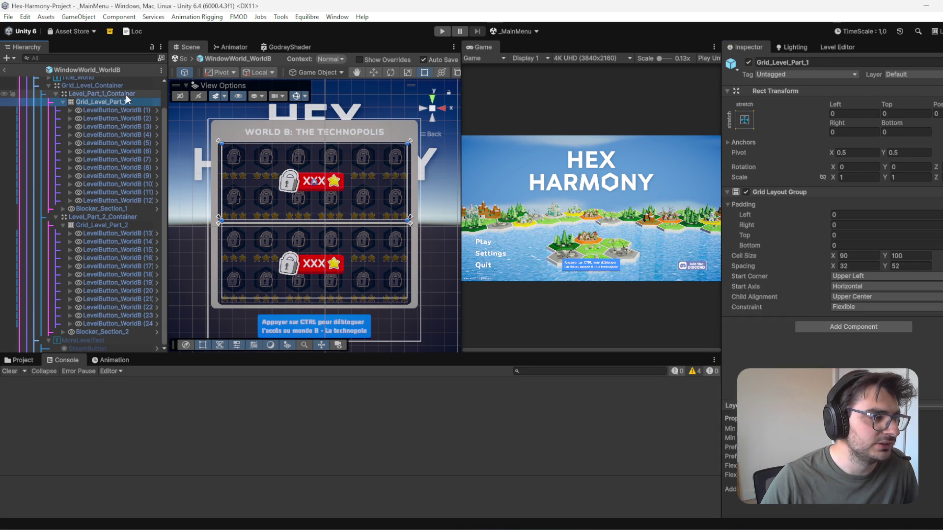
click(126, 93)
click(134, 101)
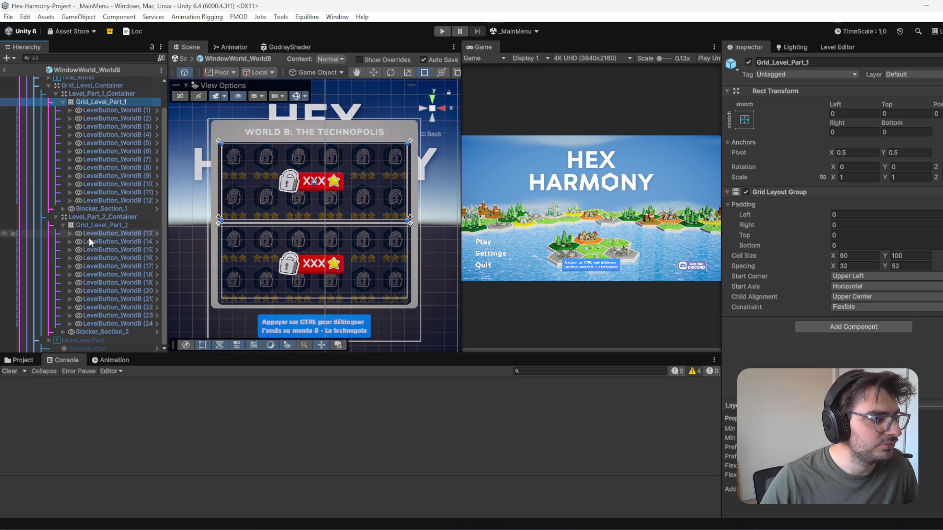
click(99, 208)
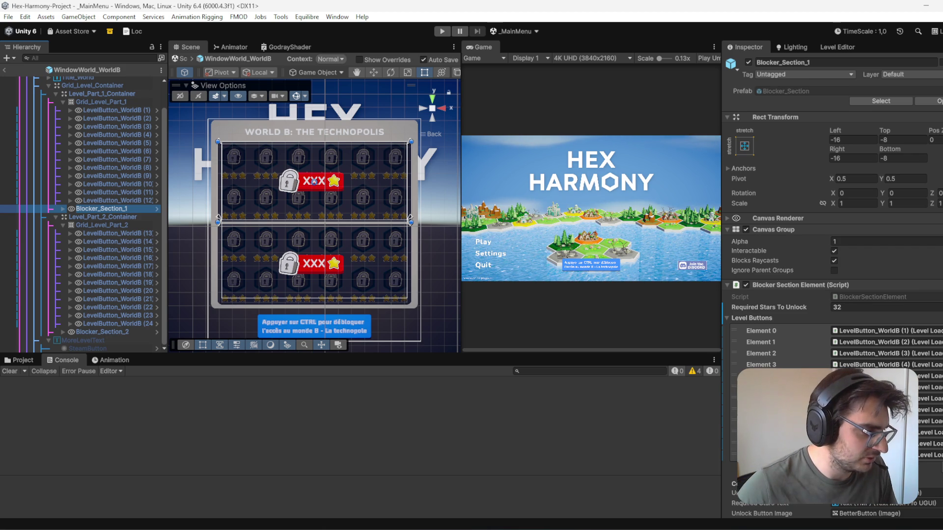
Step: Launch Calculator beside the level grid and compute 12 + 18 = 30
text(calca)
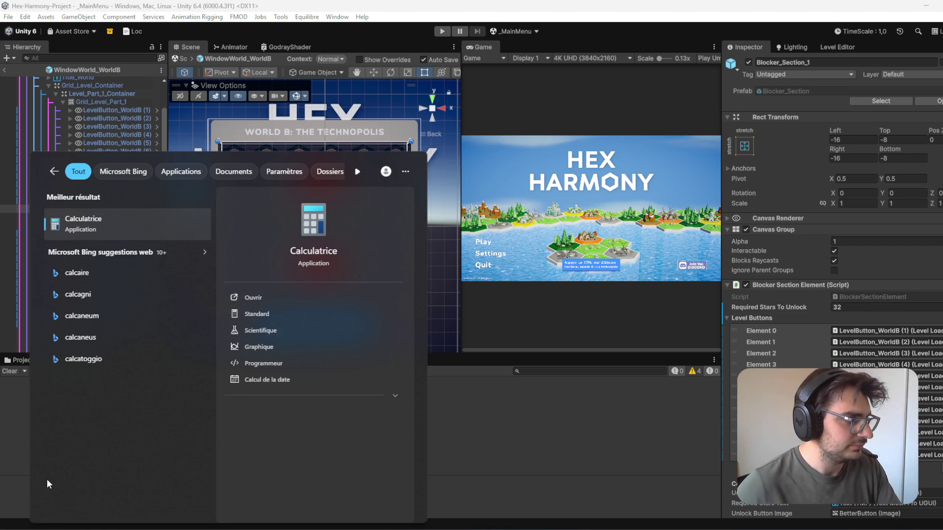
click(187, 222)
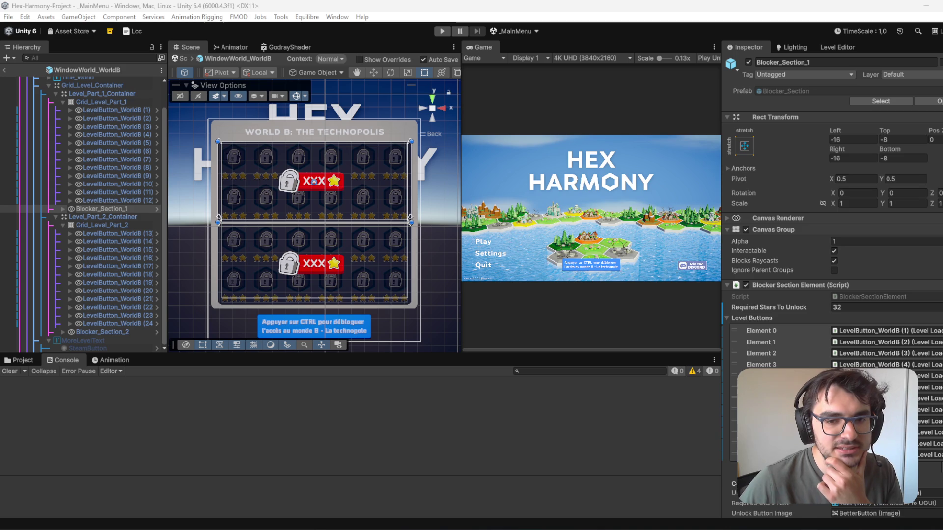
drag(808, 189, 468, 117)
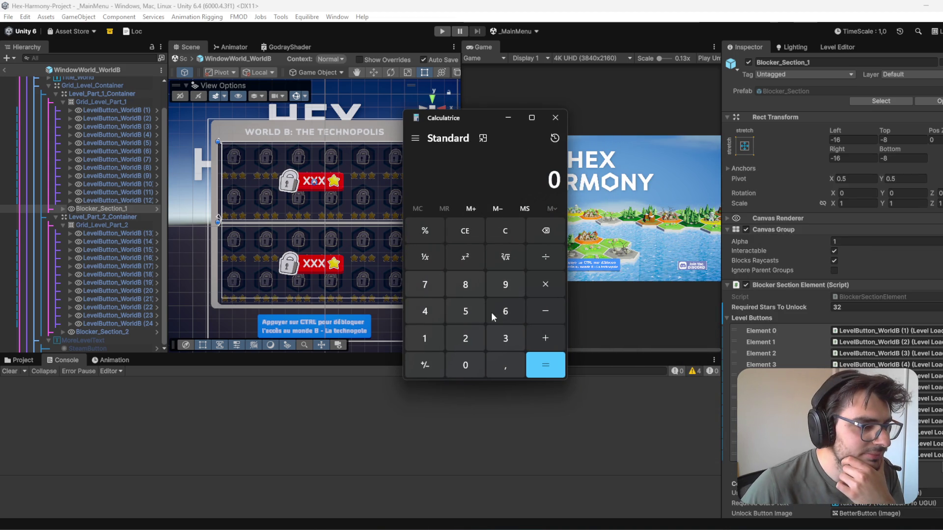
click(427, 337)
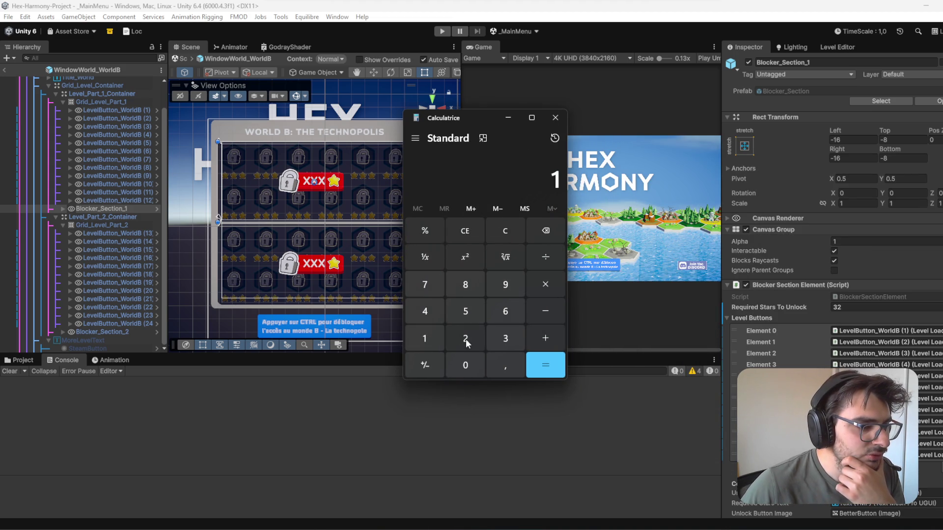
double_click(552, 183)
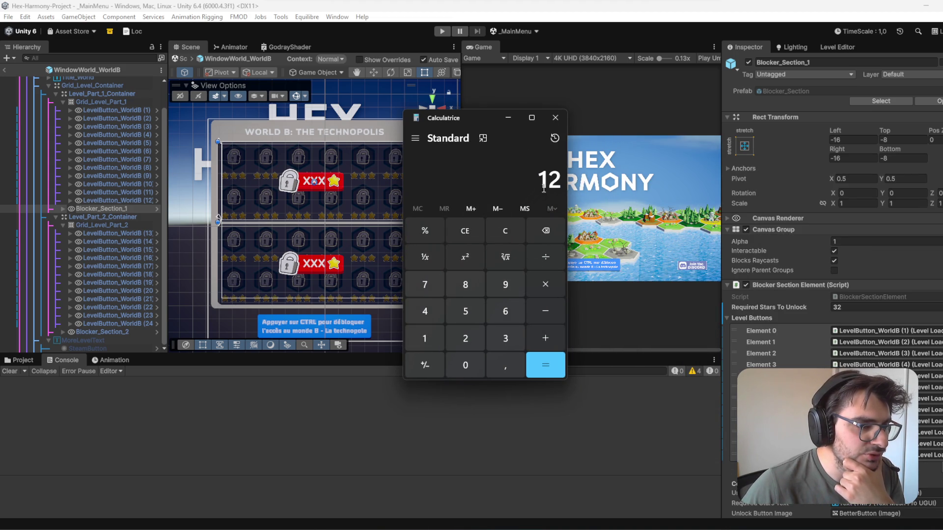
double_click(558, 185)
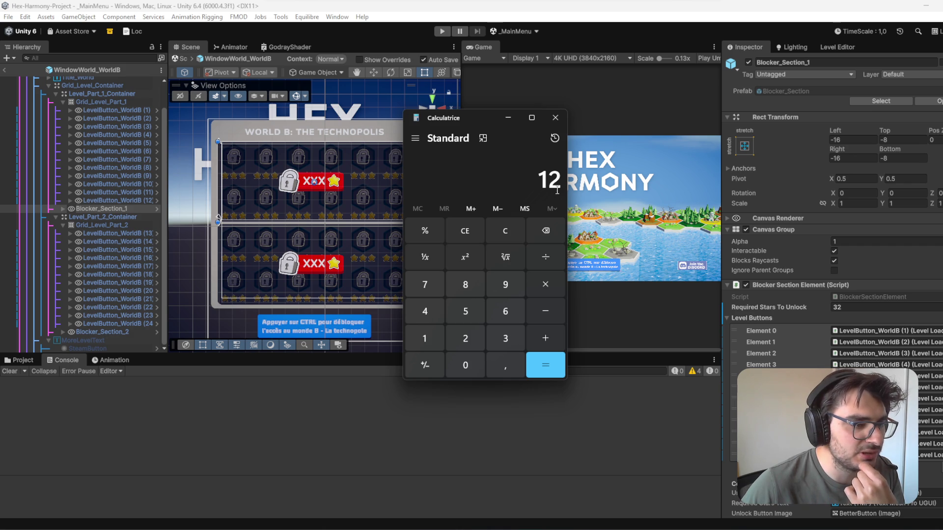
click(547, 338)
click(432, 335)
click(457, 287)
click(537, 366)
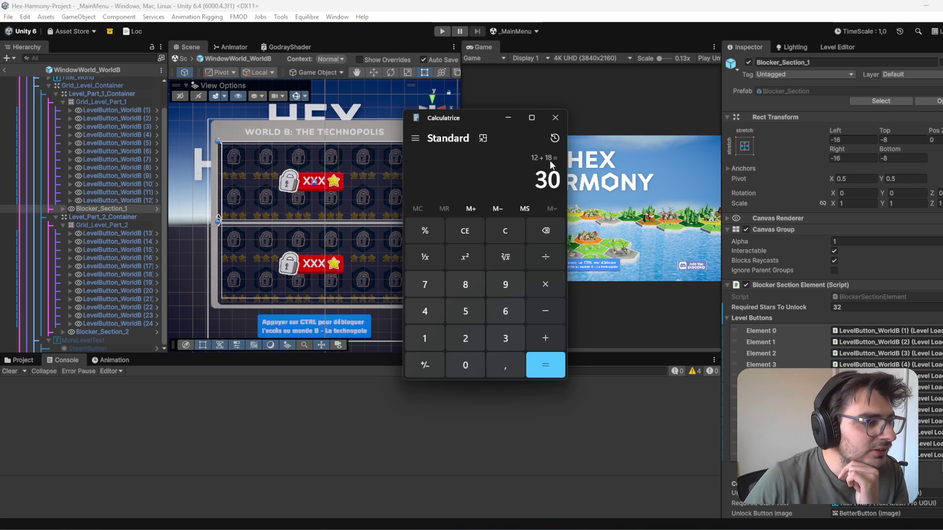
Step: Compute 3 × 12 = 36, then return to Unity's Required Stars To Unlock field
double_click(539, 180)
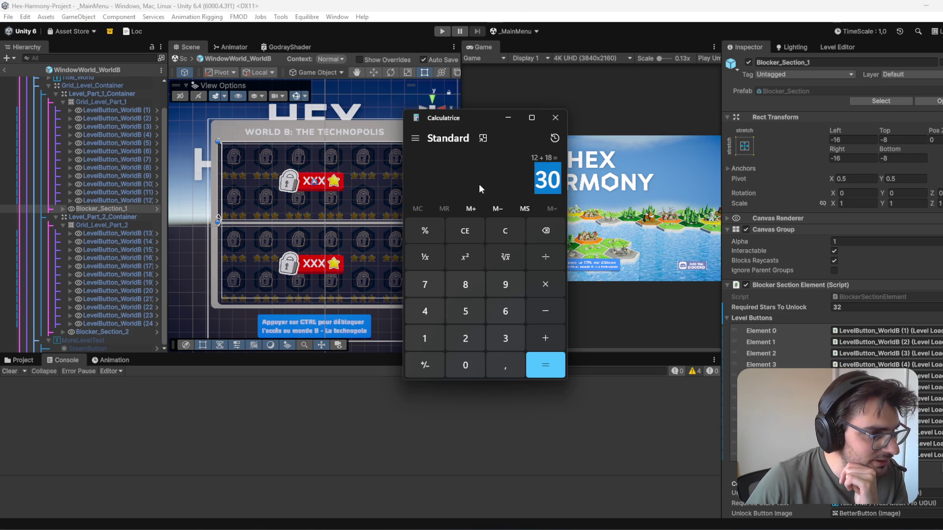
click(507, 343)
click(545, 284)
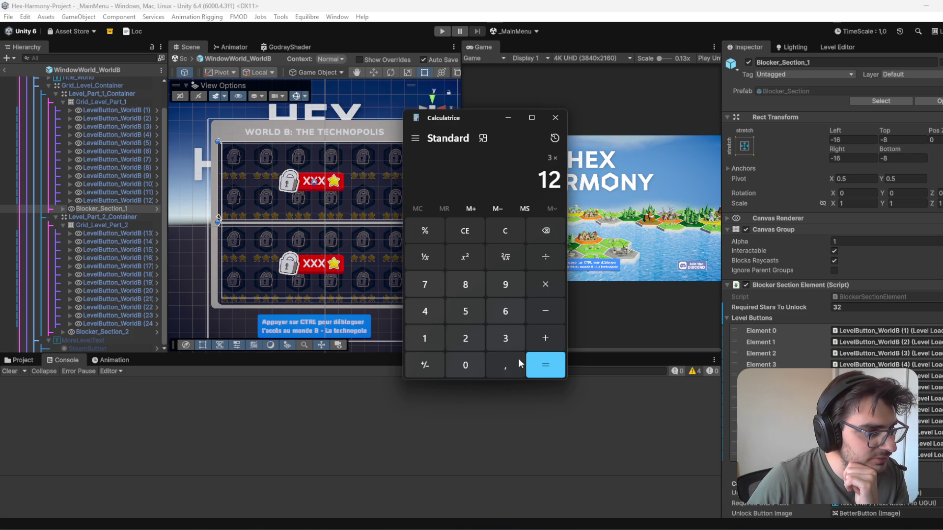
click(548, 370)
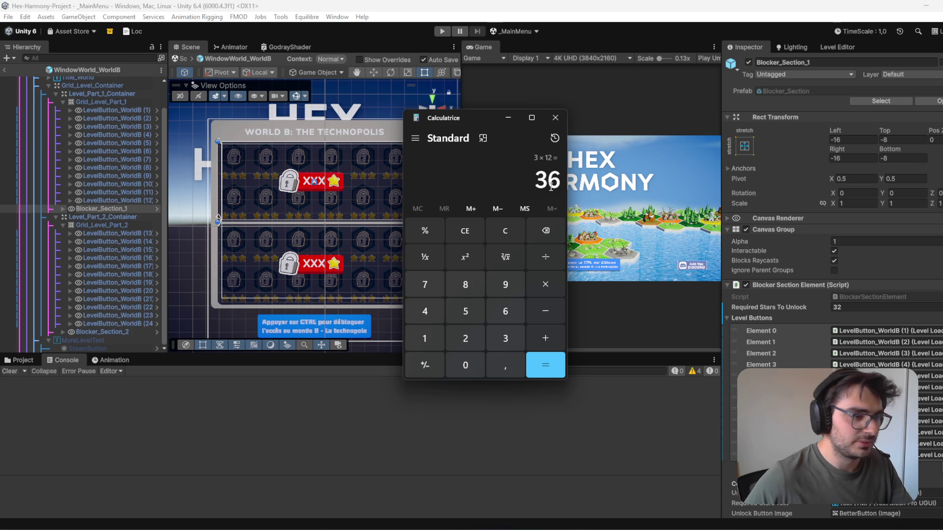
click(858, 307)
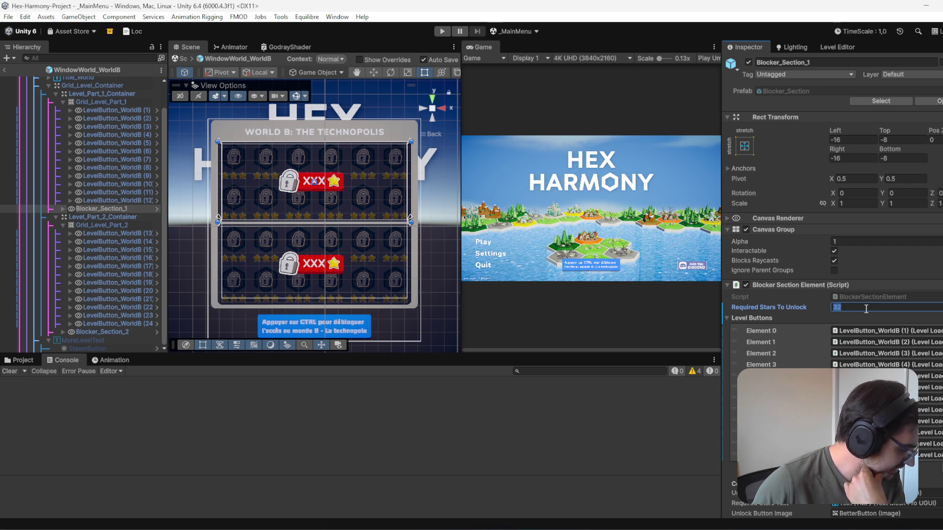
Step: Set Blocker_Section_1 to 50 required stars and Blocker_Section_2 to 75, then save
text(50)
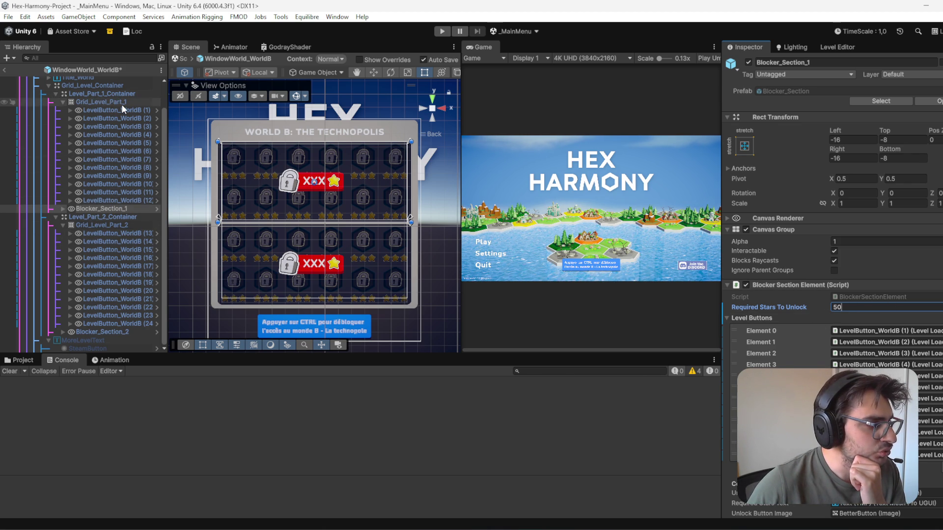
click(125, 332)
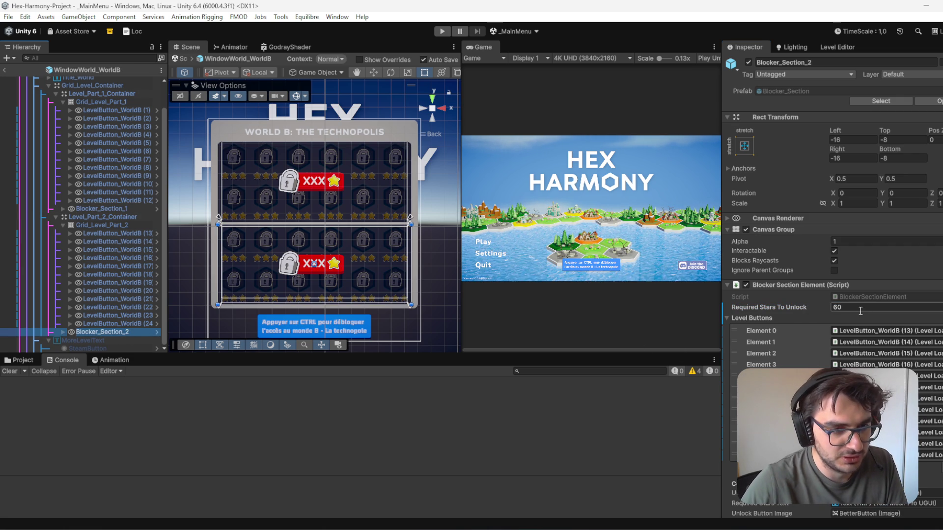
click(102, 103)
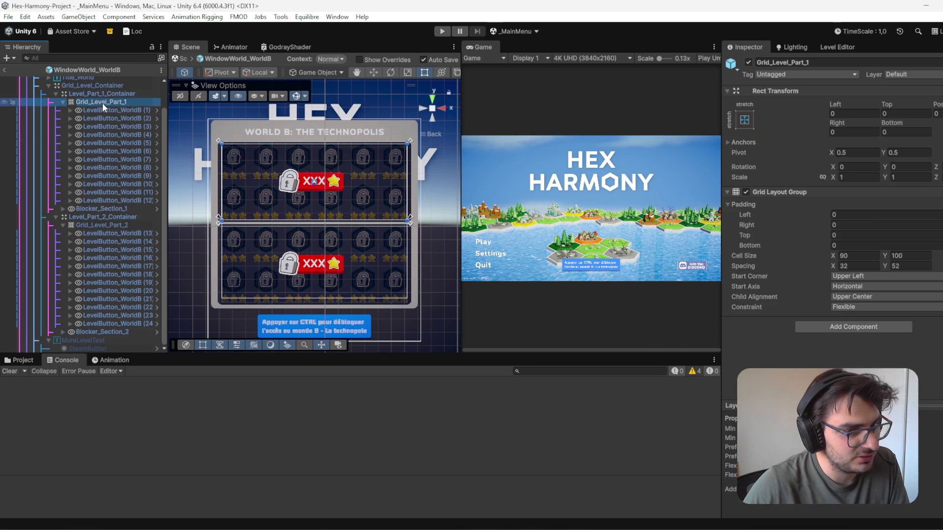
click(125, 92)
click(129, 330)
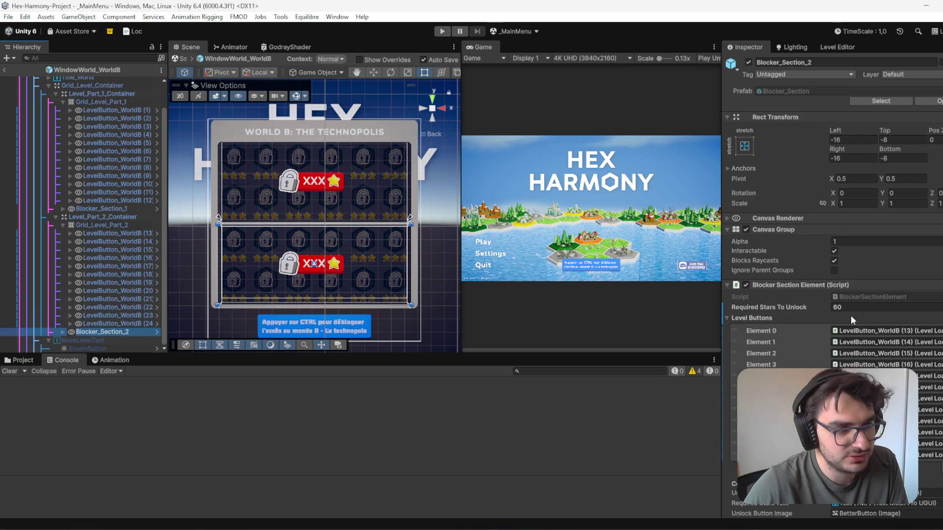
click(111, 208)
click(111, 333)
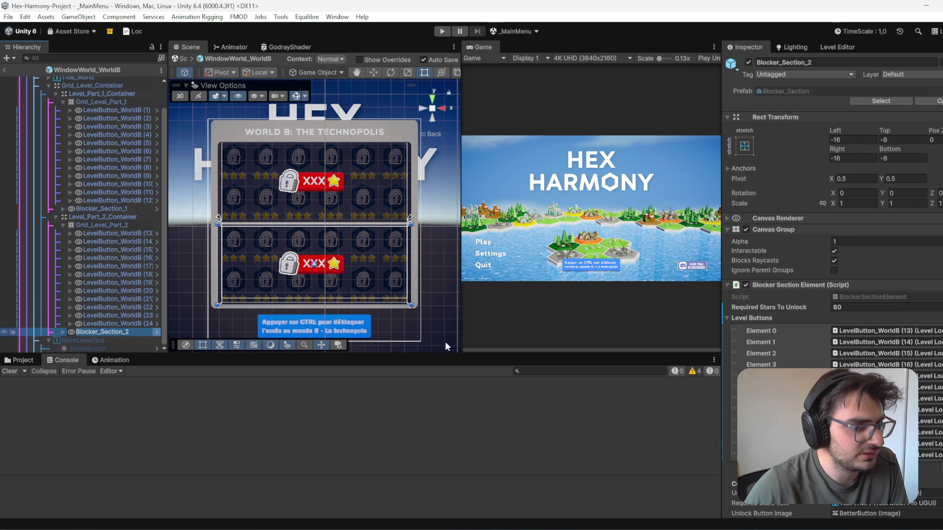
click(847, 308)
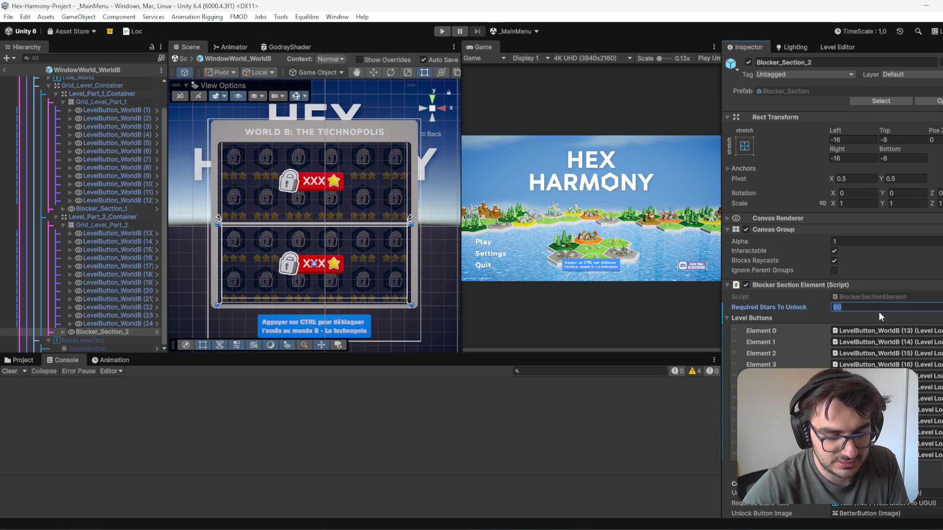
text(75)
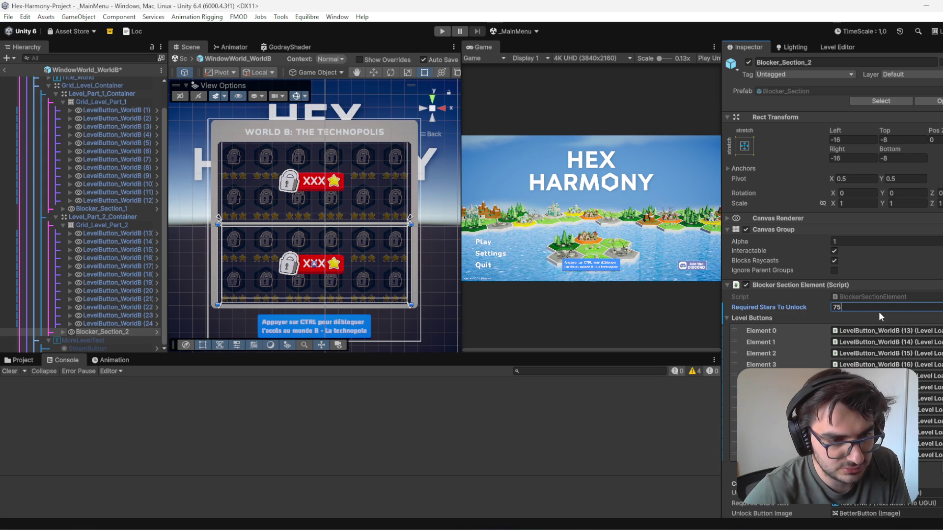
key(ctrl+s)
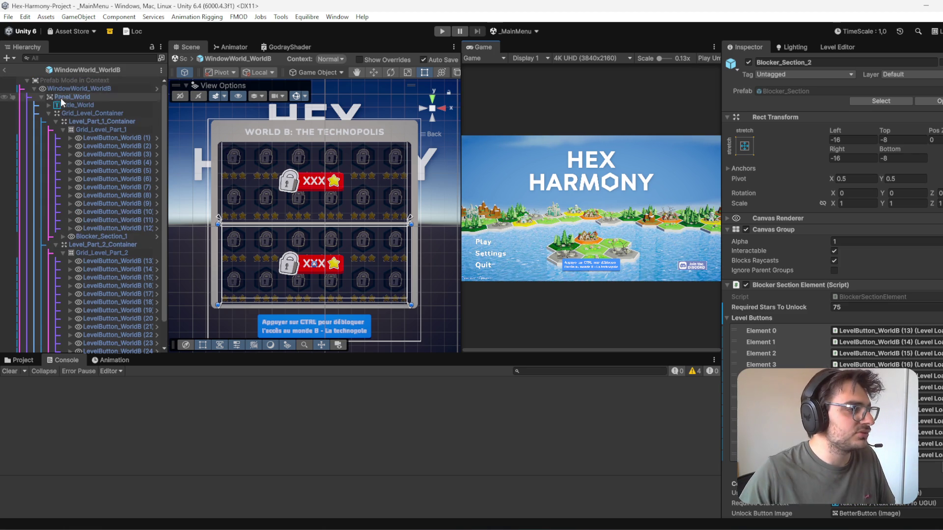
Step: Run the game from the main menu scene and compare the World A and World B level grids
click(178, 58)
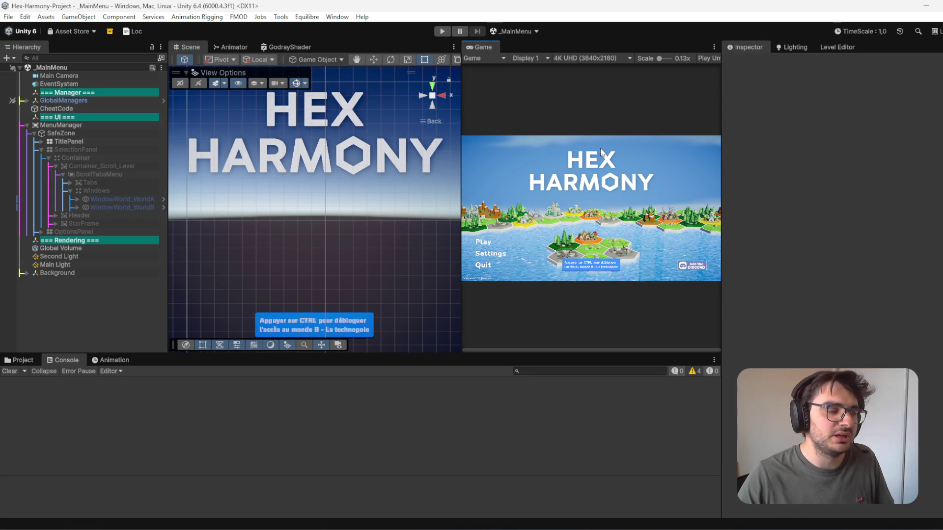
key(ctrl+p)
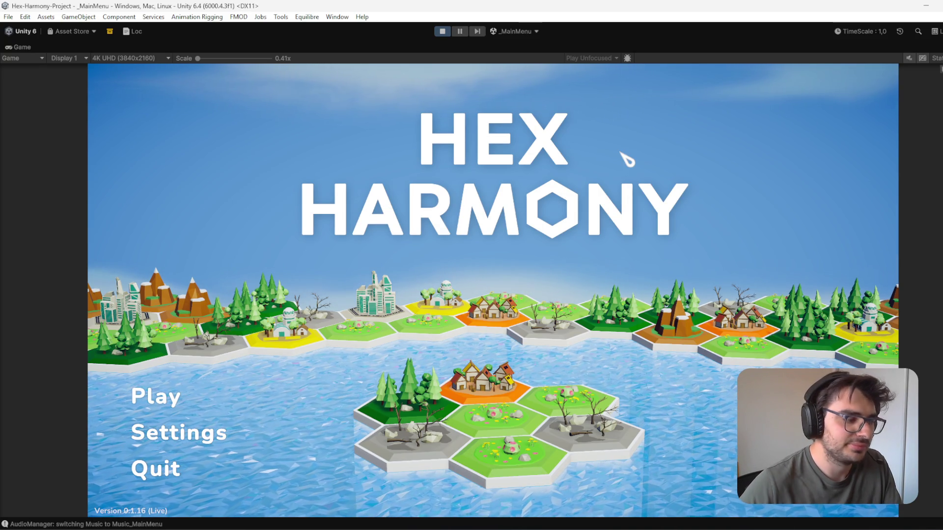
click(159, 400)
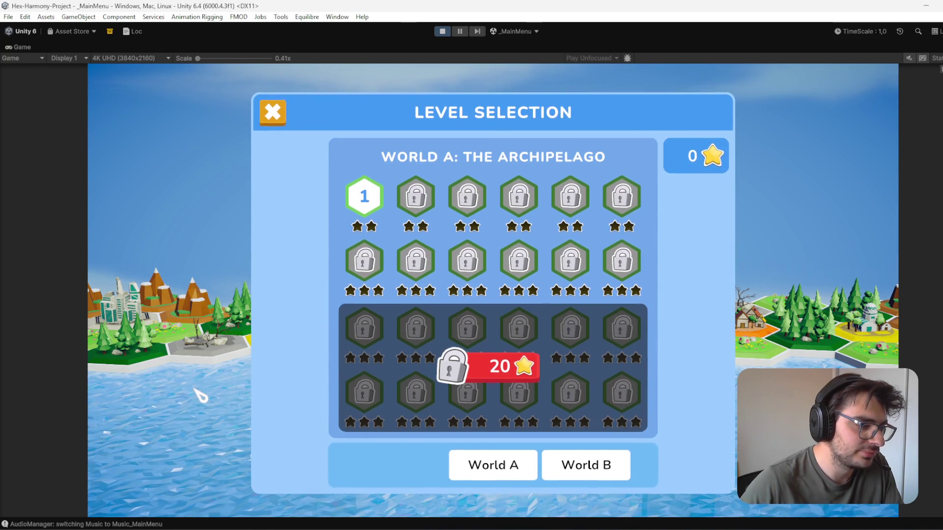
click(608, 467)
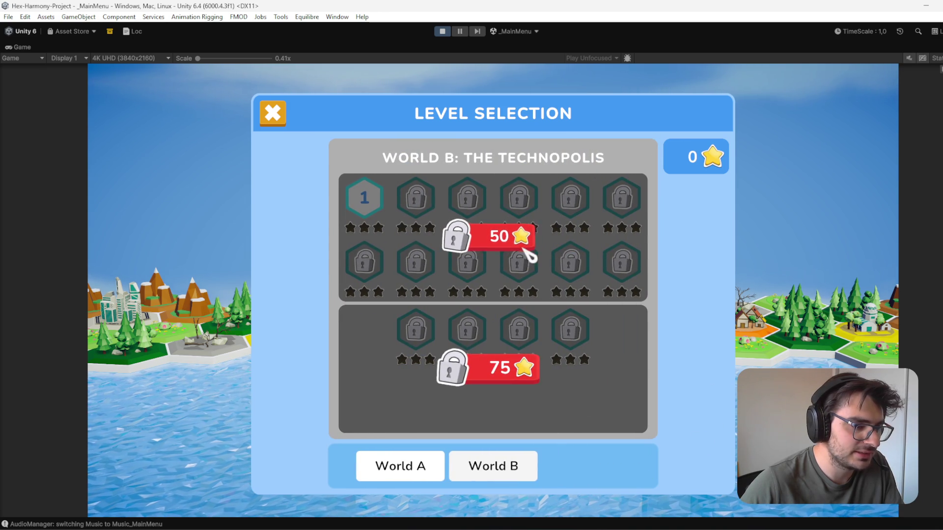
click(434, 476)
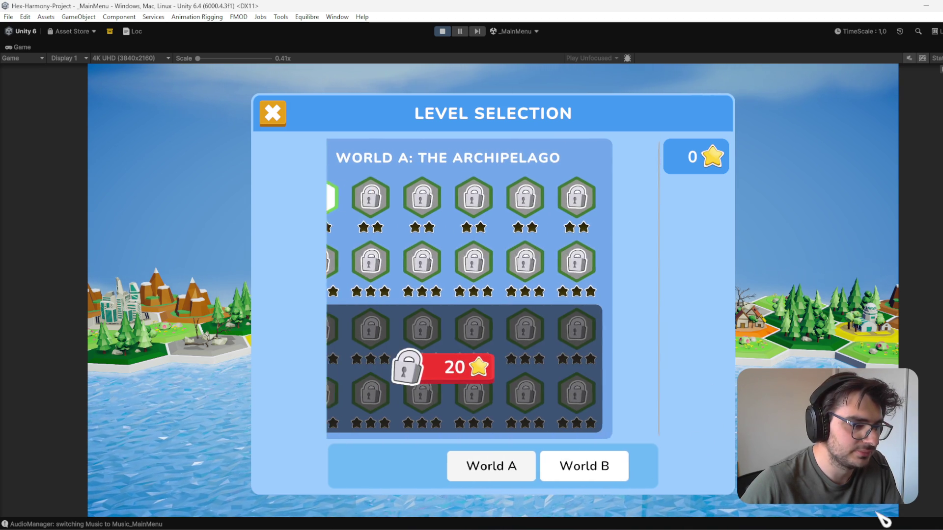
click(609, 470)
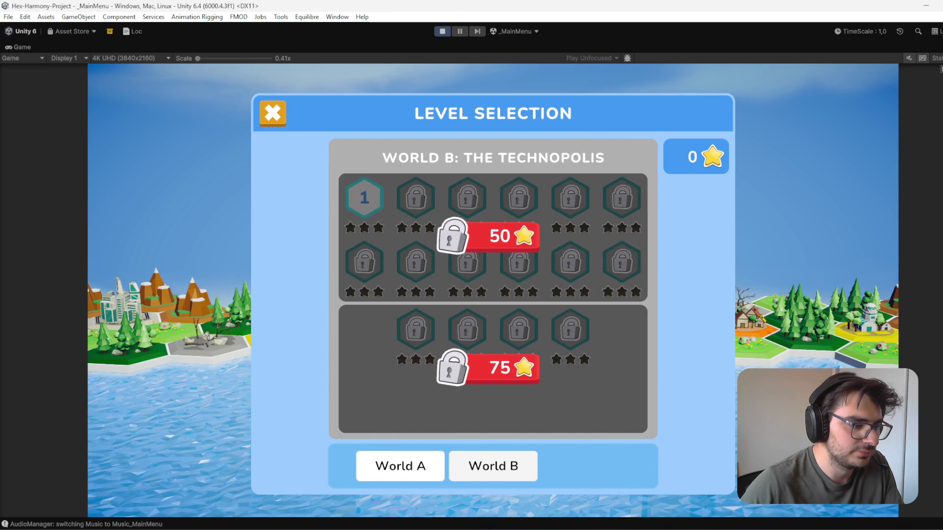
click(363, 467)
click(610, 480)
click(439, 471)
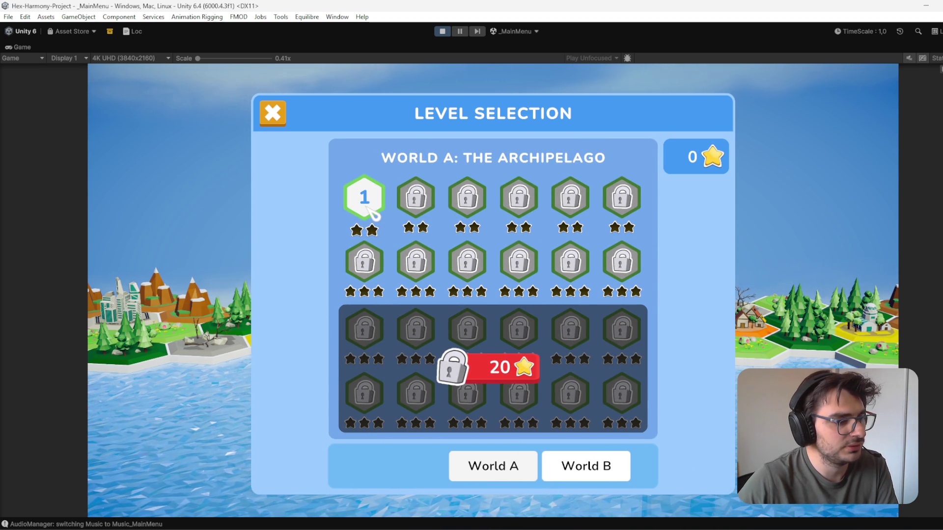
Step: Finish World A level 1 with one star by building a town and validating the island
click(368, 209)
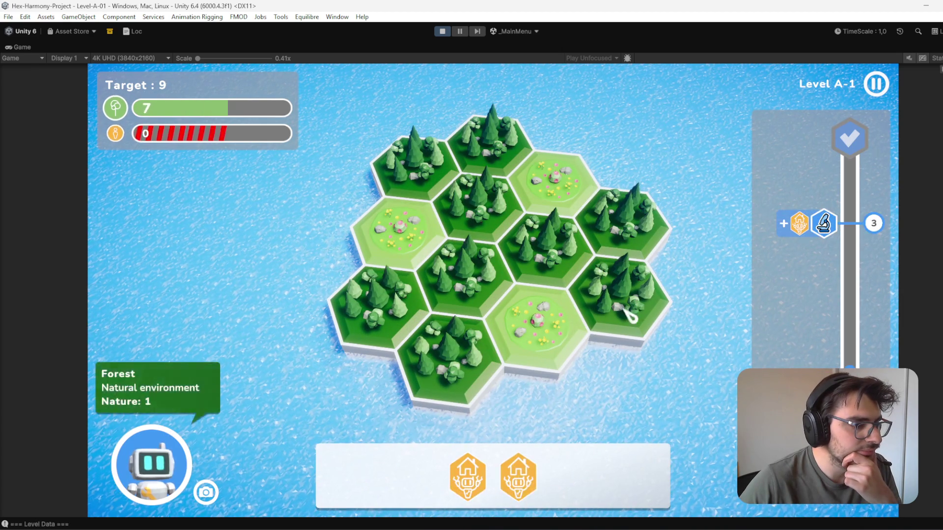
click(546, 352)
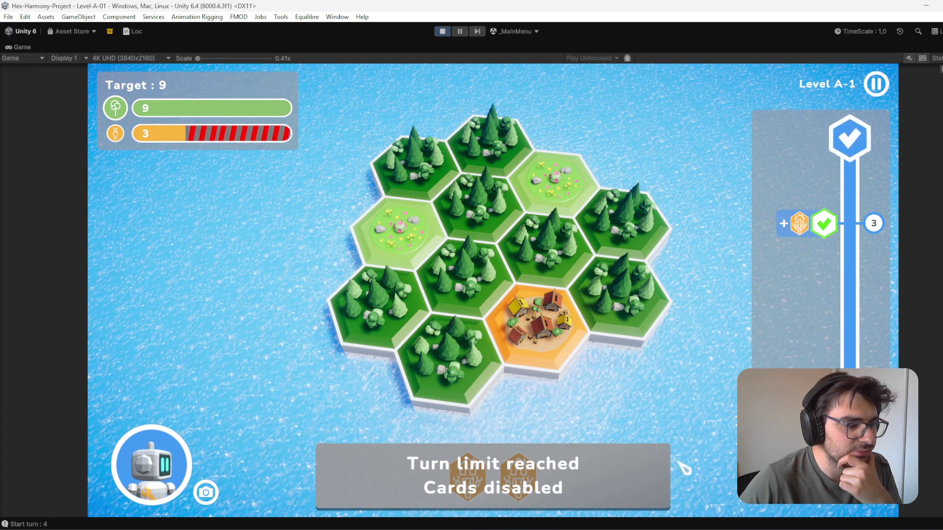
click(849, 146)
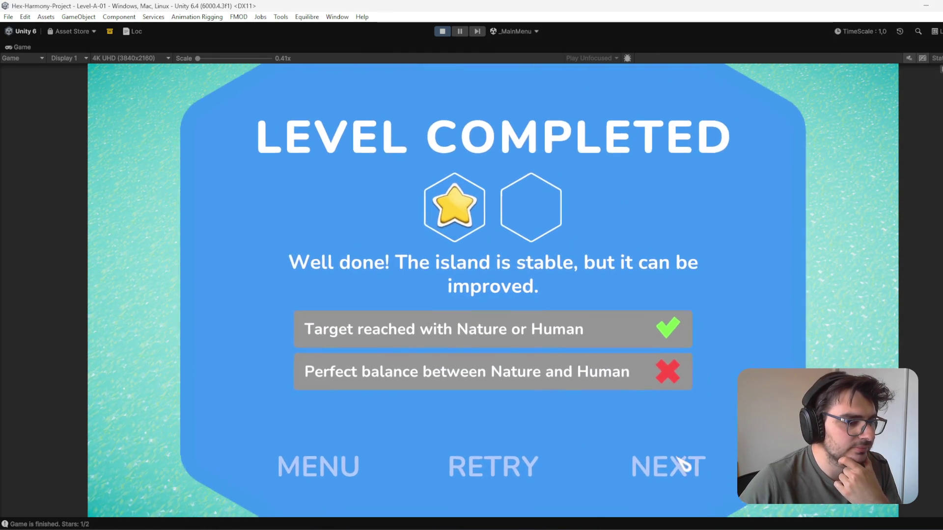
click(680, 464)
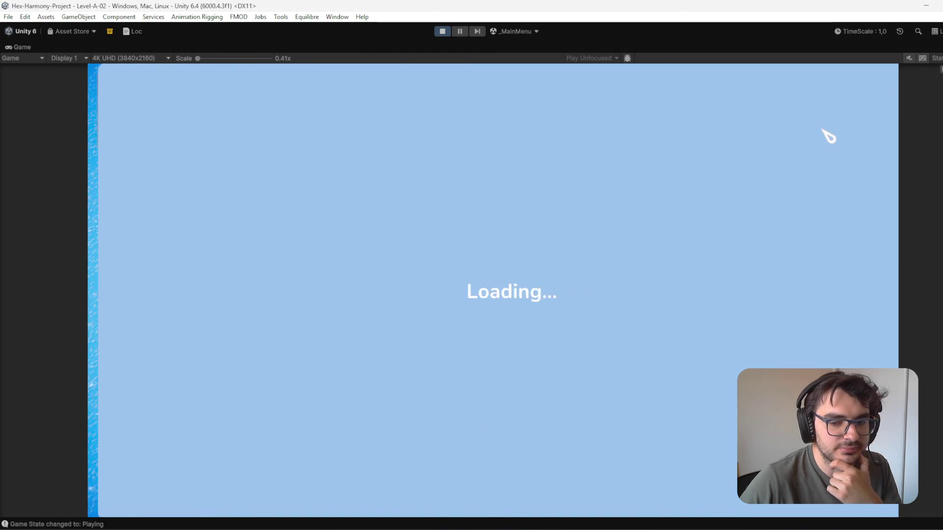
Step: Return to the main menu, check World B's star-locked sections, and stop Play mode
click(877, 83)
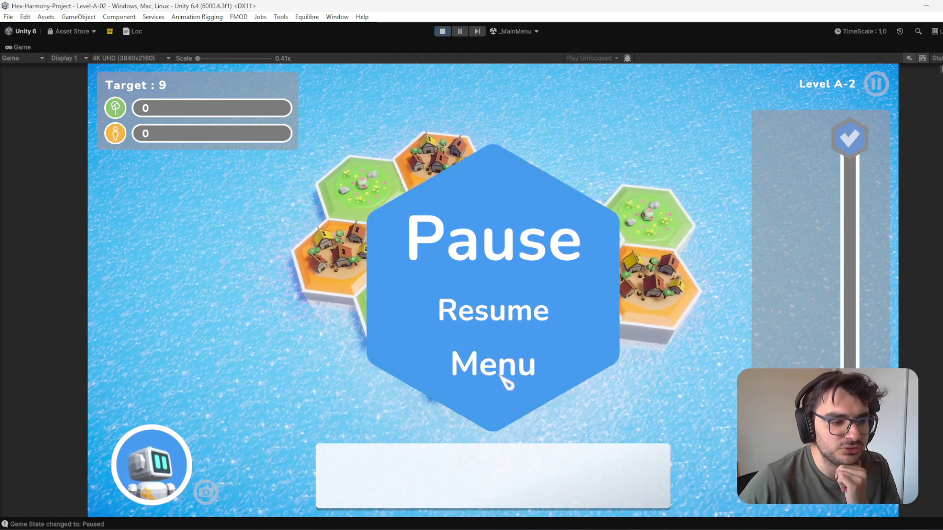
click(497, 364)
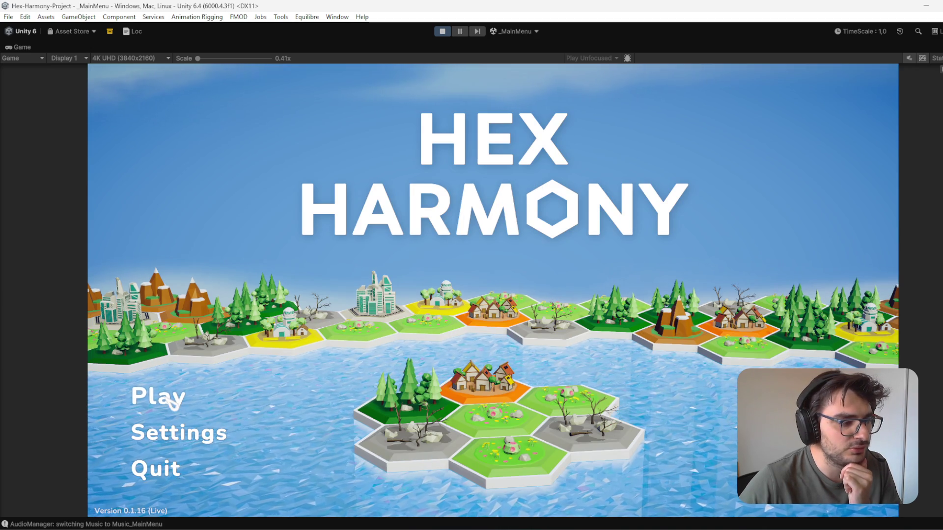
click(167, 395)
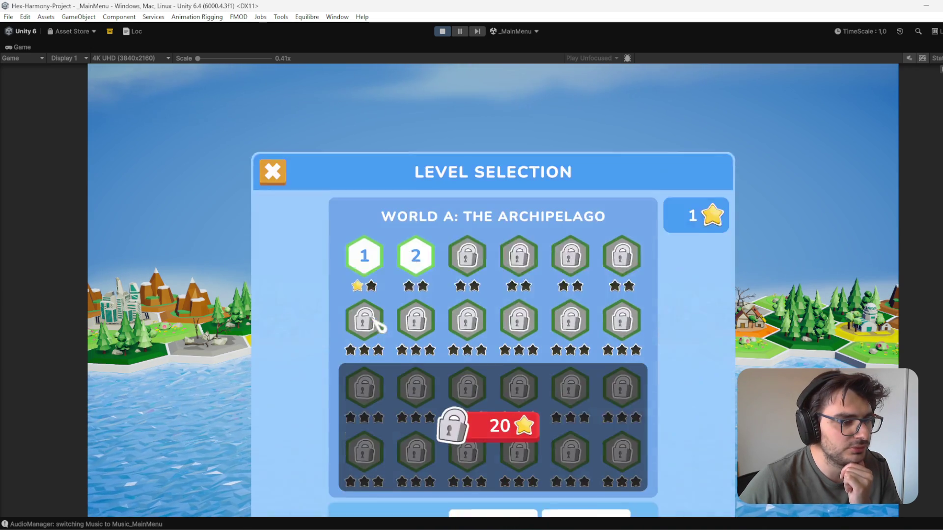
click(585, 477)
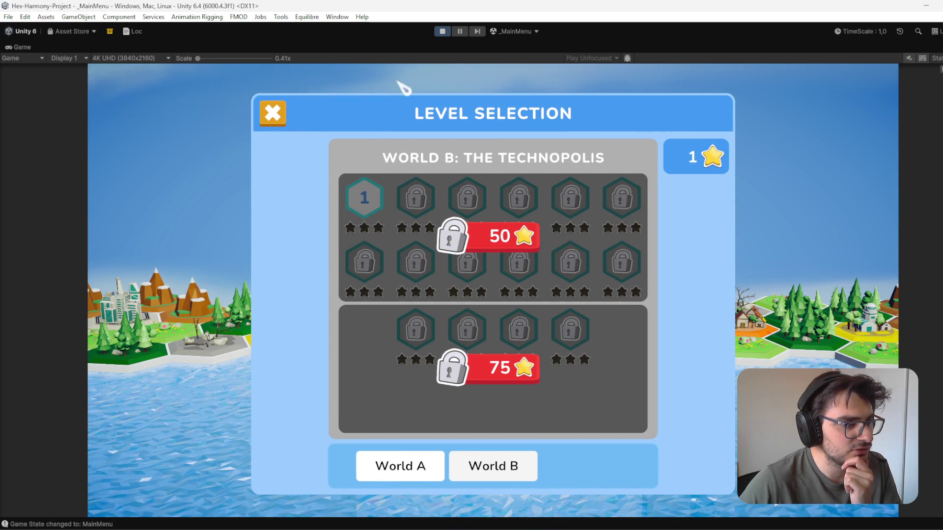
click(442, 32)
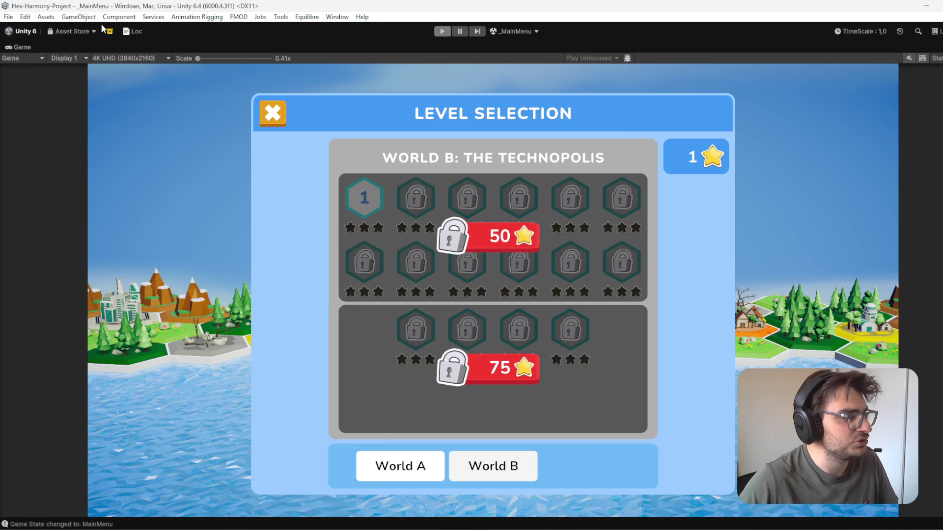
click(298, 18)
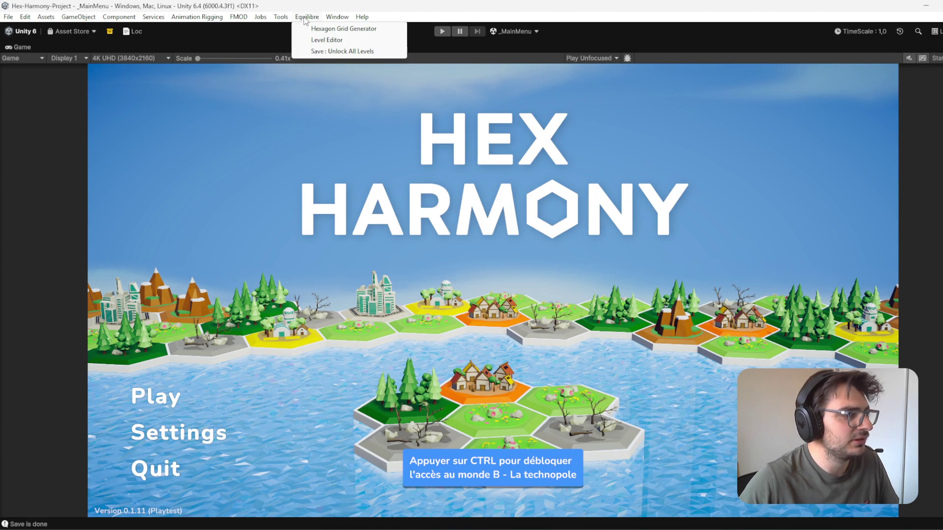
Step: Apply Equilibre's Unlock All Levels, restart the game, and browse the World B and World A level selections
click(345, 53)
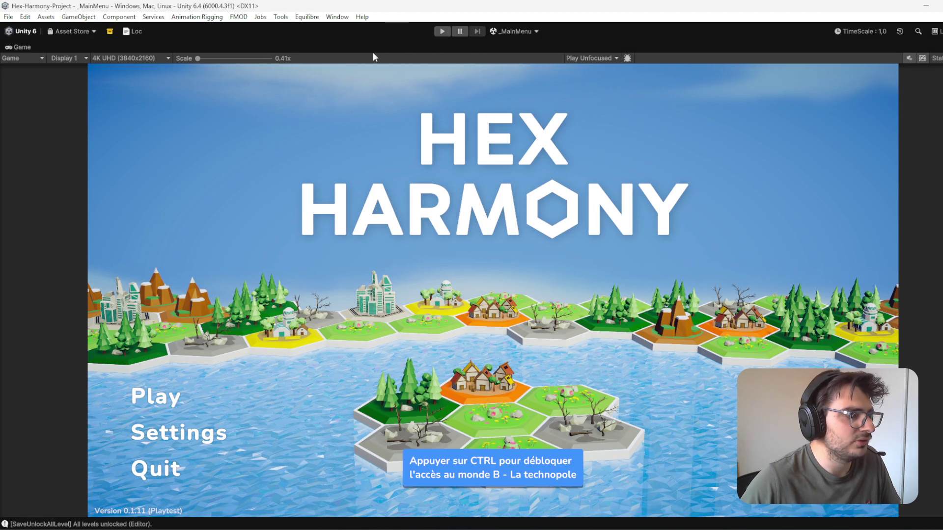
double_click(384, 48)
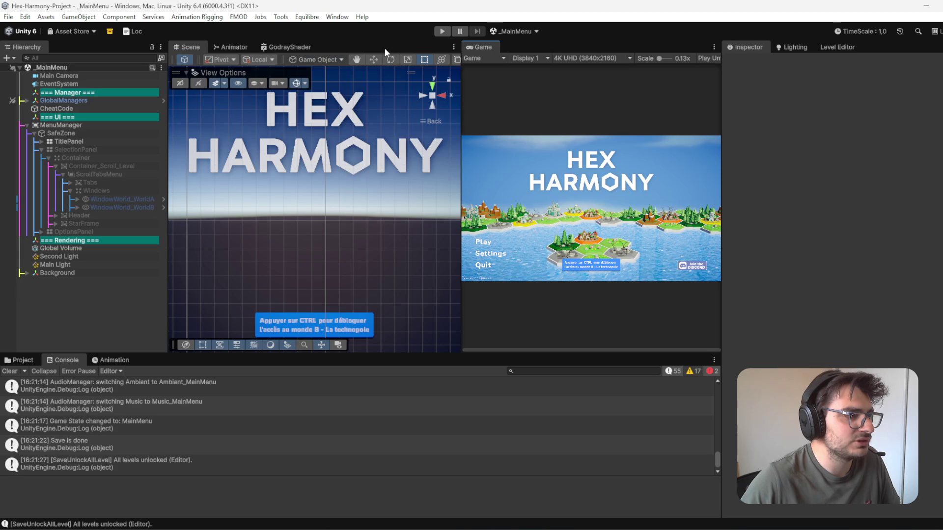
click(442, 31)
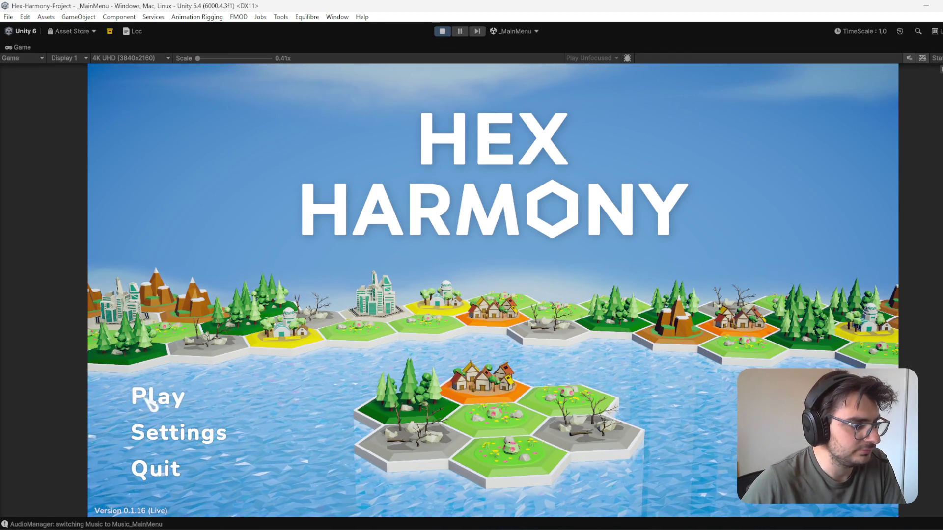
click(202, 395)
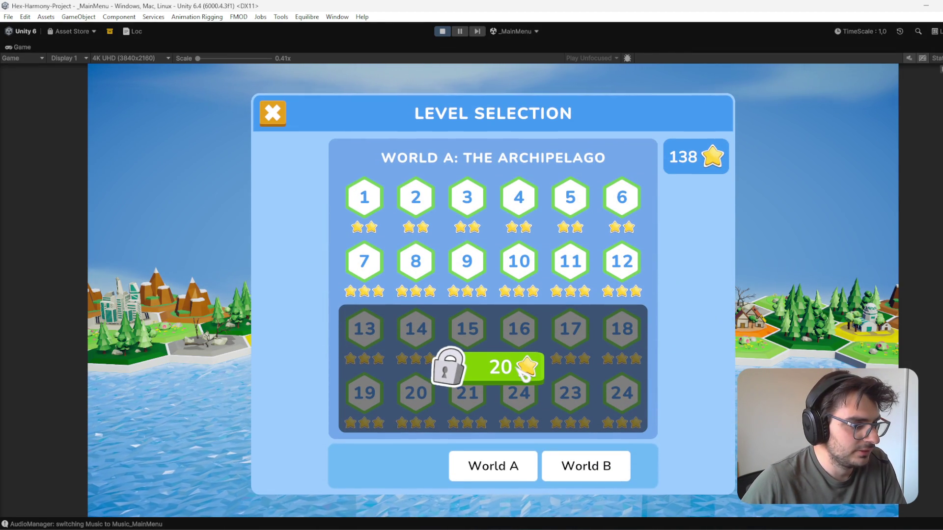
click(601, 467)
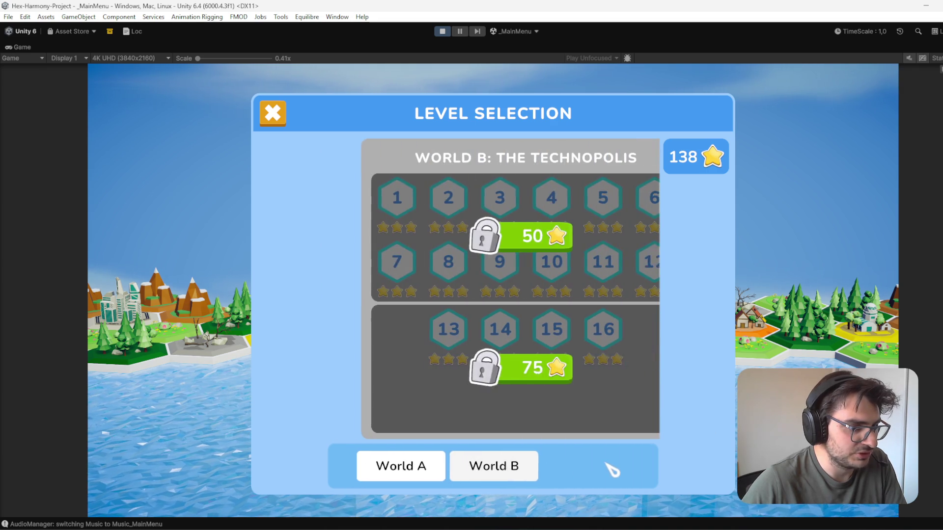
click(422, 469)
Step: Unlock World A levels 13–24, launch Level A-24, then stop the game
click(486, 368)
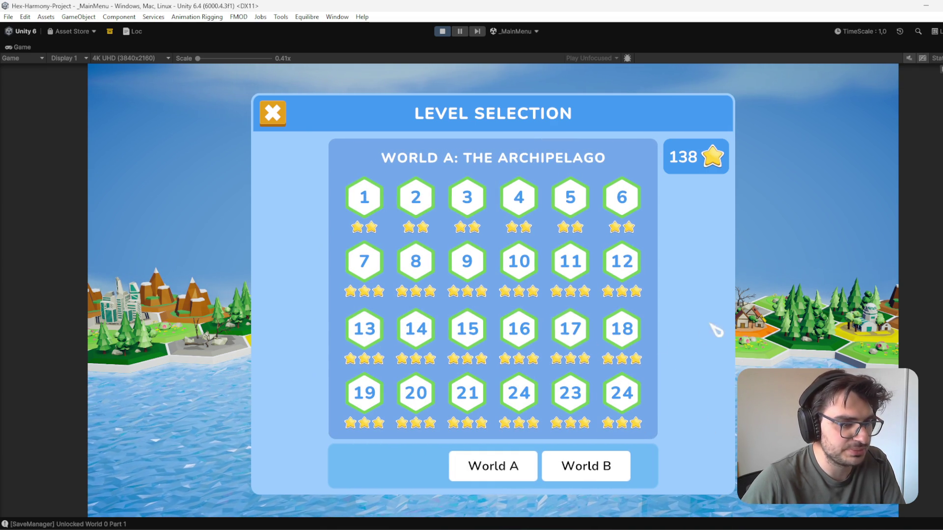
click(624, 405)
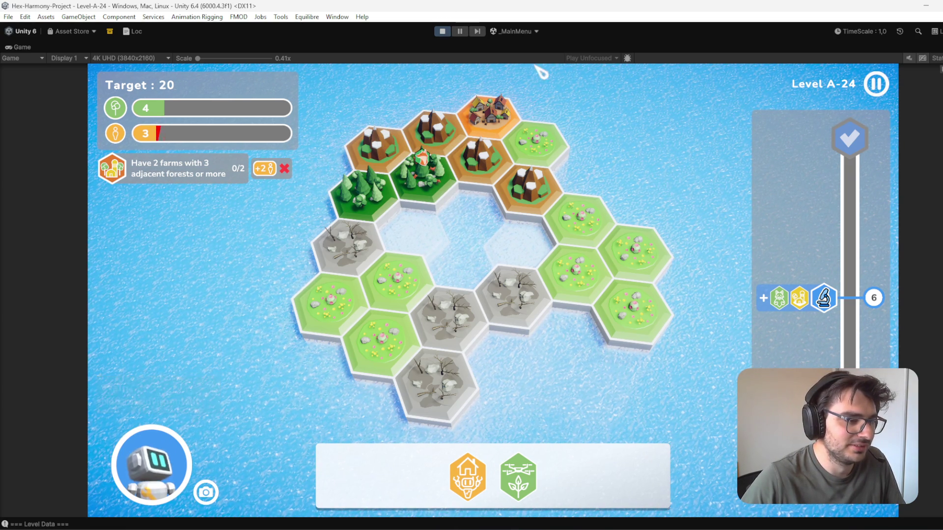
click(451, 31)
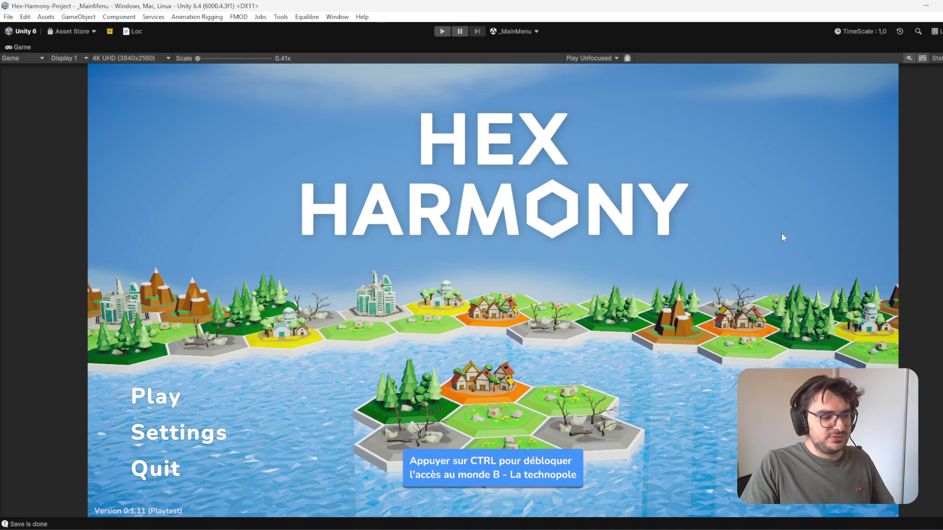
key(alt+Tab)
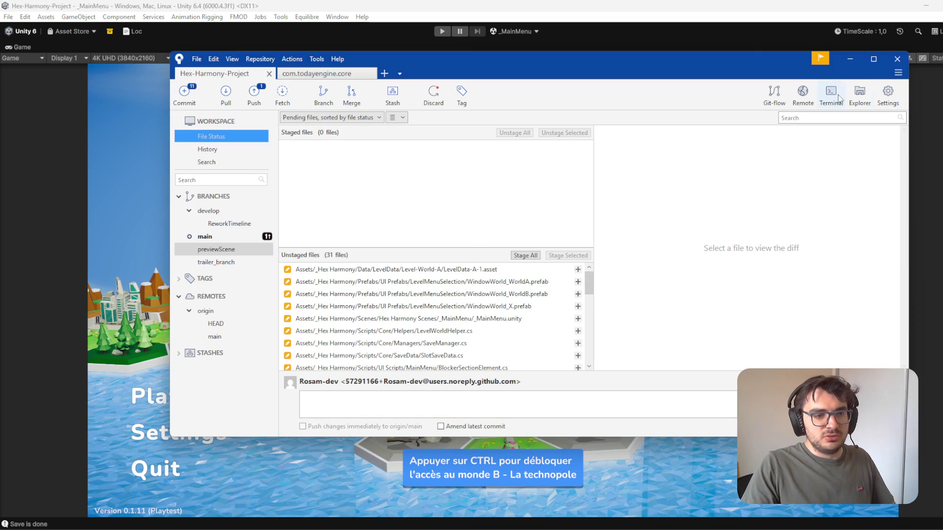
Step: Minimize Sourcetree and restore Unity's full editor layout from the maximized Game view
click(850, 59)
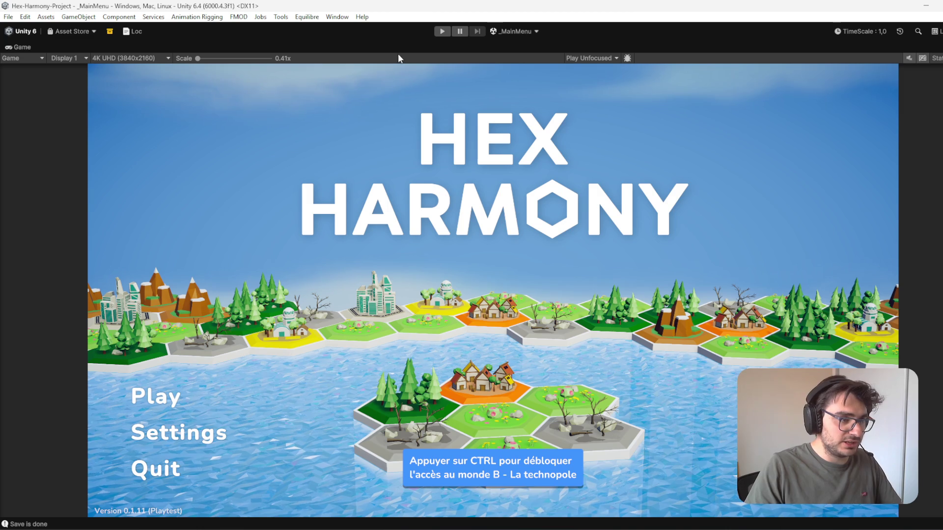
double_click(405, 43)
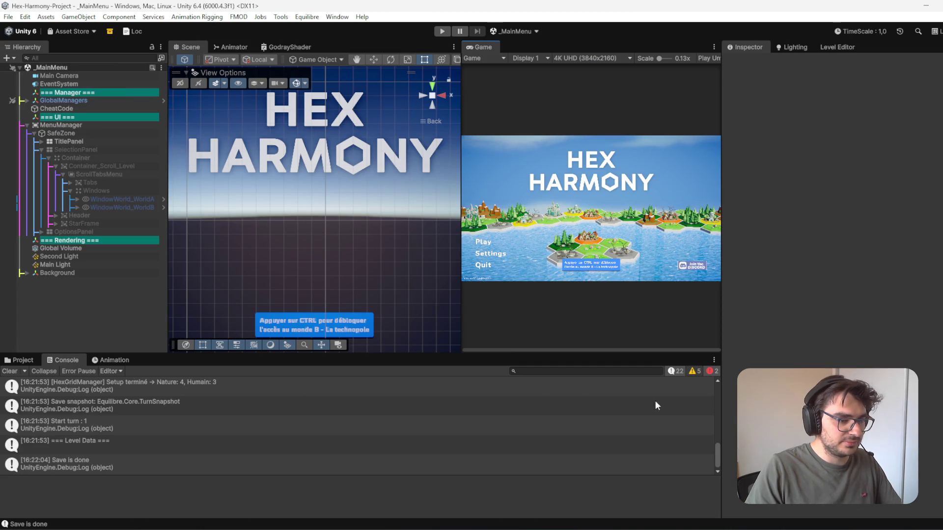
Step: Read the MissingReferenceException stack traces in the Console, then clear all messages
scroll(149, 438, up, 10)
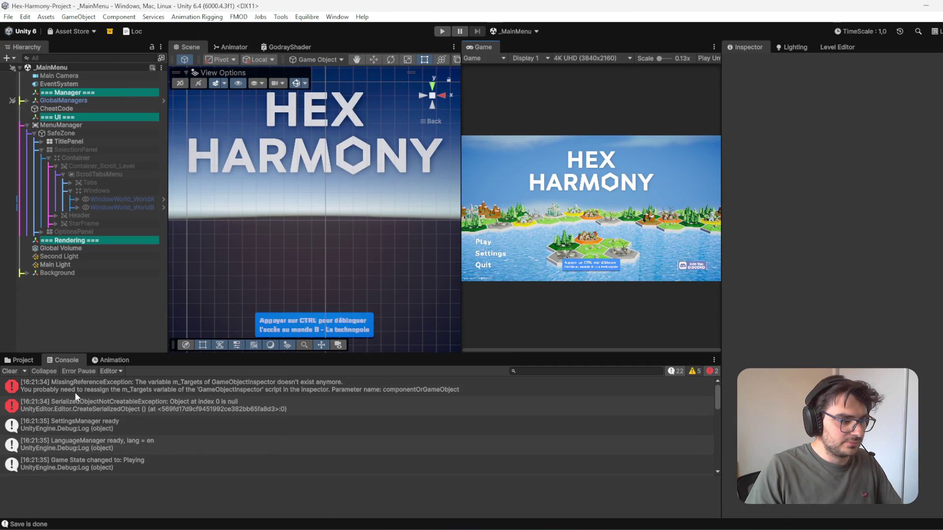
click(96, 406)
click(141, 391)
click(139, 406)
click(137, 386)
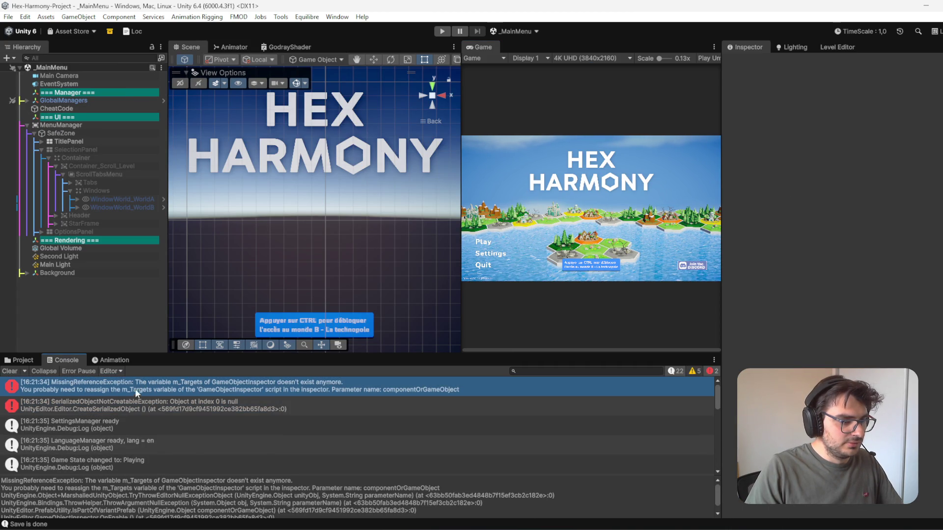
click(10, 372)
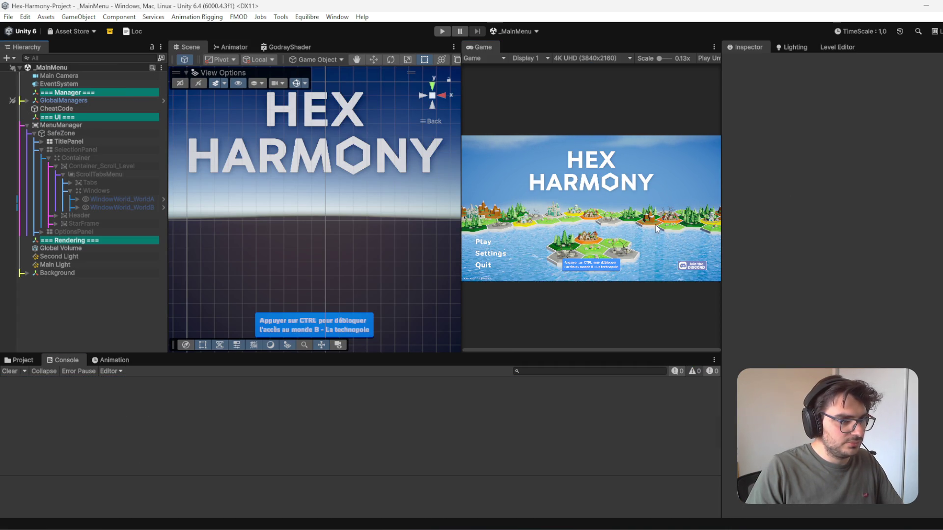
click(517, 31)
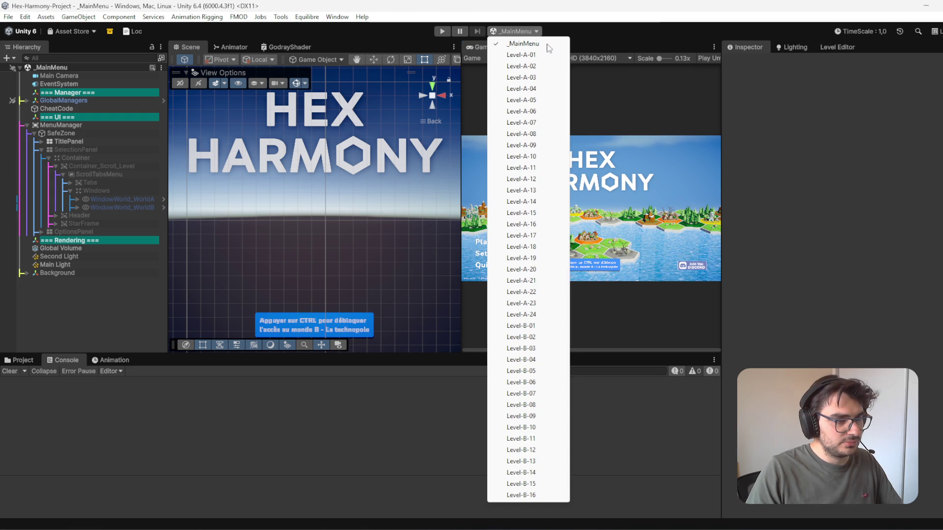
Step: Load the Level-A-10 scene and place the cursor in Word's Monde A levels table
click(541, 156)
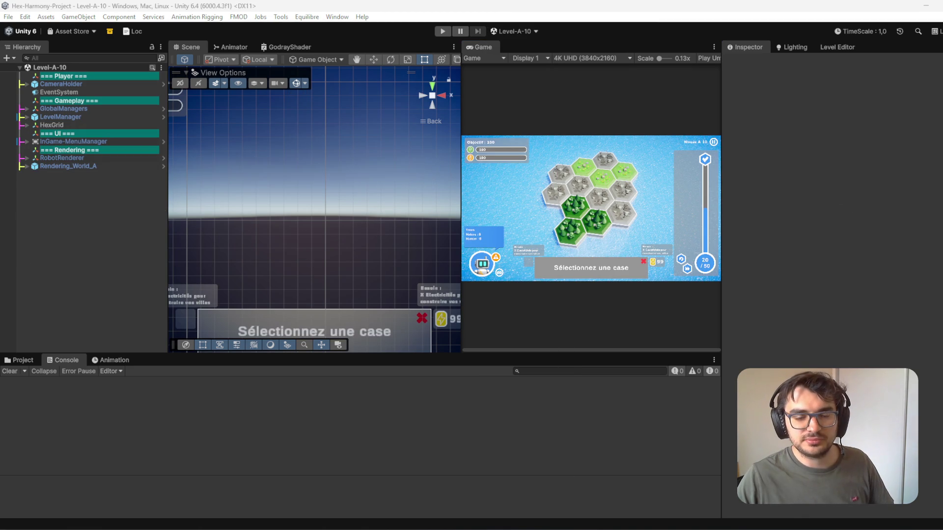
click(505, 228)
scroll(649, 314, down, 3)
Step: Select the table rows Level A-1 to A-16, then the Level A-17 description
scroll(595, 297, up, 2)
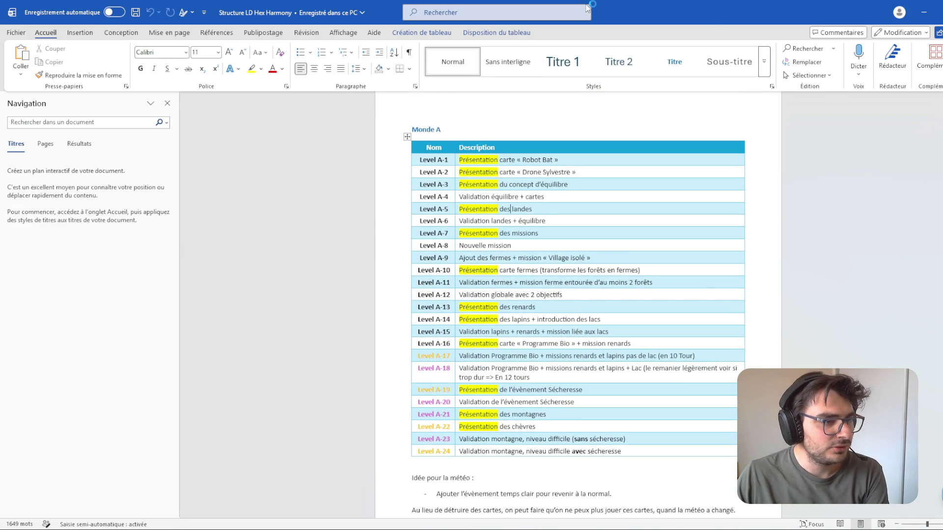
scroll(639, 236, down, 2)
scroll(569, 281, up, 3)
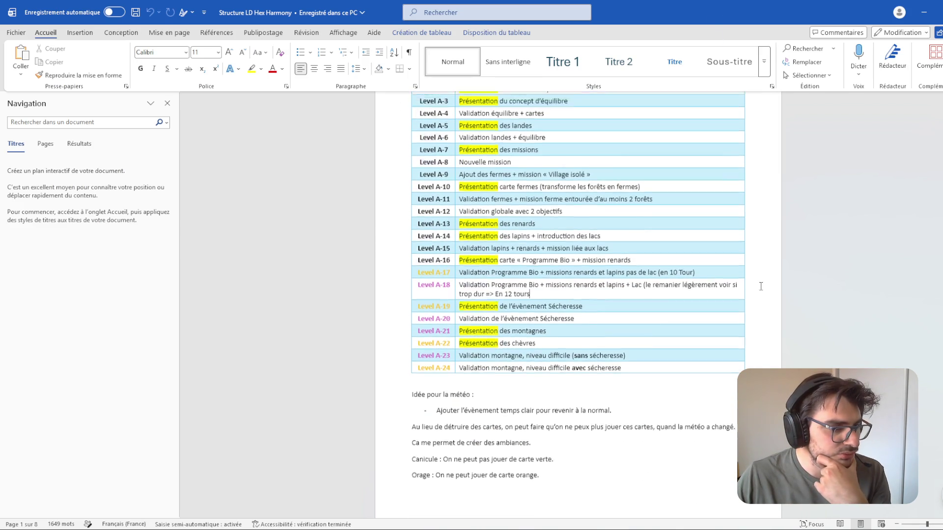
drag(437, 184, 677, 373)
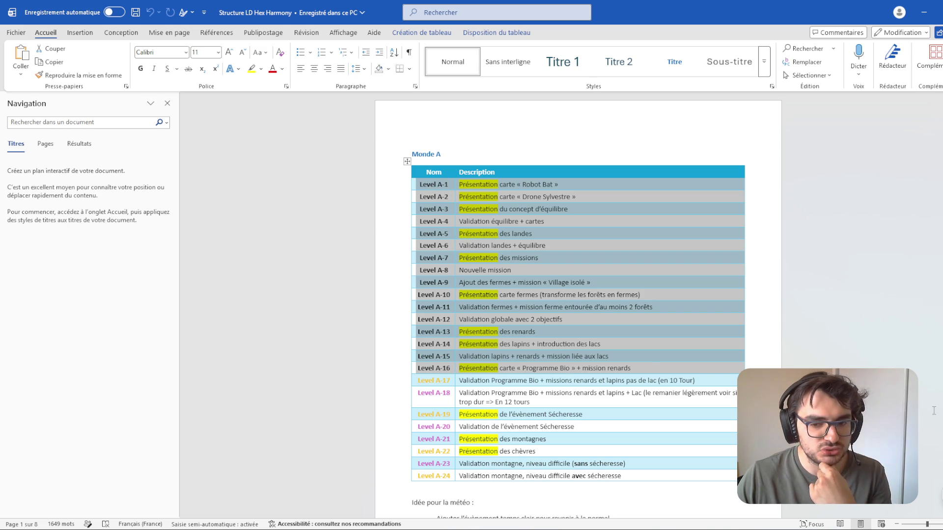
triple_click(525, 381)
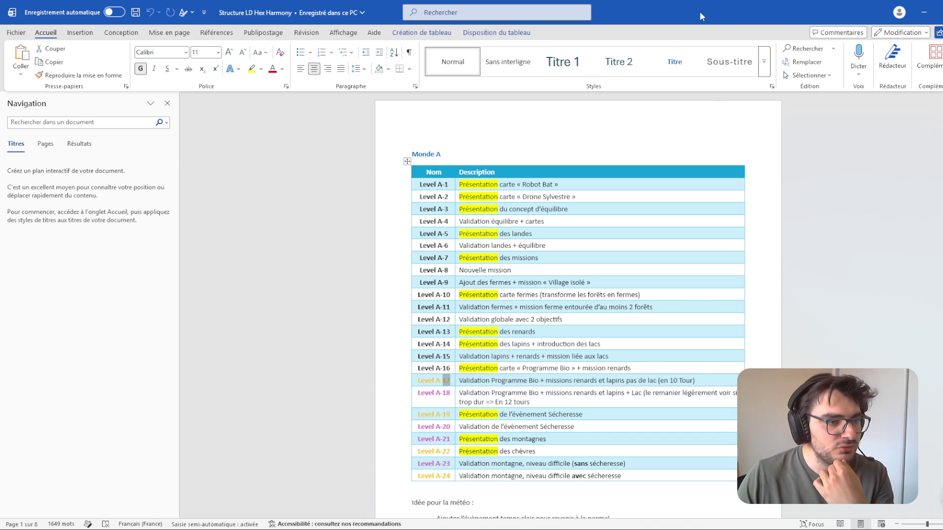
key(alt+Tab)
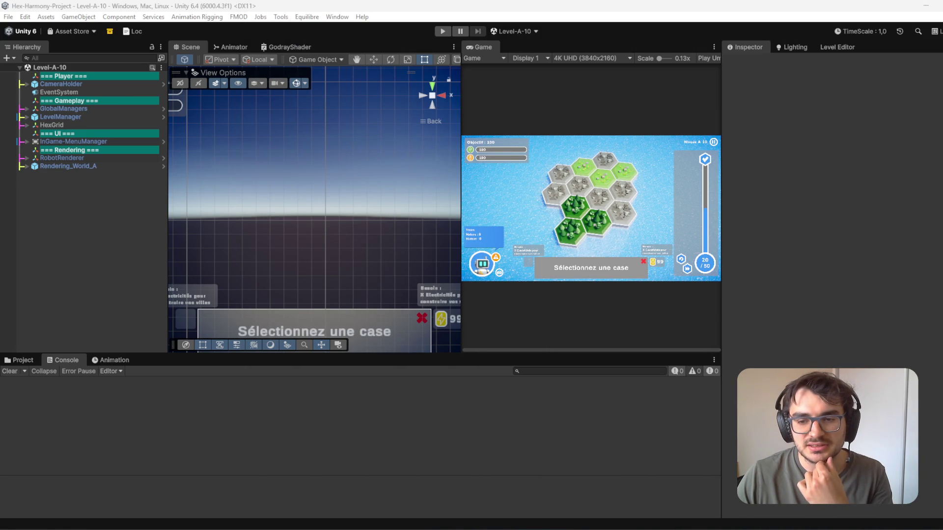
key(alt+Tab)
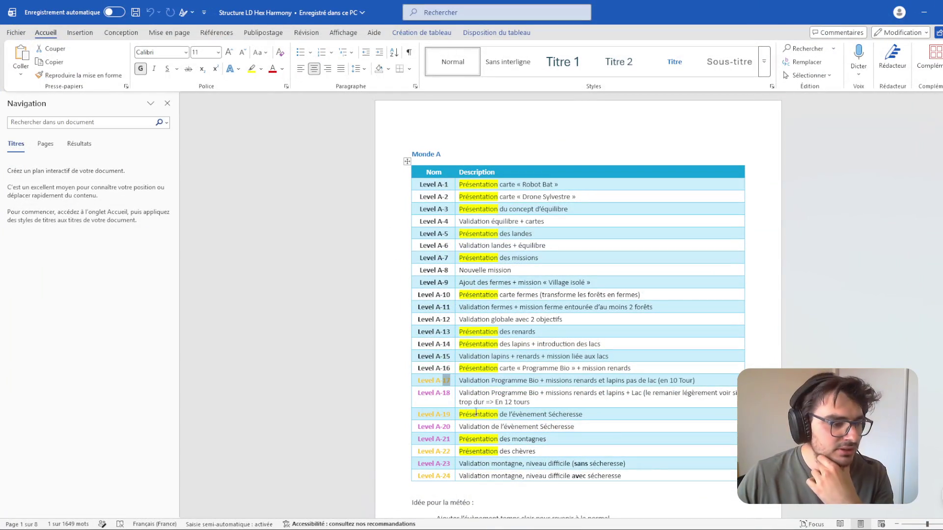
Step: Select the Level A-18 name and description, then minimize Word to show Unity
key(shift+Home)
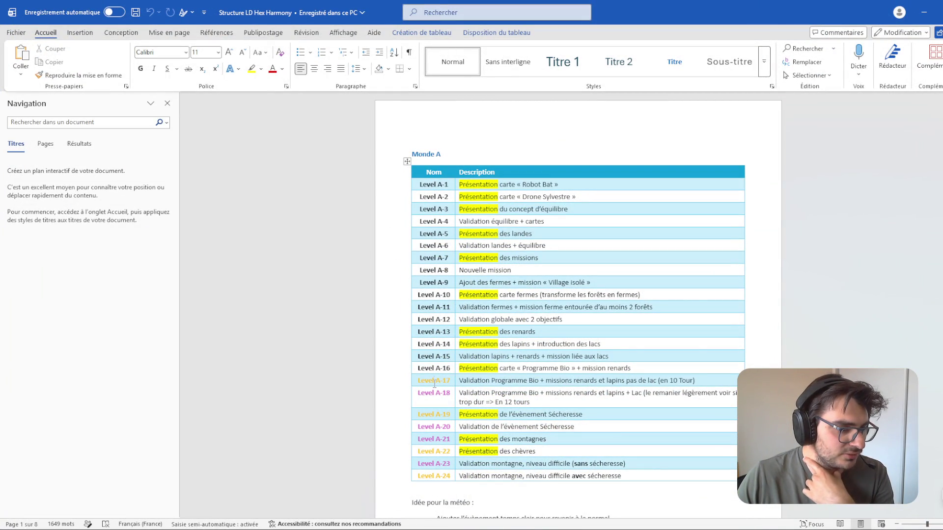
key(Down)
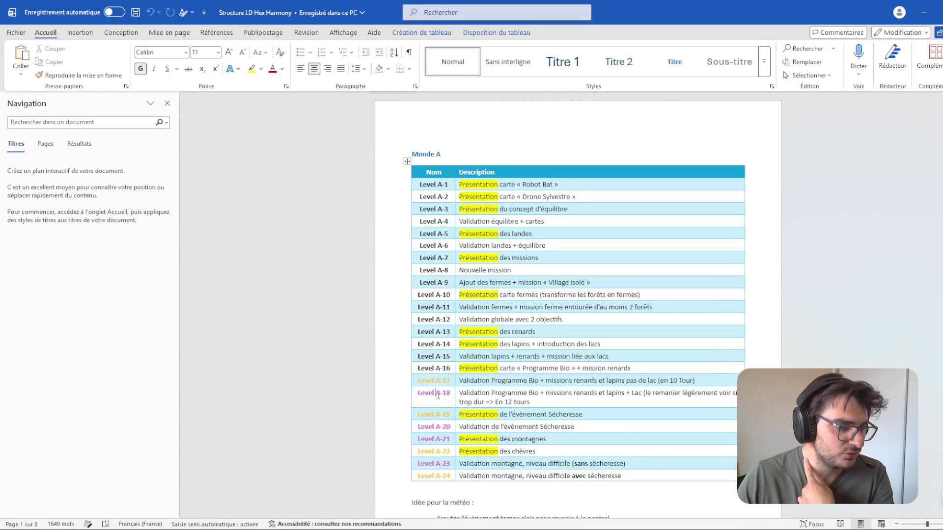
key(shift+Home)
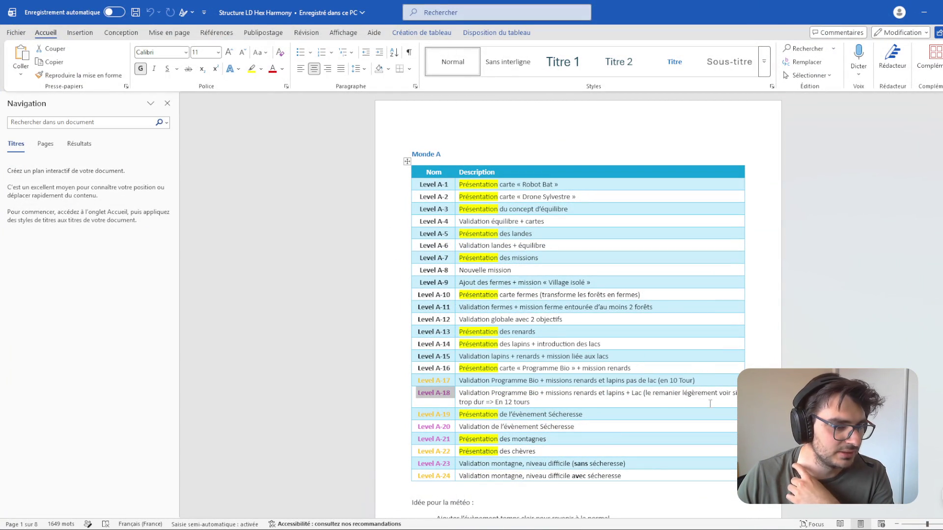
click(659, 402)
triple_click(660, 403)
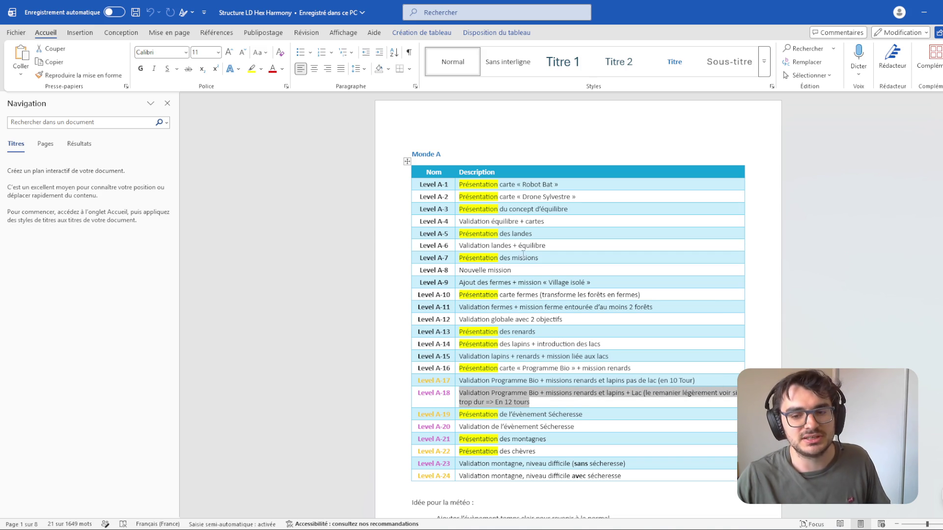
click(926, 10)
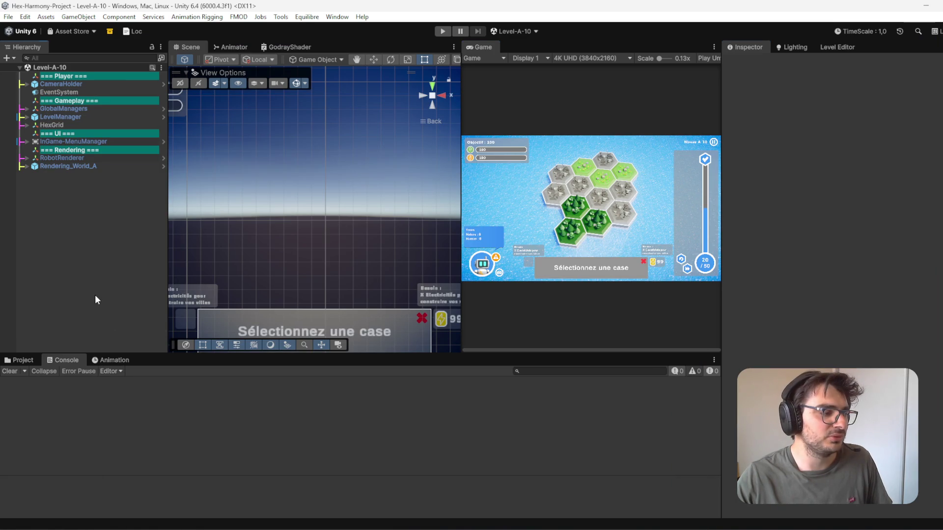
Step: Open the Basic_Level_World_A folder, select Level-A-17, and load the Level-A-18 scene
click(20, 360)
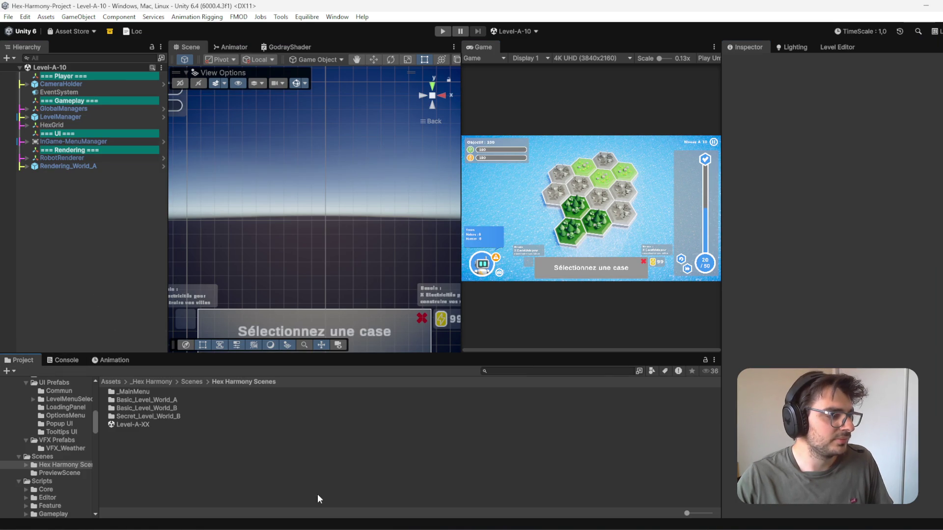
double_click(177, 399)
scroll(214, 412, down, 3)
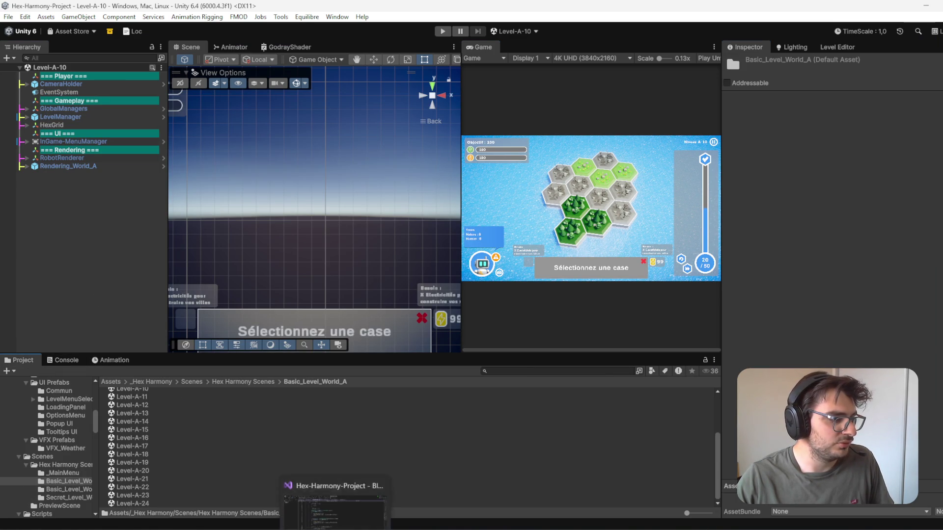
click(153, 446)
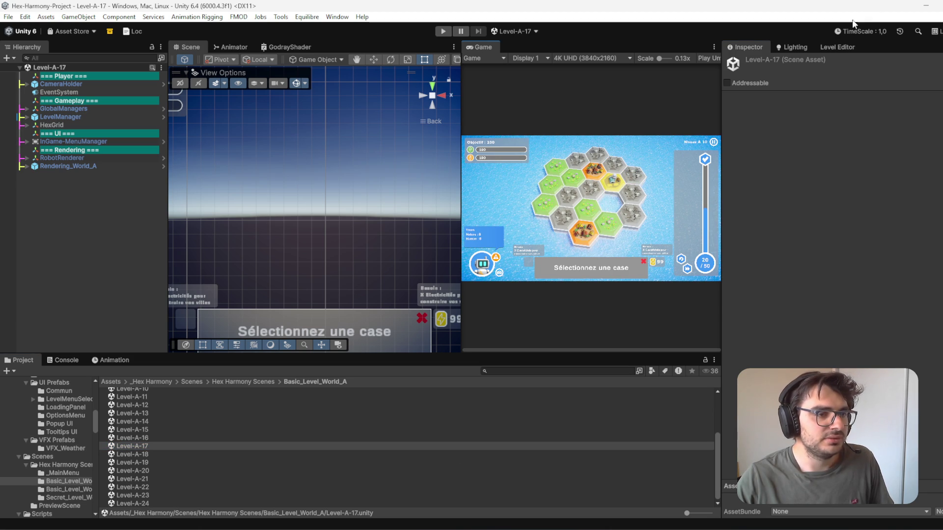
double_click(148, 455)
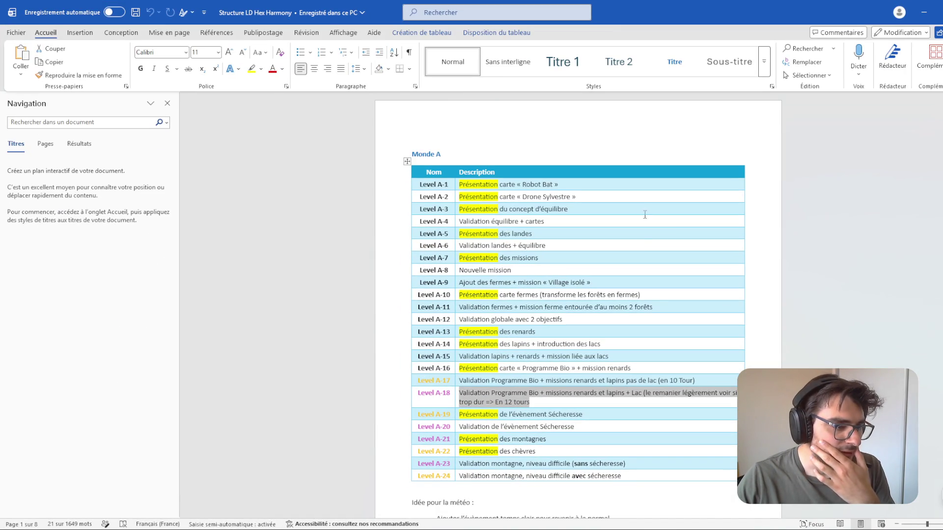
scroll(630, 302, down, 1)
key(Right)
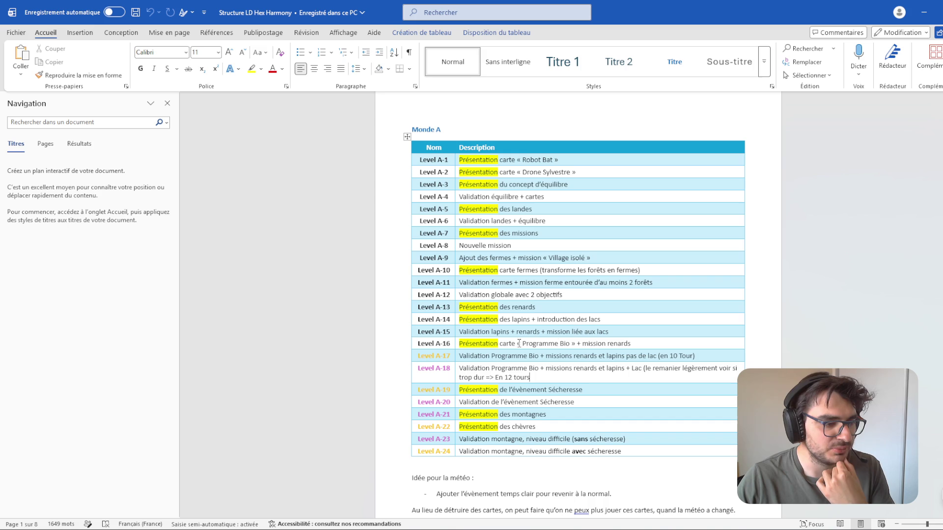
double_click(445, 359)
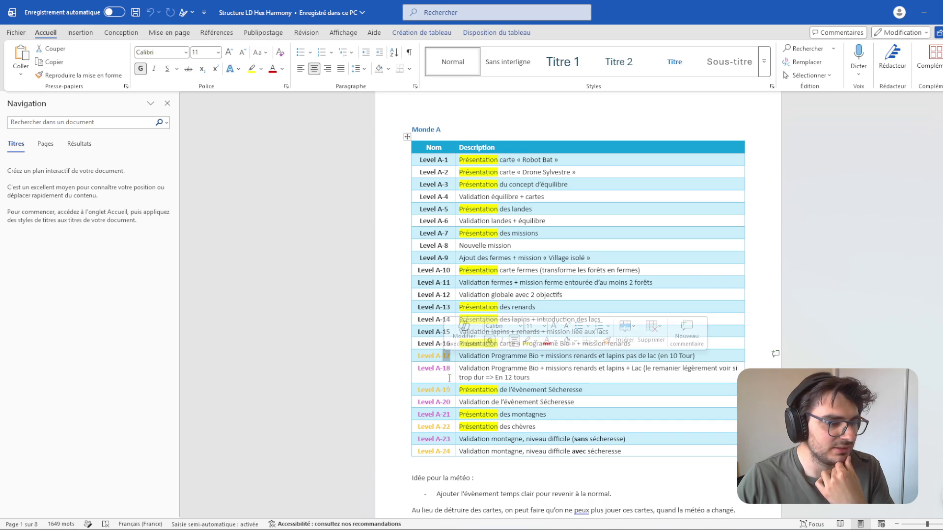
double_click(437, 389)
click(568, 389)
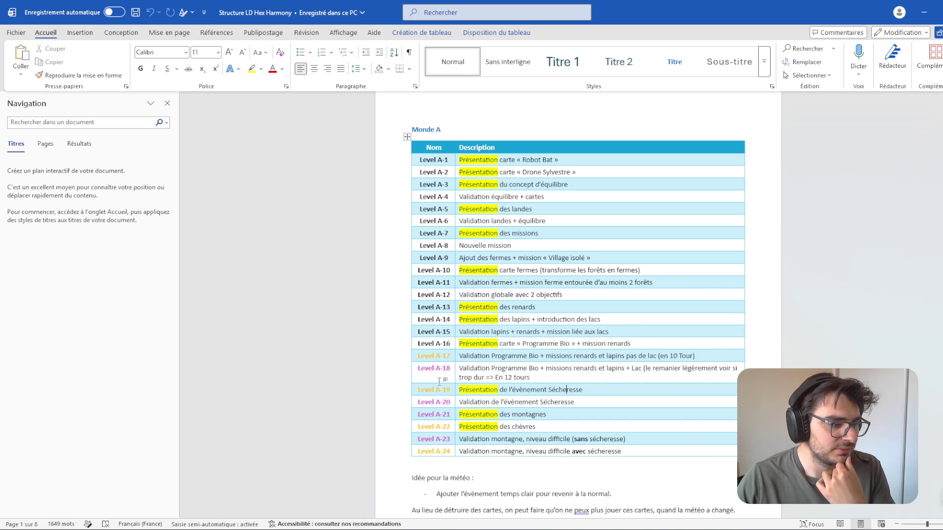
click(584, 402)
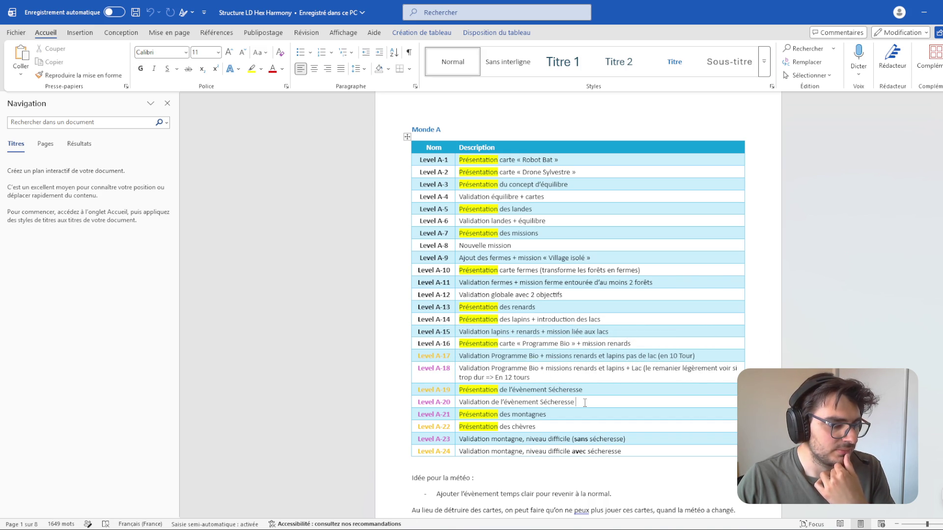
triple_click(448, 377)
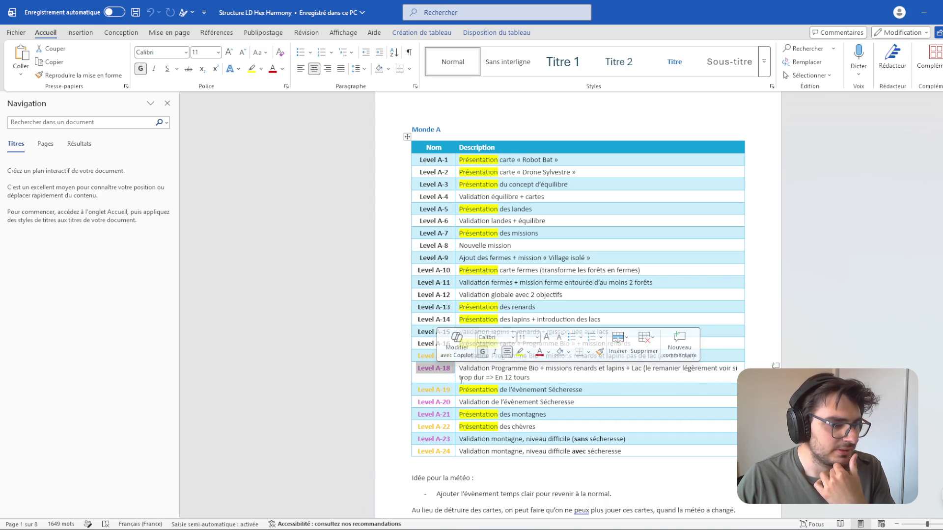
shift+click(548, 378)
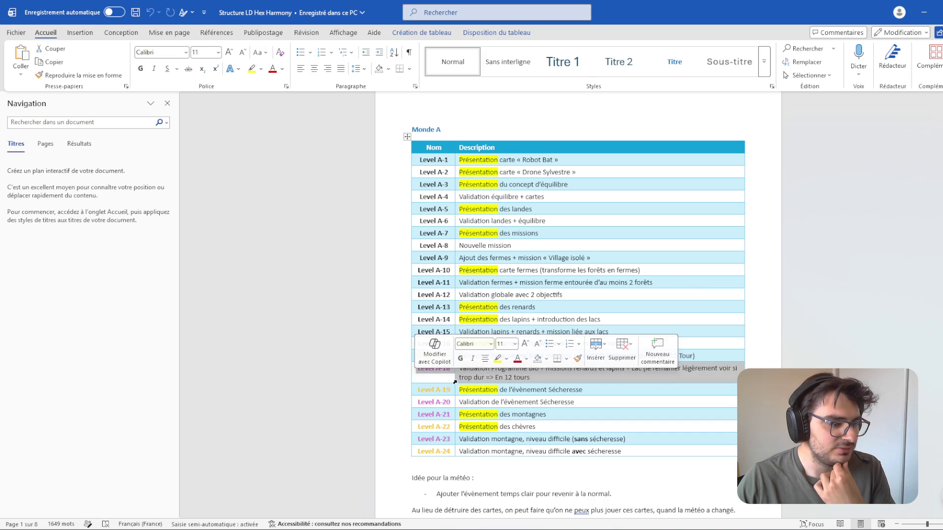
click(526, 382)
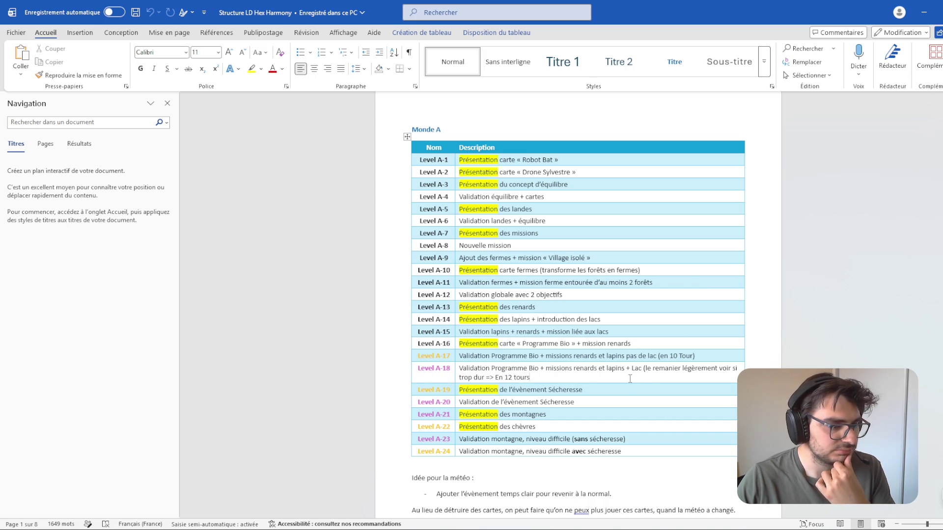
Step: Add '(à faire)' under Level A-17 and '(ancien niveau A-17)' under Level A-18, then save
key(Return)
key(Return)
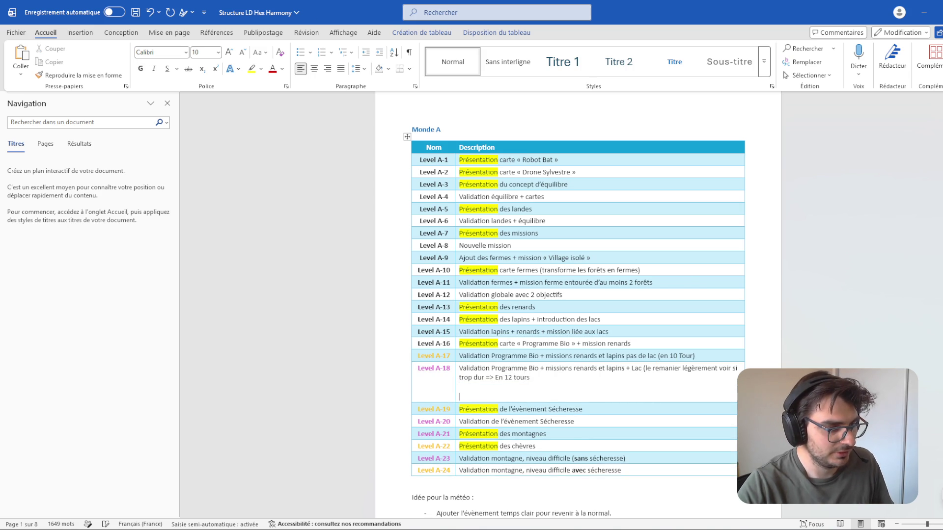
key(Return)
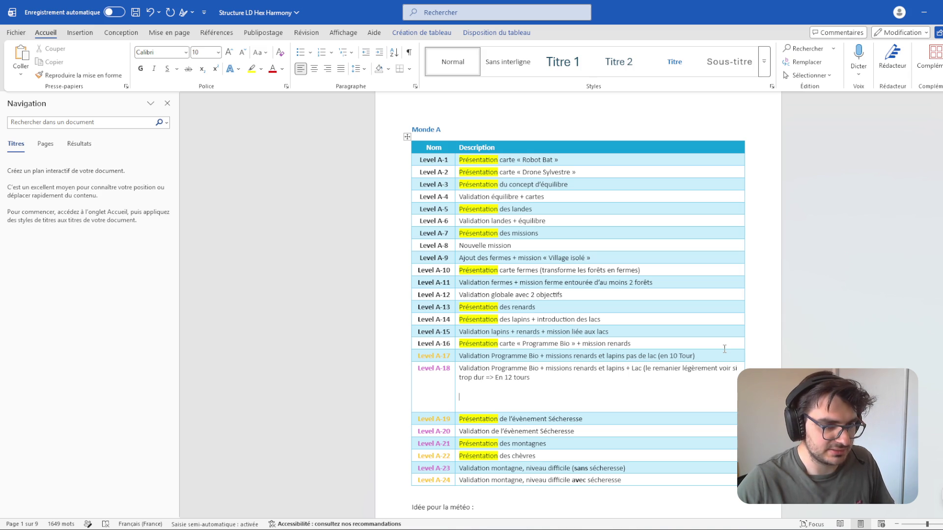
key(Return)
key(Return)
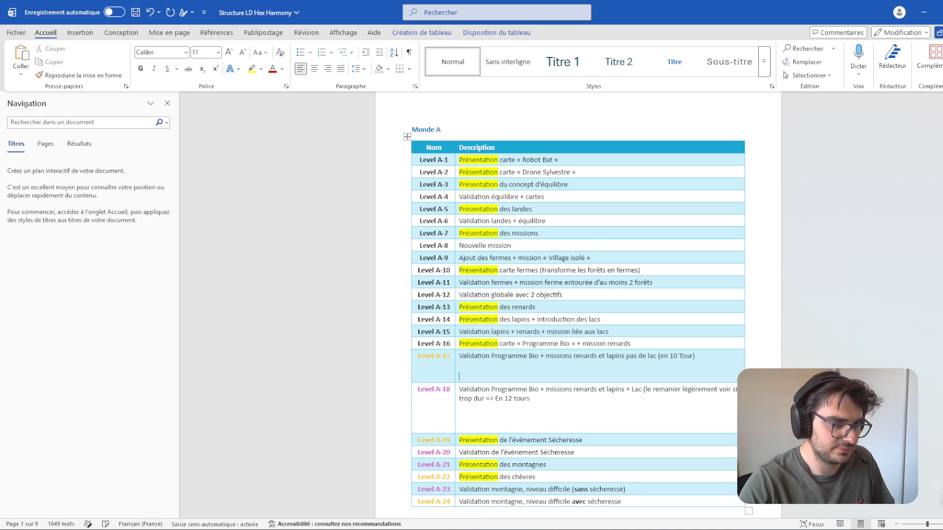
text((s)
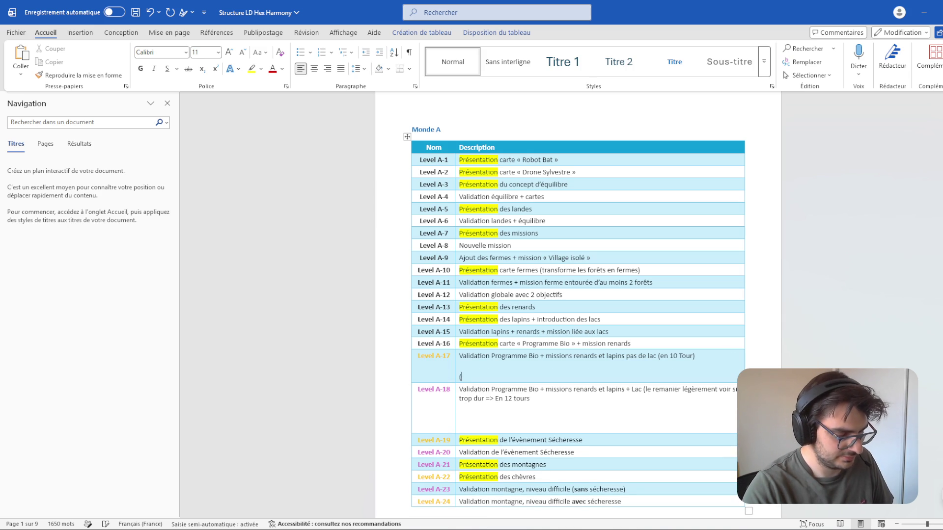
text(faire)
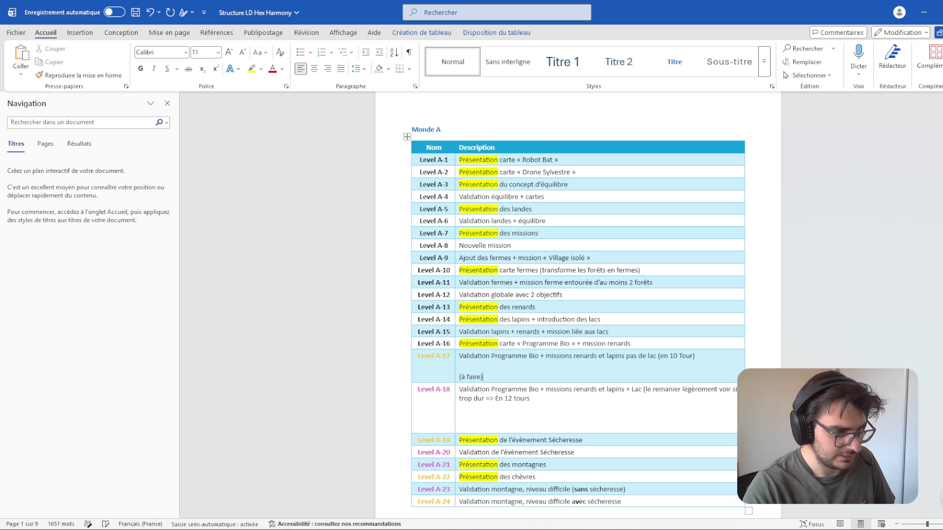
click(548, 422)
text((anc)
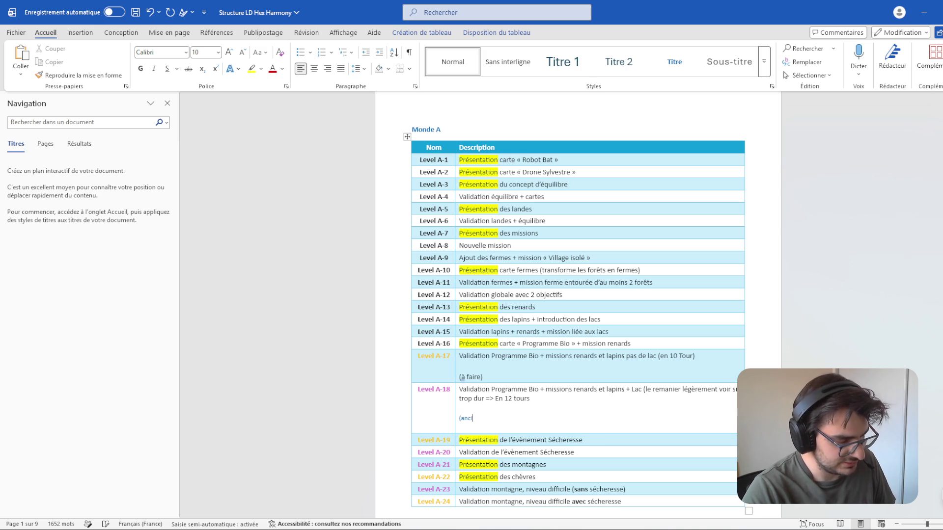
text(en niveau)
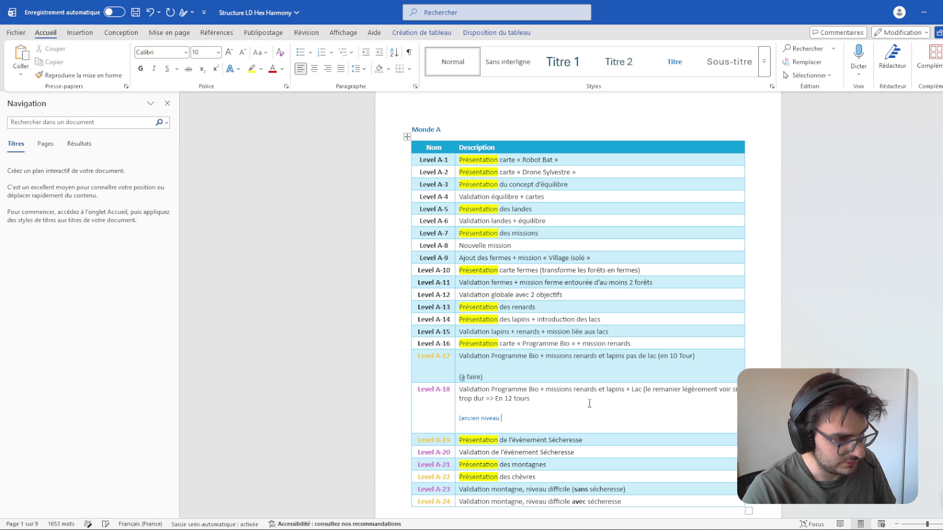
text(17)
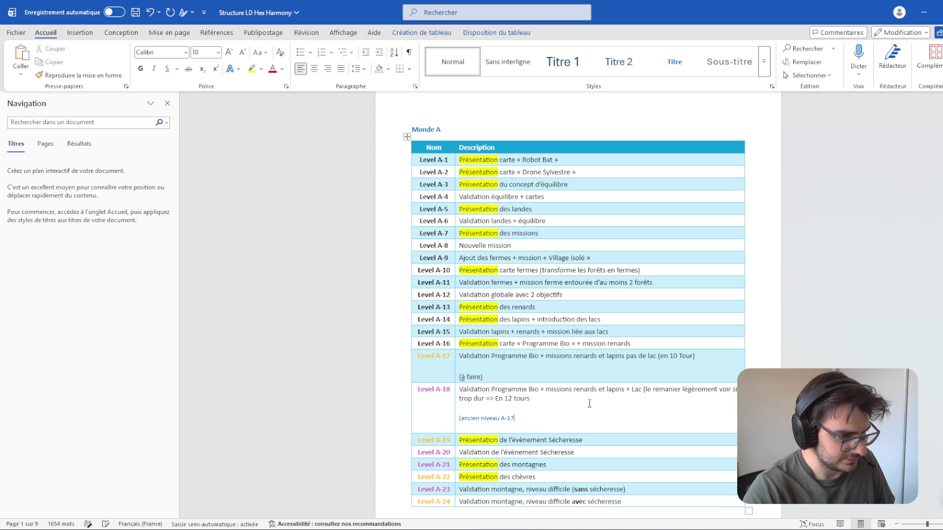
key(ctrl+s)
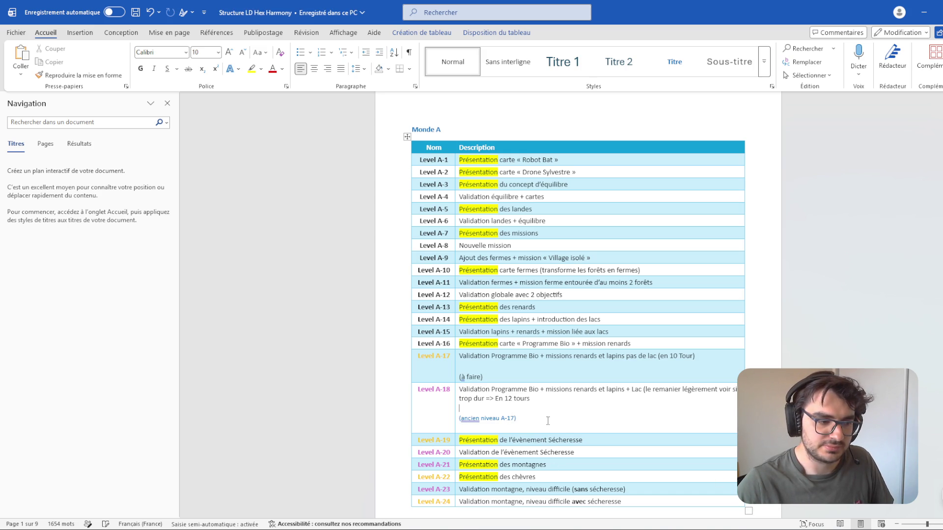
Step: Scroll the table and place the caret after the '(ancien niveau A-17)' note
scroll(544, 406, down, 3)
scroll(550, 383, up, 2)
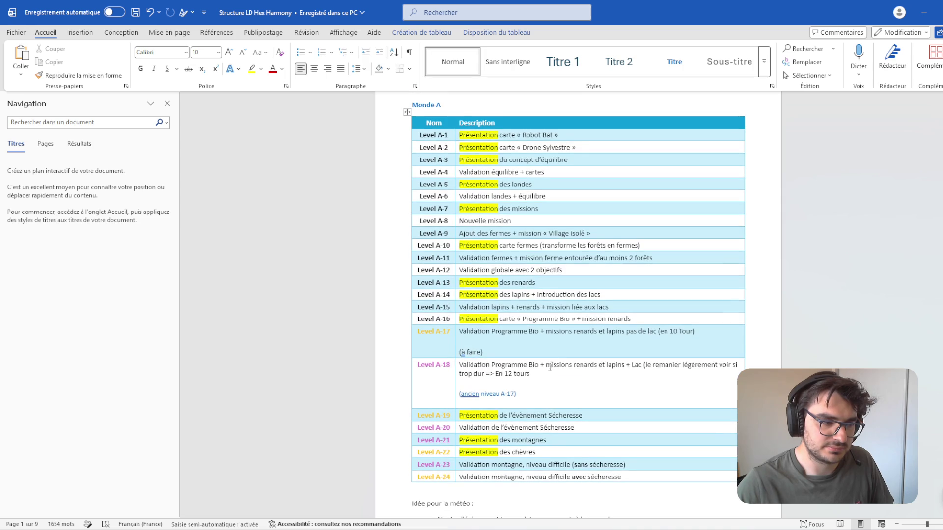
scroll(550, 383, down, 3)
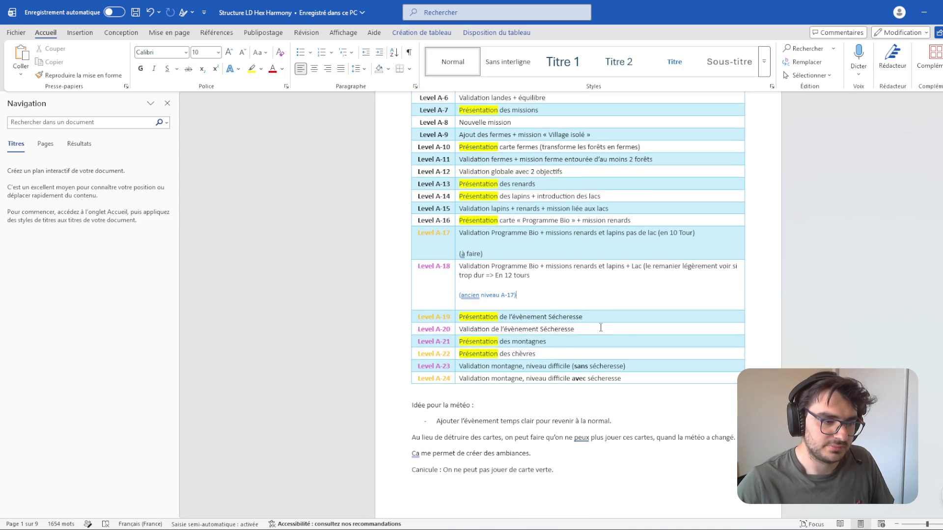
click(445, 268)
click(524, 295)
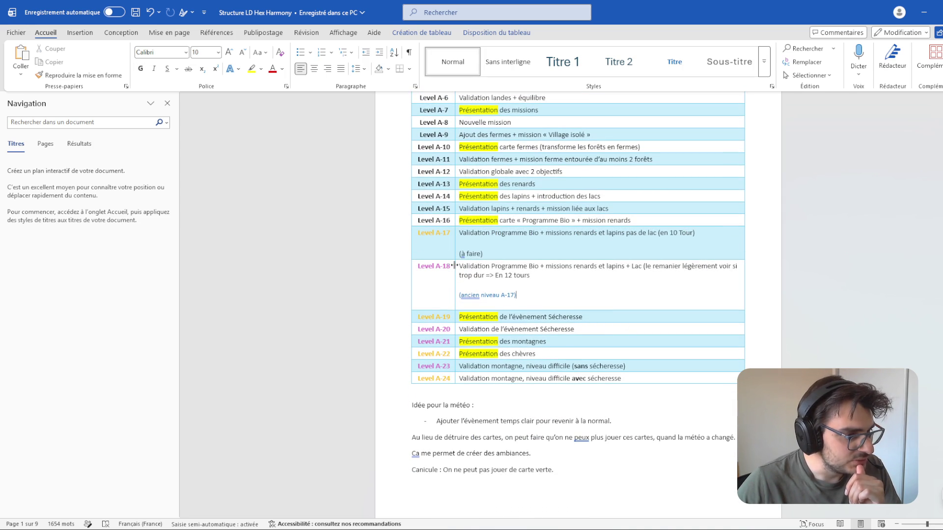
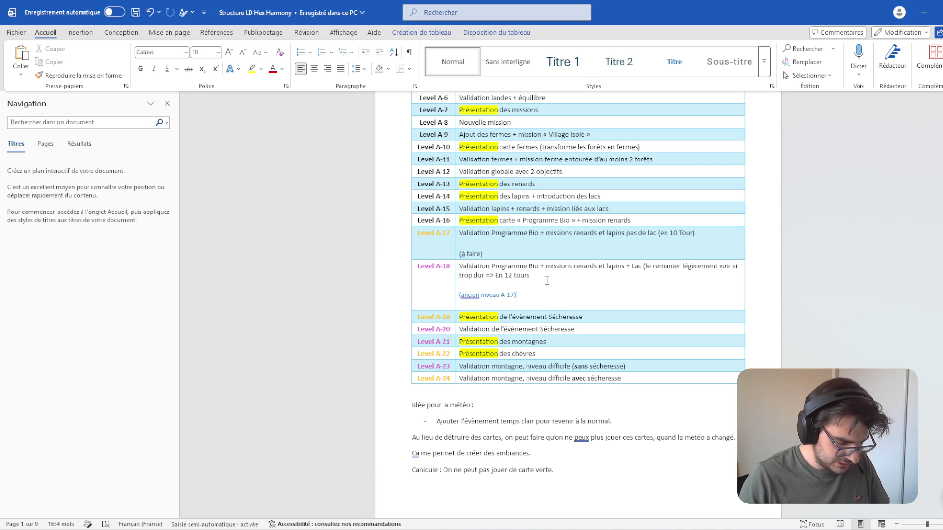
Step: Add the line '(ancien niveau A-18)' under 'Présentation des montagnes' in the Level A-21 cell
triple_click(493, 341)
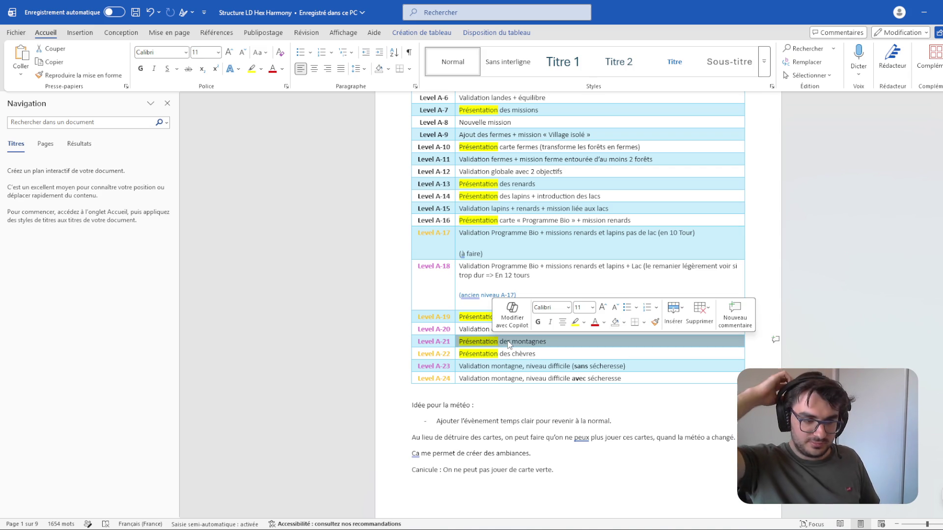
click(569, 345)
key(Return)
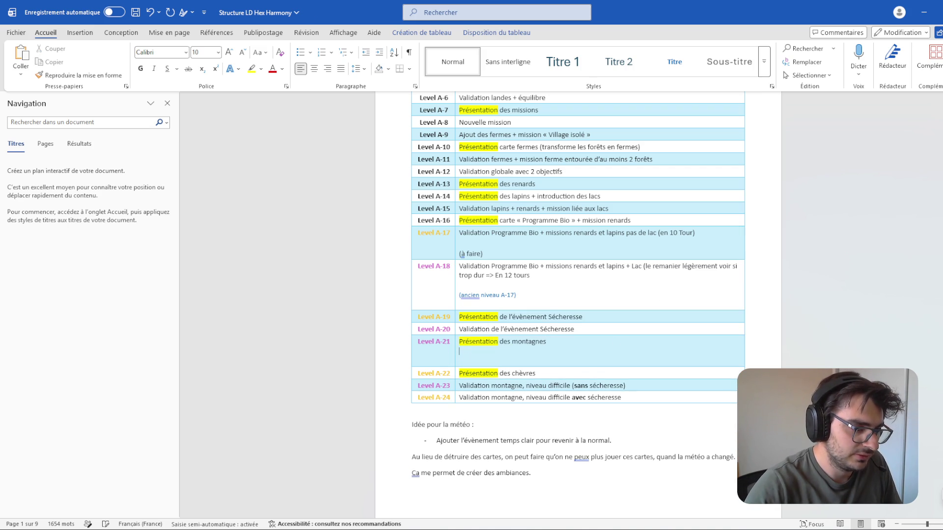
text((nouveau niveau)
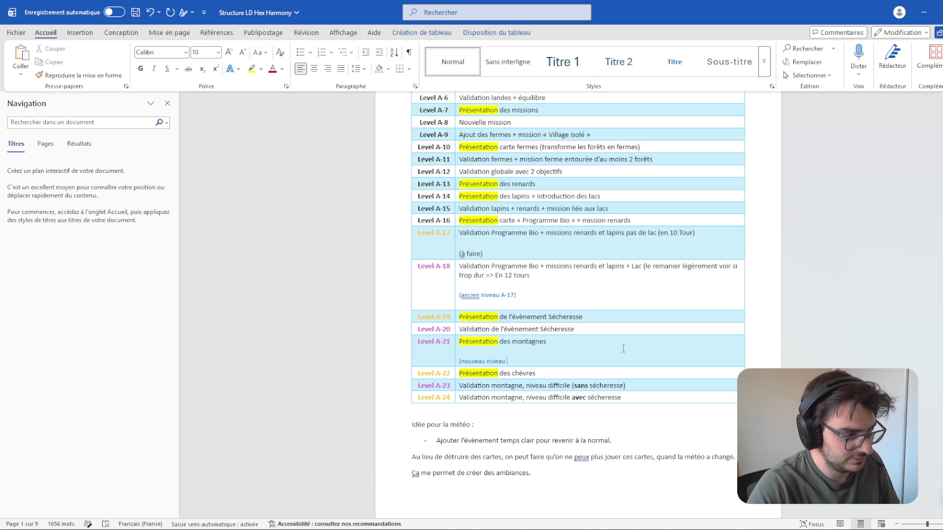
key(BackSpace)
key(BackSpace)
key(BackSpace)
key(BackSpace)
key(BackSpace)
key(BackSpace)
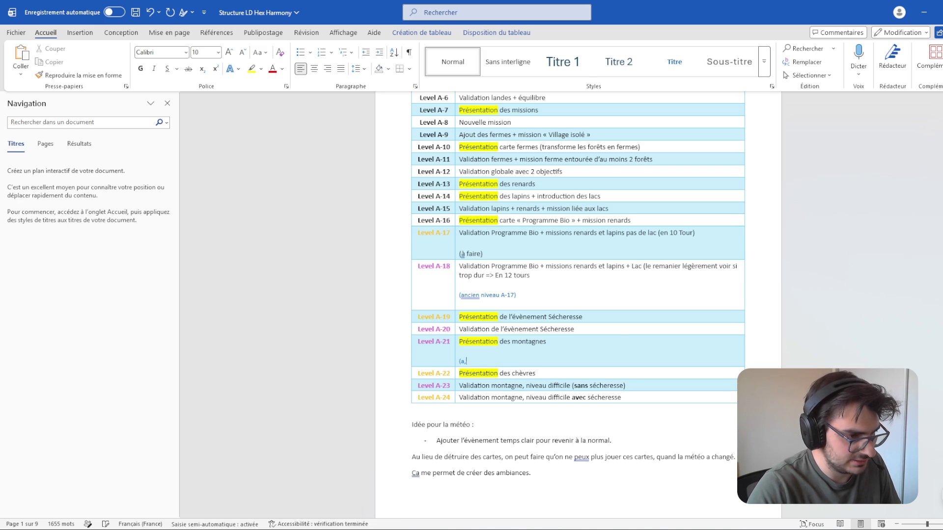
text(ien )
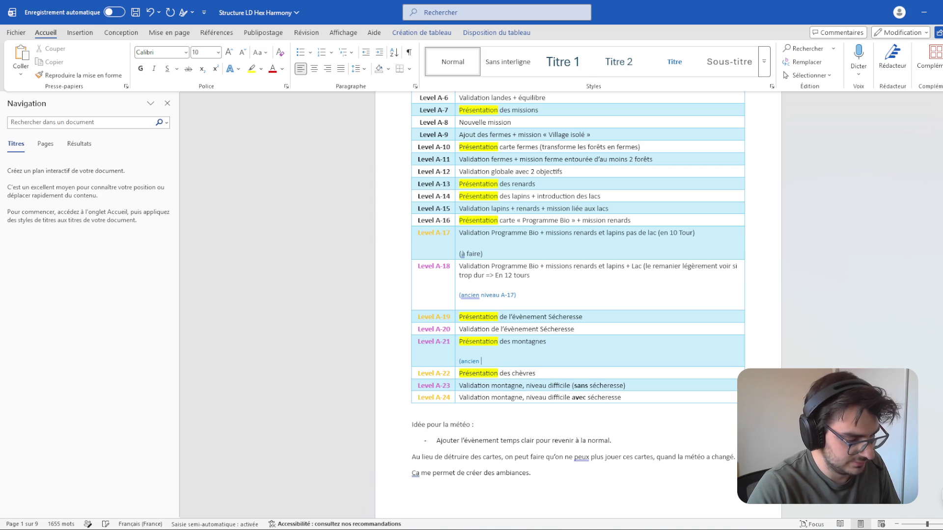
text(niveau A-1)
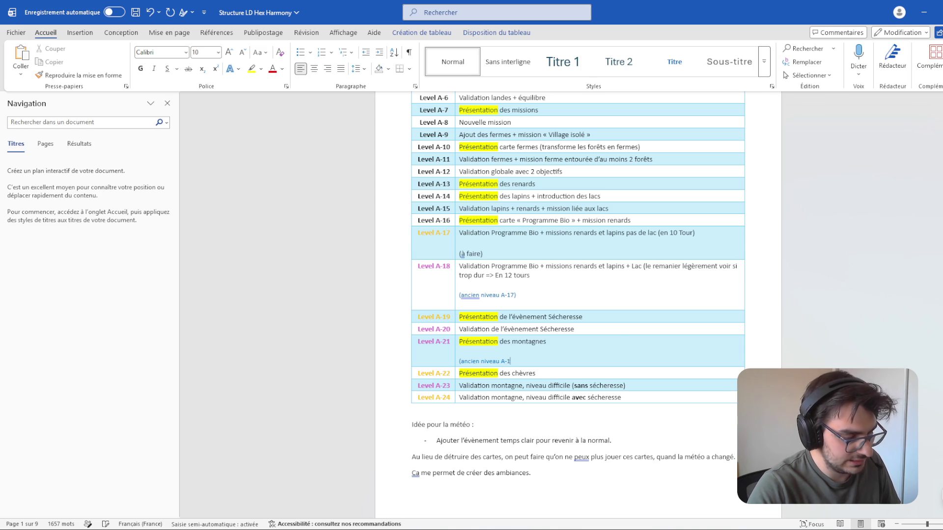
text(8)
Step: Save the Word document and return to Unity
key(ctrl+s)
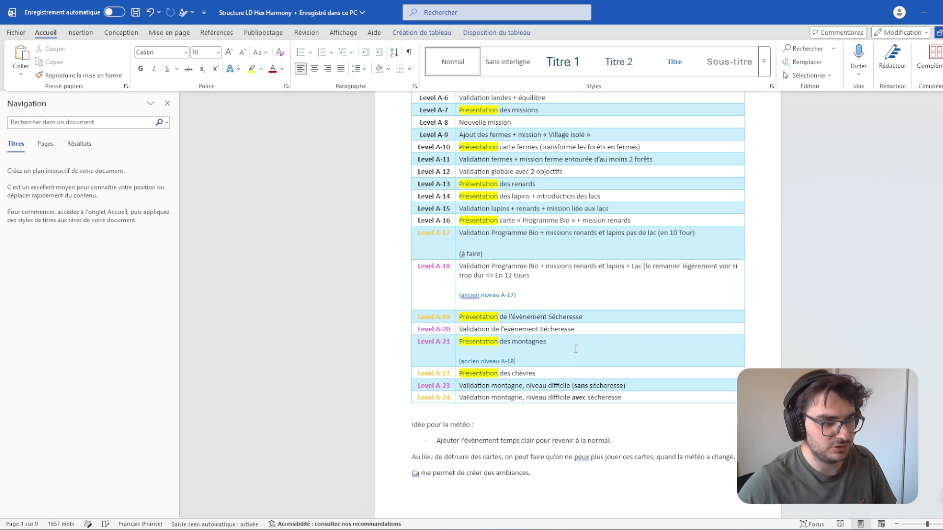
key(ctrl+g)
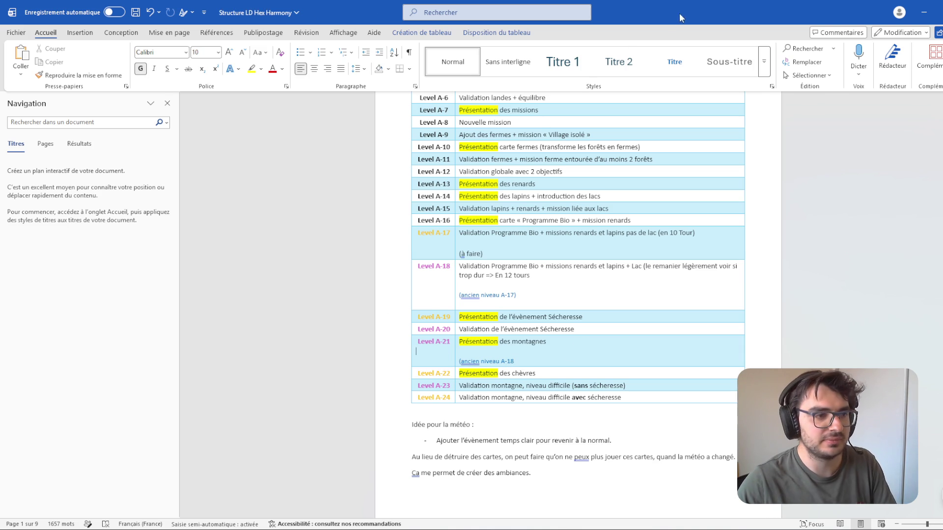
key(alt+Tab)
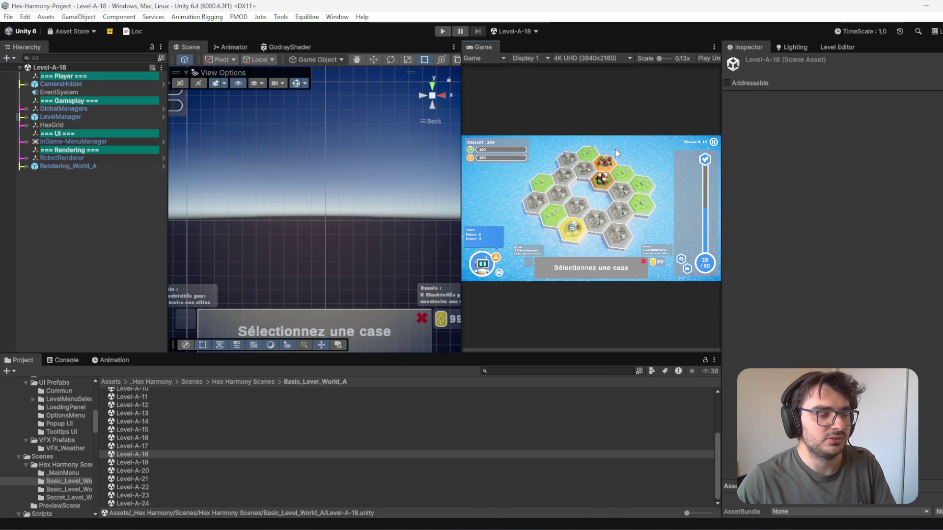
Step: Rename the Level-A-21 scene asset to X_Level-A-21 by prefixing 'X_'
click(148, 462)
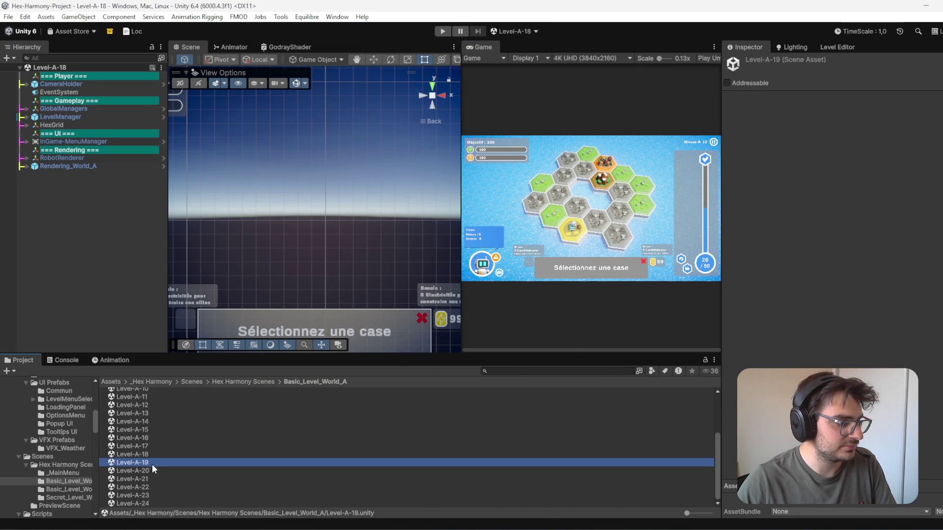
click(140, 479)
click(151, 464)
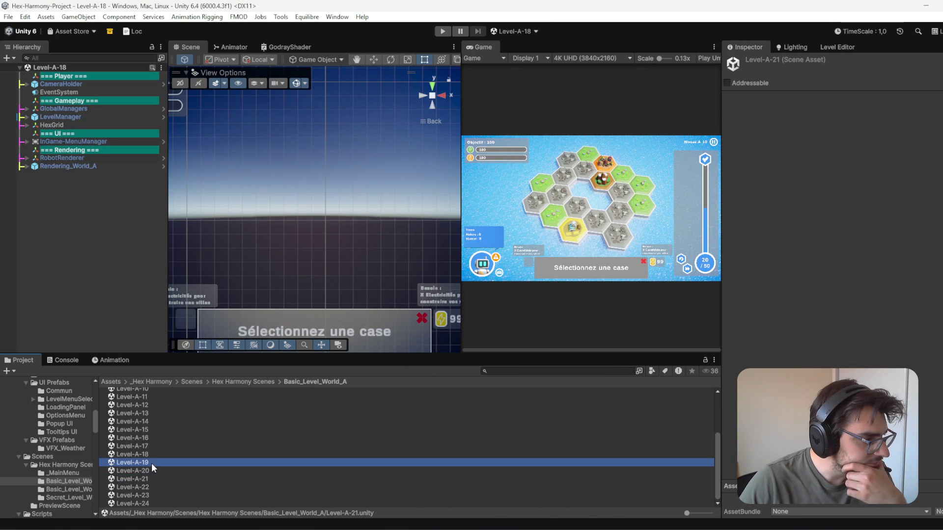
click(148, 478)
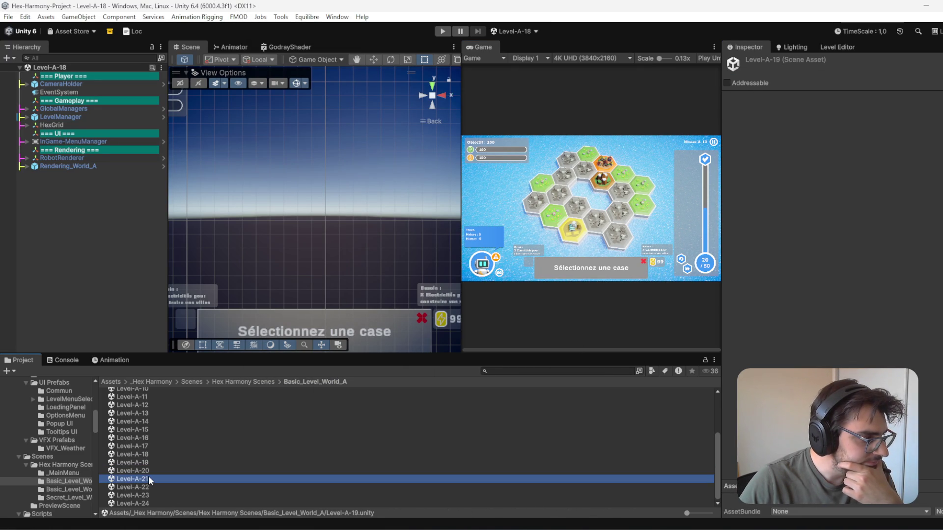
click(149, 476)
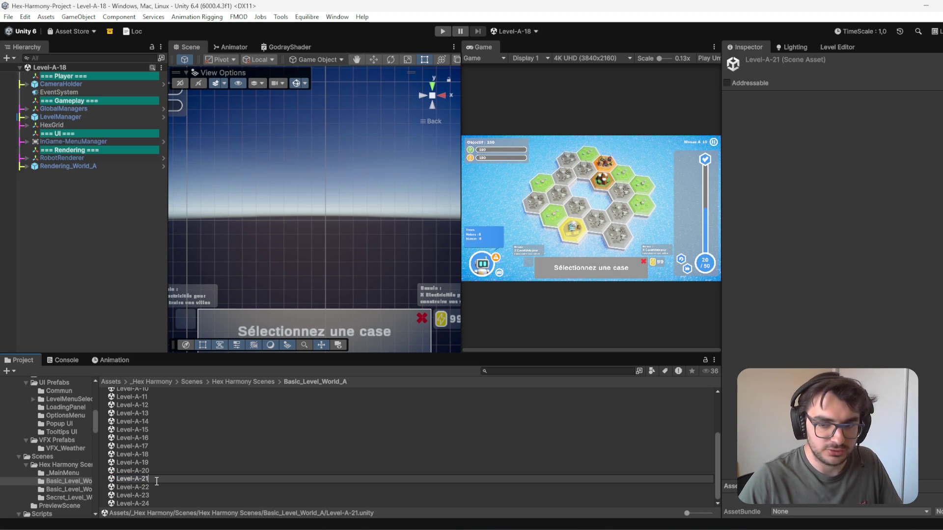
click(141, 479)
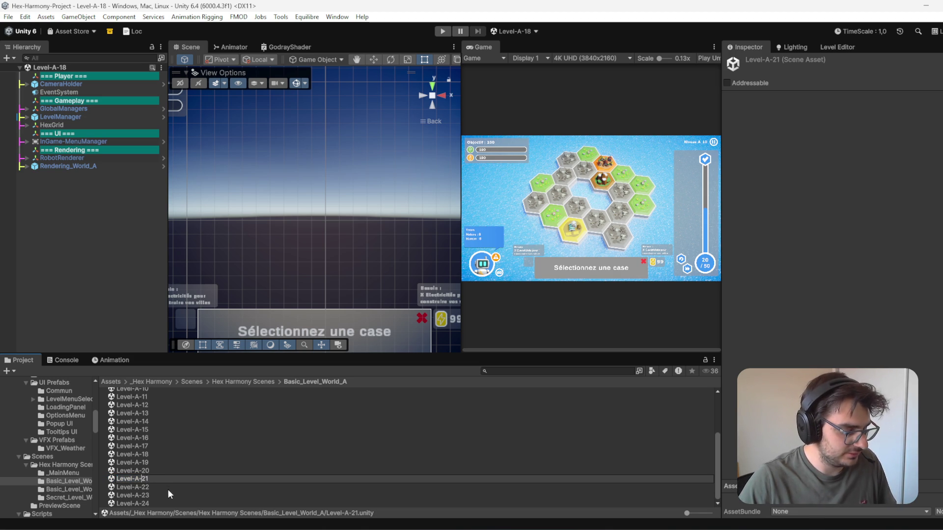
key(Return)
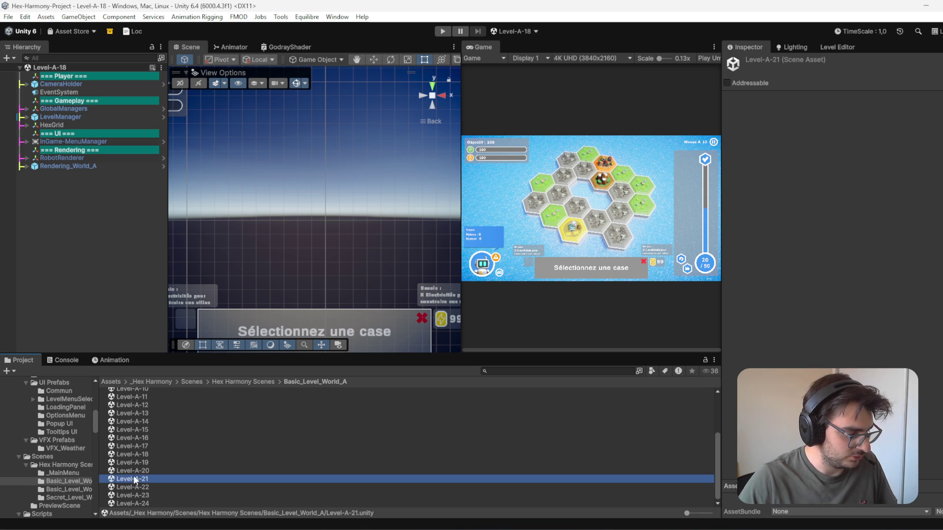
key(F2)
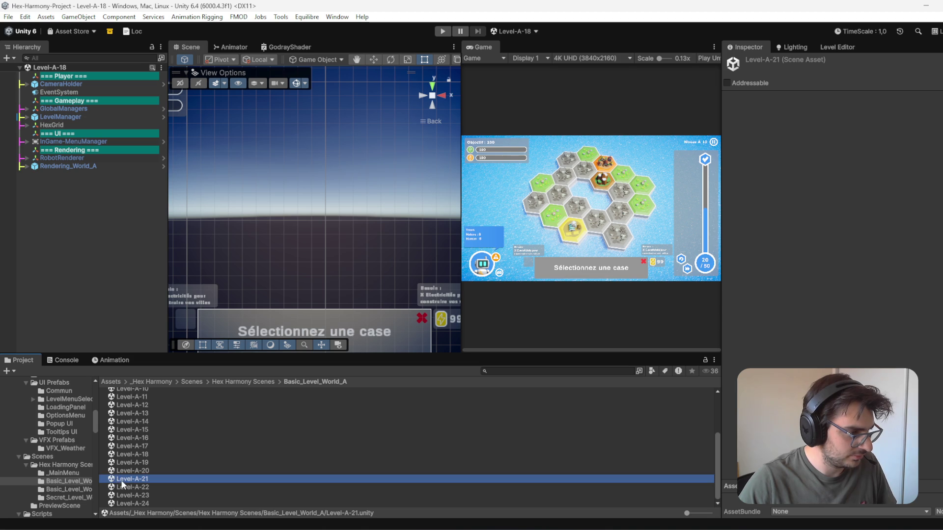
click(151, 475)
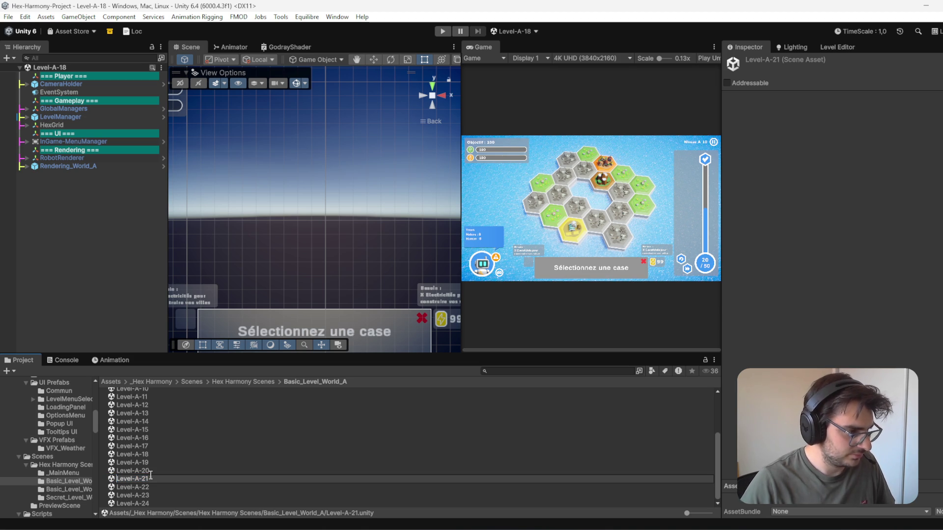
key(Home)
text(X_)
key(Return)
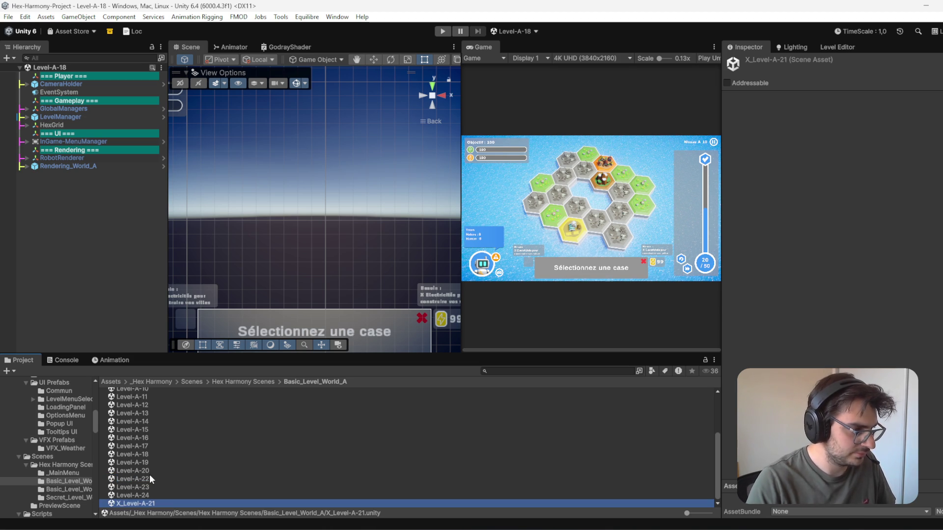
Step: Open the renamed X_Level-A-21 scene
click(892, 321)
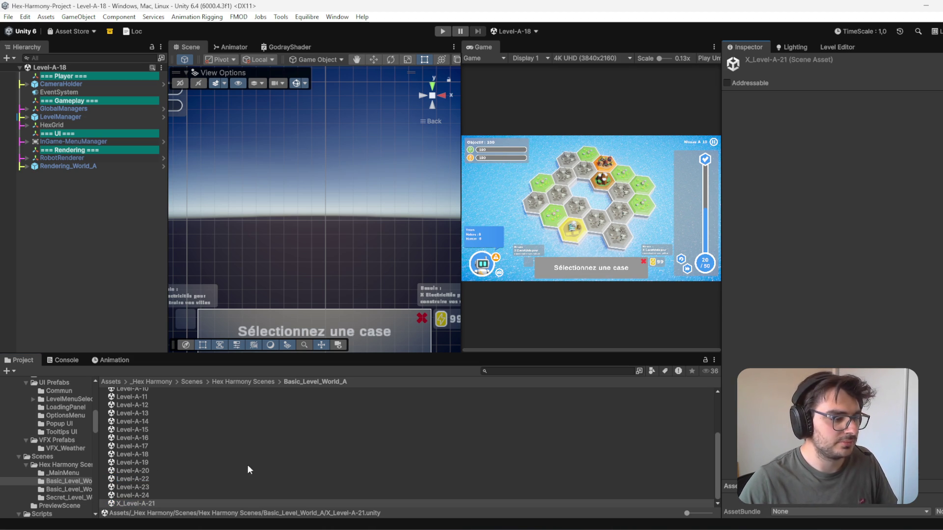
click(132, 462)
click(150, 471)
click(148, 454)
click(148, 462)
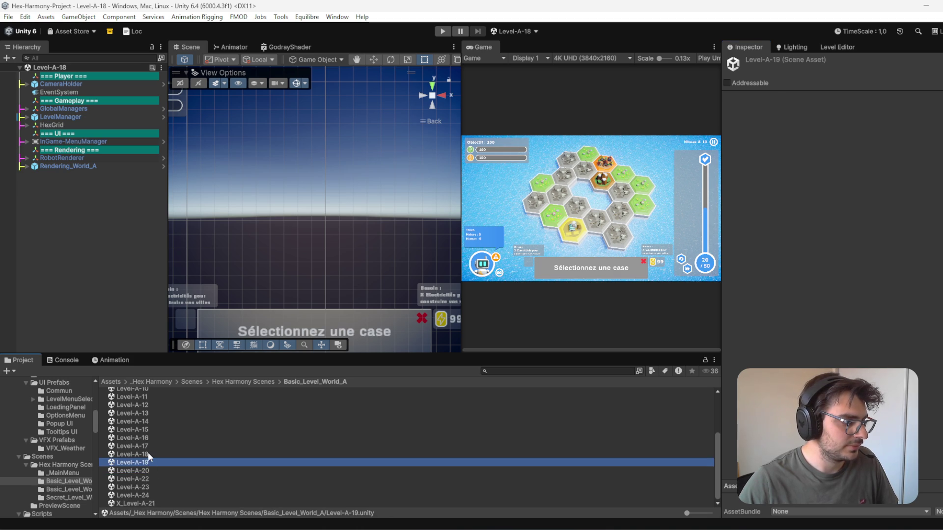
click(149, 454)
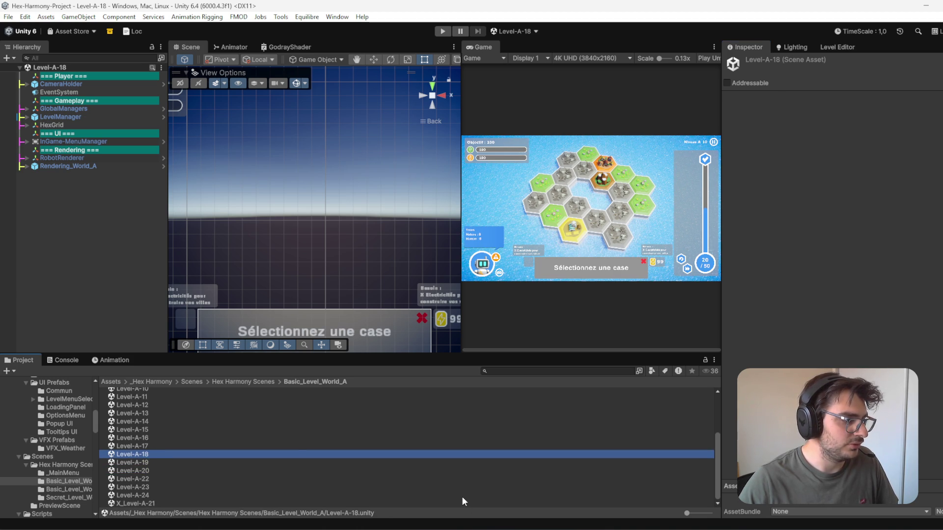
double_click(148, 504)
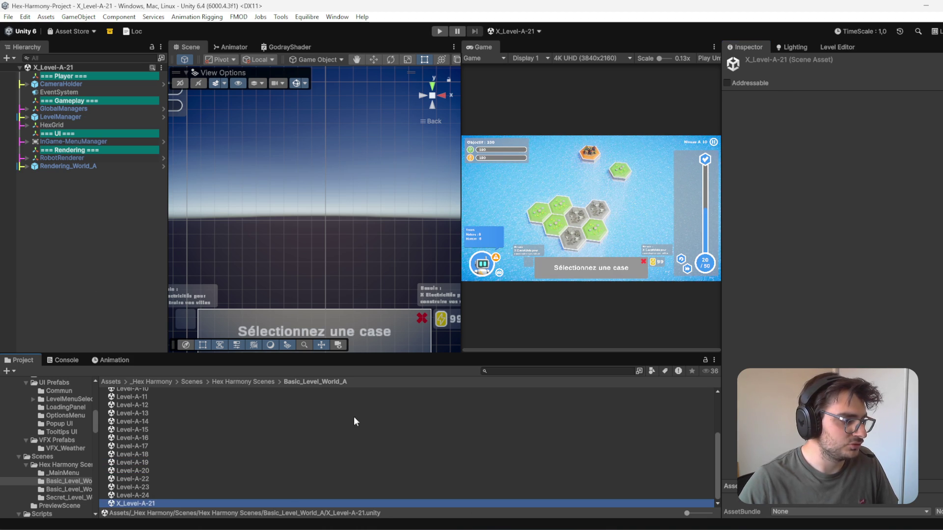
Step: Rename the LevelManager's LevelData-A-21 asset to X_LevelData-A-21
click(62, 117)
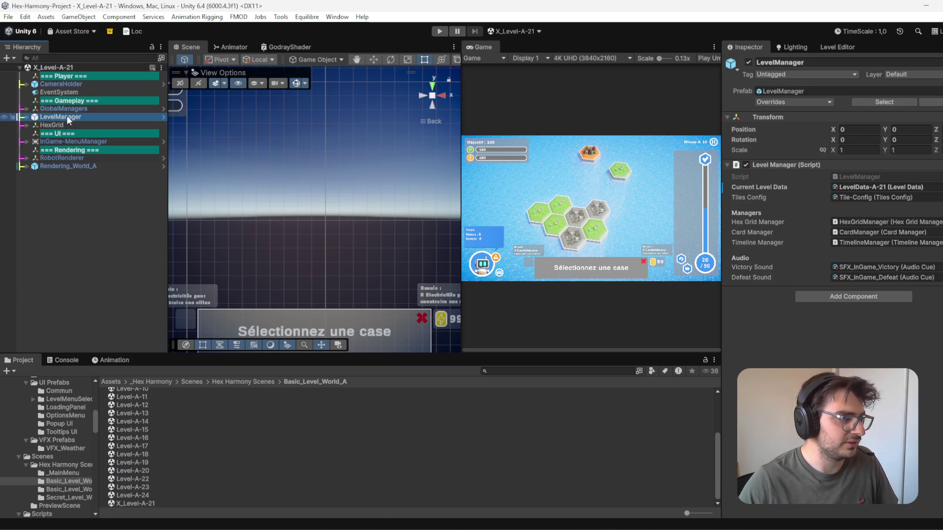
click(885, 187)
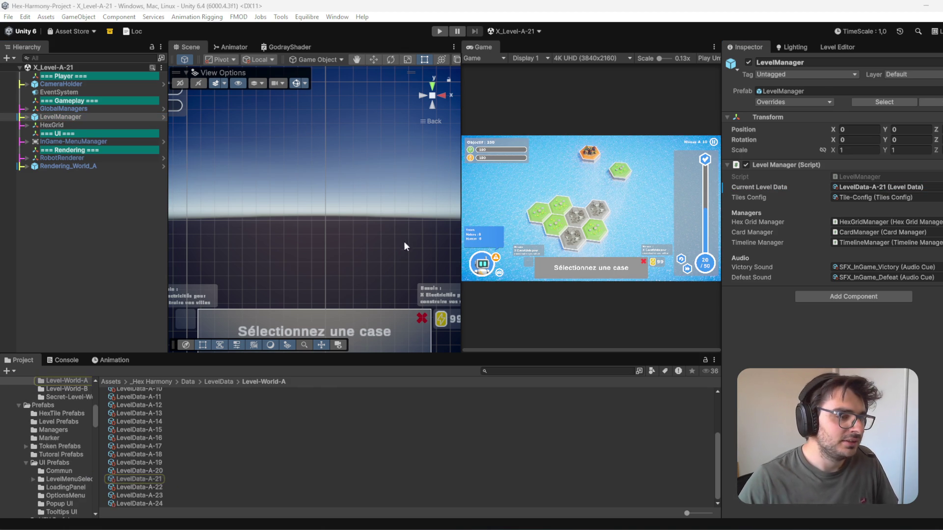
click(895, 187)
click(154, 478)
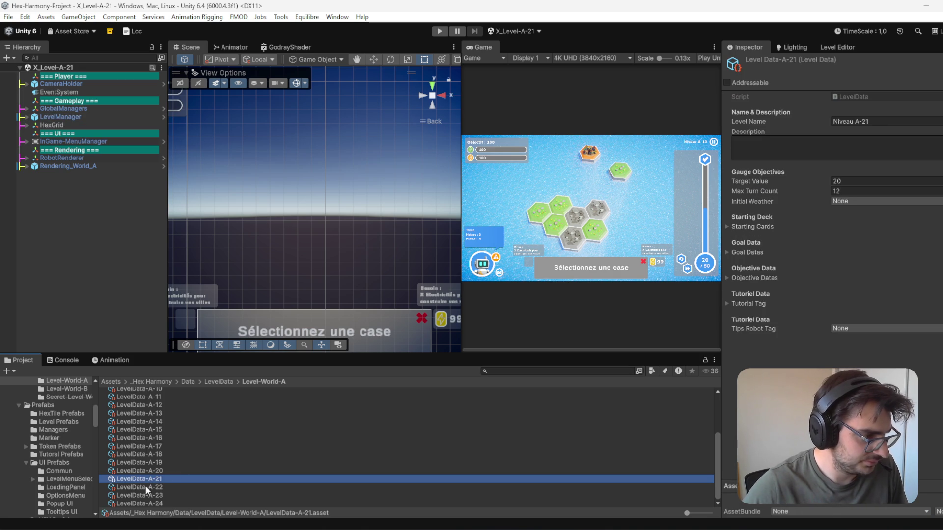
click(124, 481)
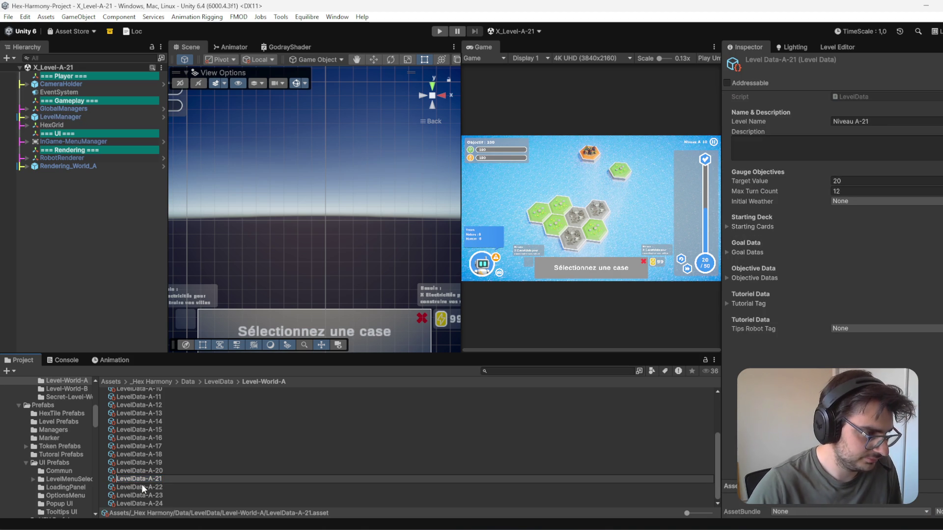
text(X_)
key(Return)
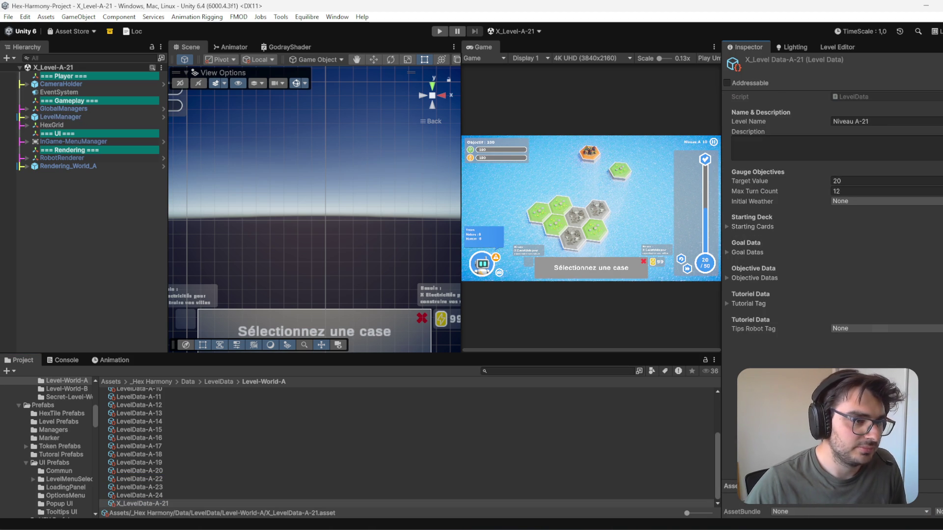
click(539, 31)
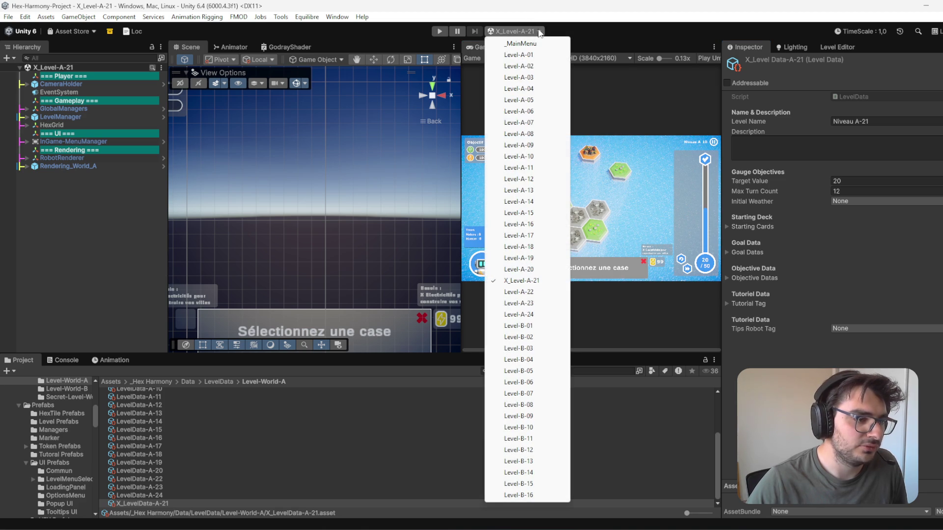
Step: Switch to the Level-A-18 scene and rename its LevelData-A-18 asset to LevelData-A-21
click(539, 248)
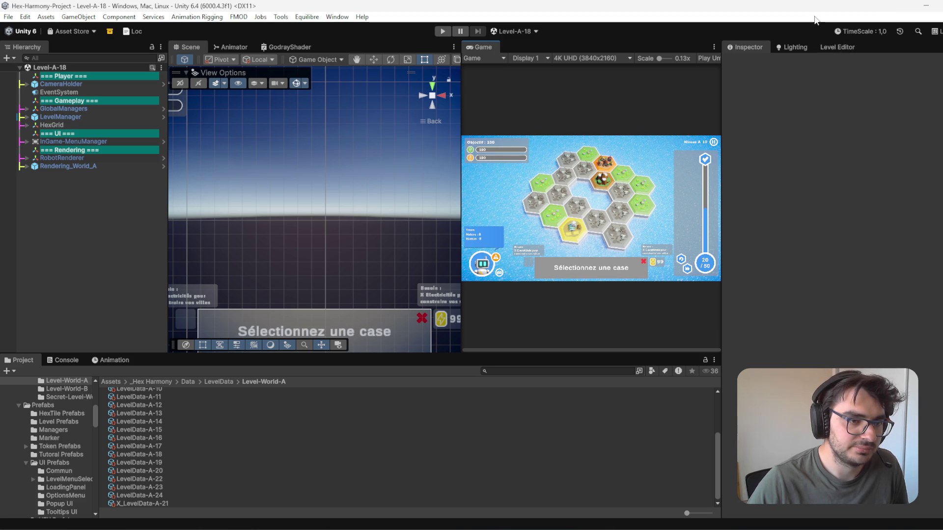
click(846, 46)
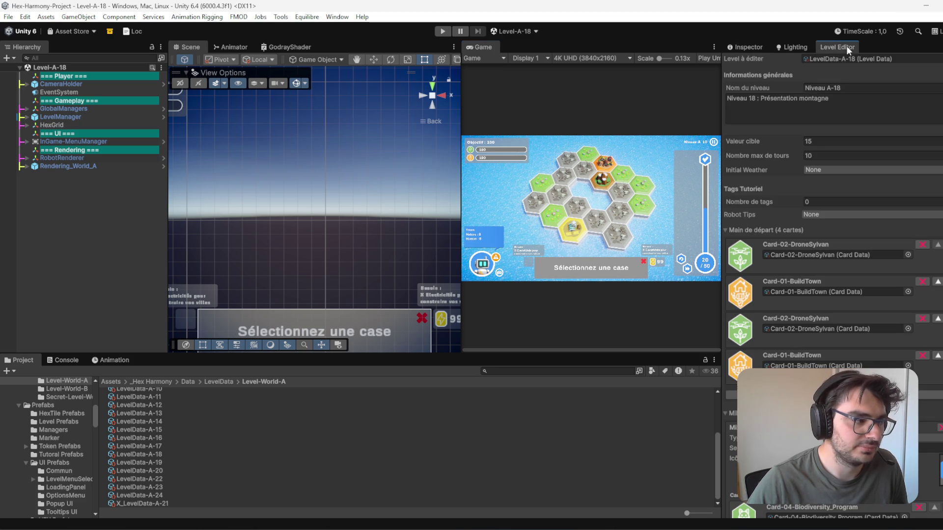
click(855, 58)
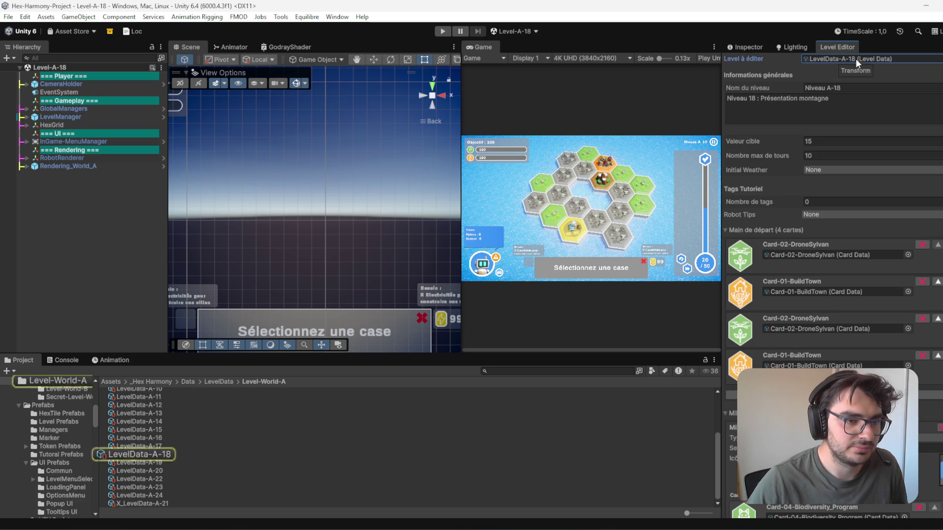
click(152, 454)
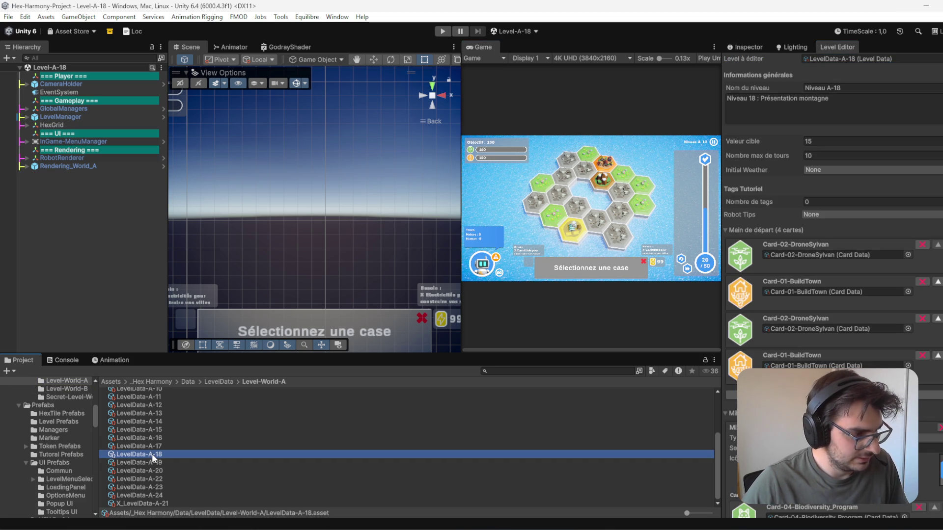
text(21)
key(Return)
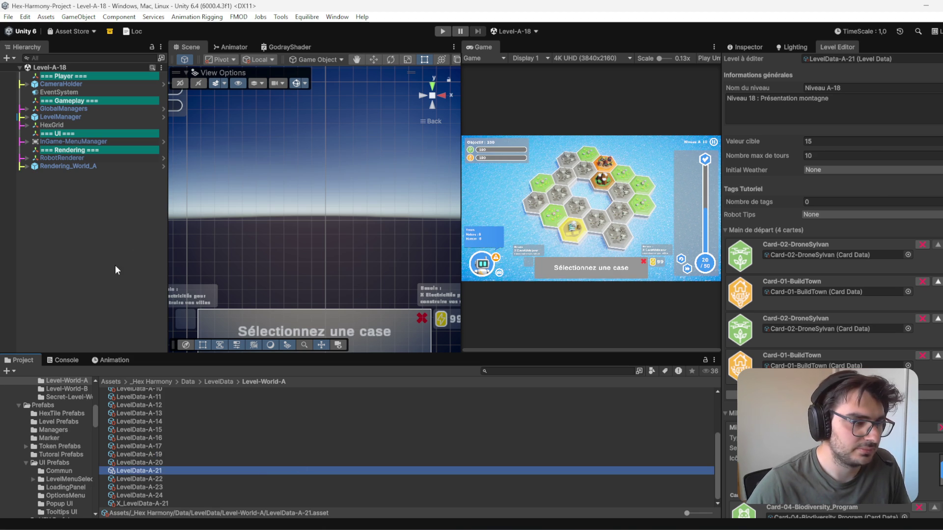
Step: Change the level name to Niveau A-21 and the description's number from 18 to 21
click(850, 90)
click(852, 94)
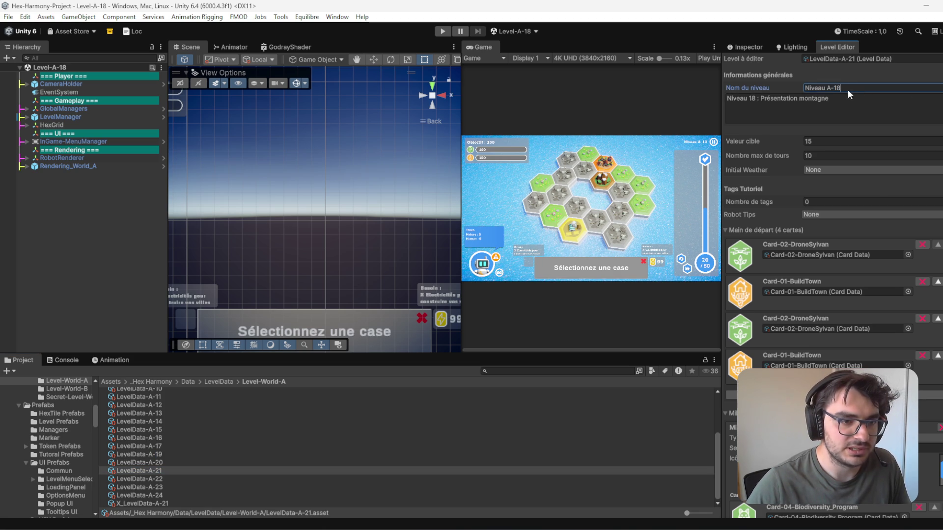
text(21)
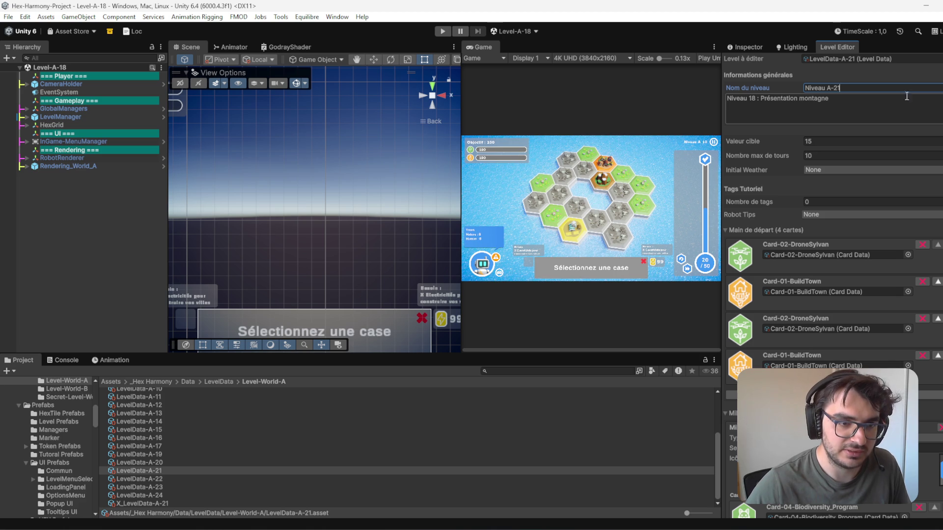
click(756, 101)
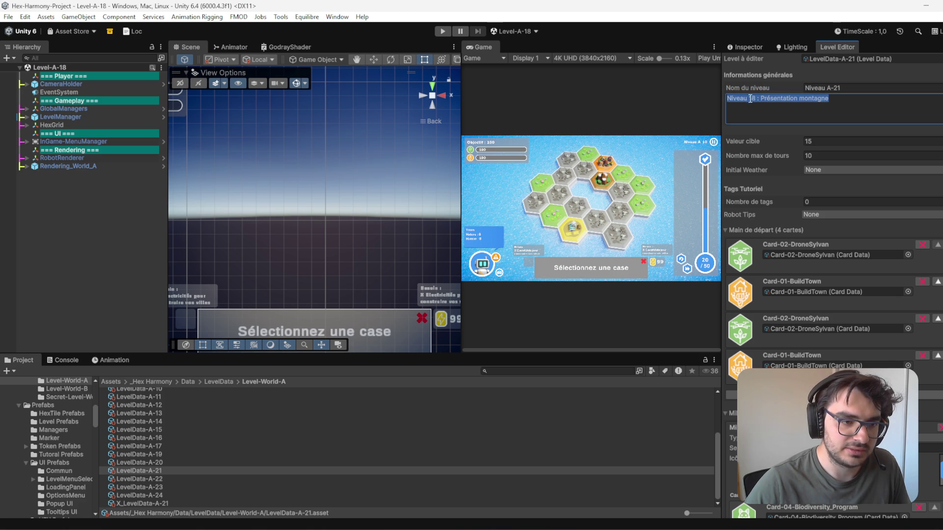
double_click(753, 98)
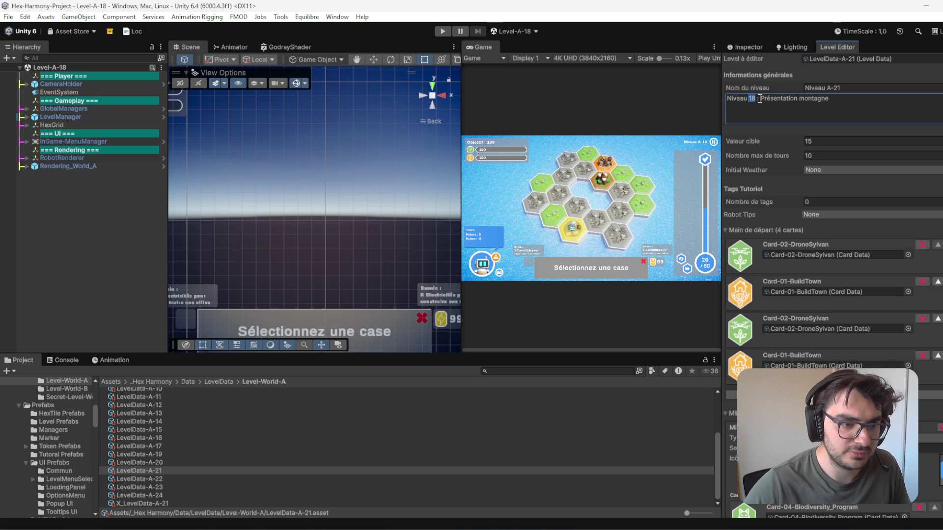
text(21)
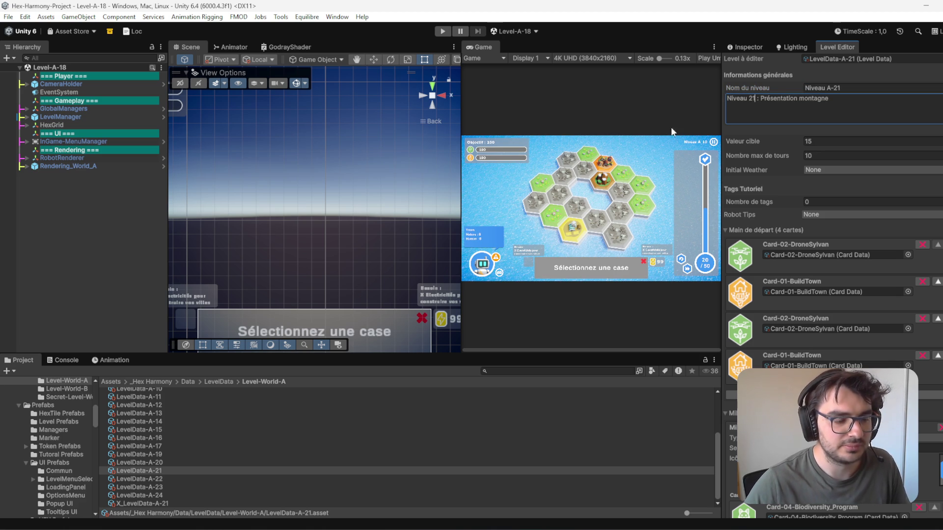
click(67, 222)
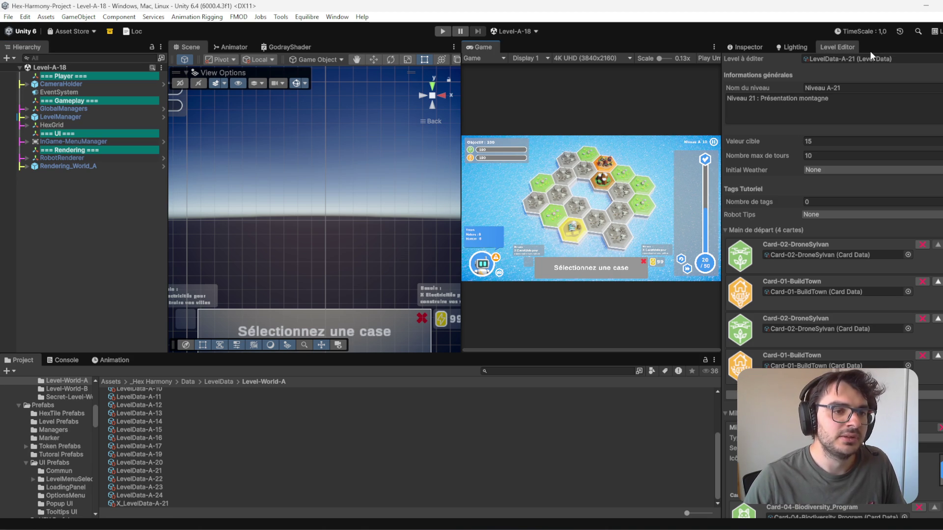
Step: Locate the open Level-A-18 scene in Project and rename it Level-A-21
click(107, 68)
click(152, 452)
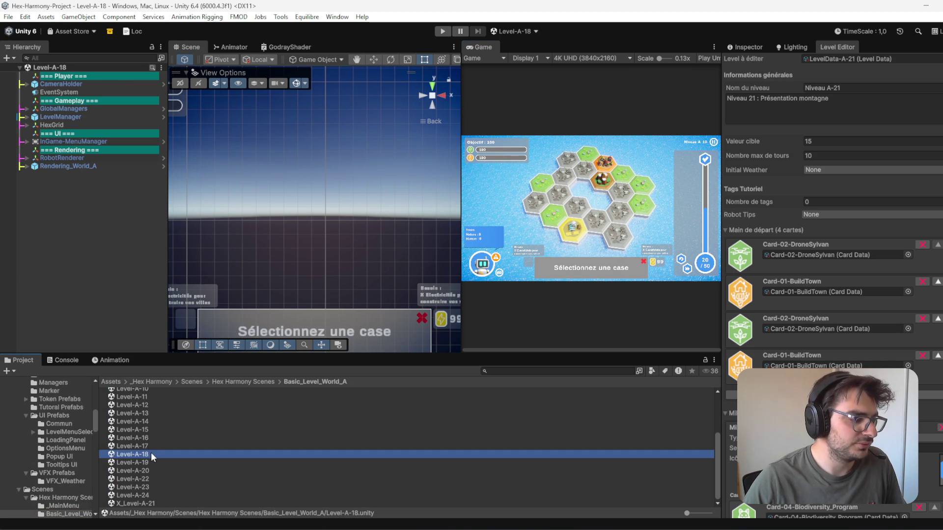
key(F2)
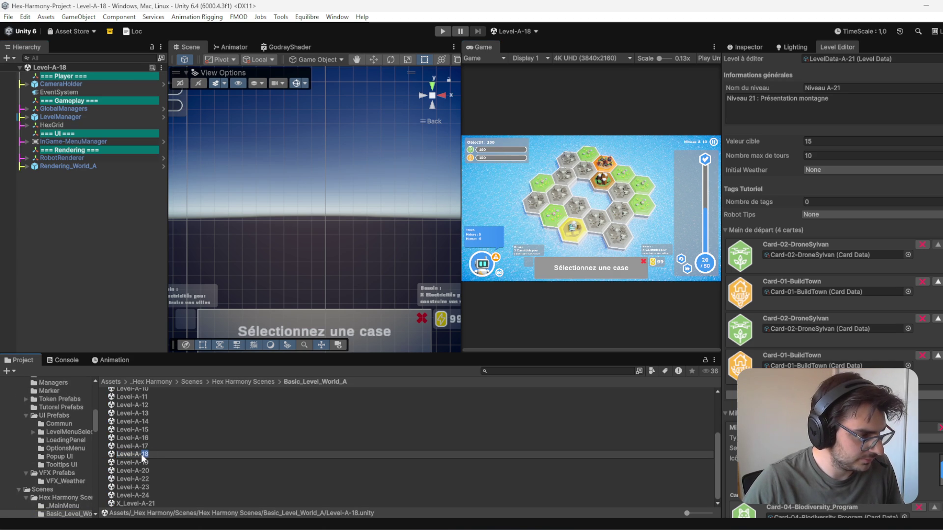
text(21)
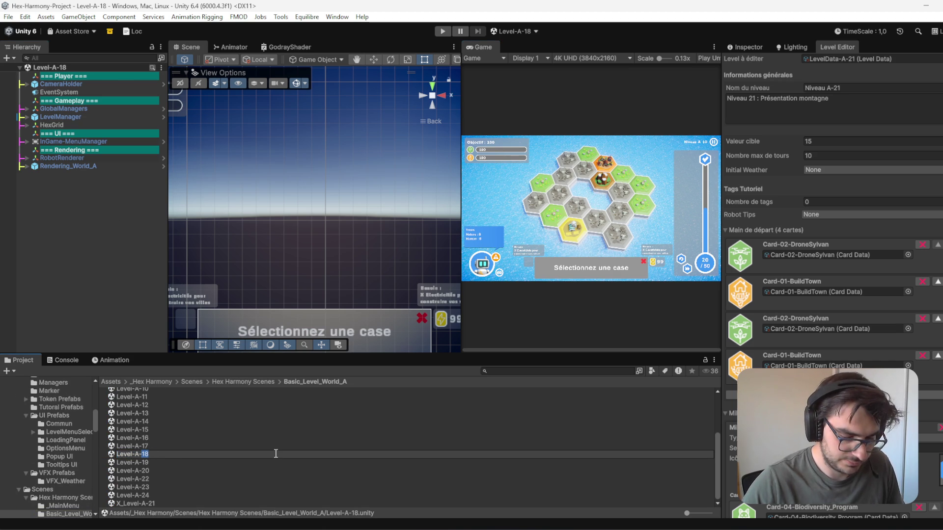
key(Return)
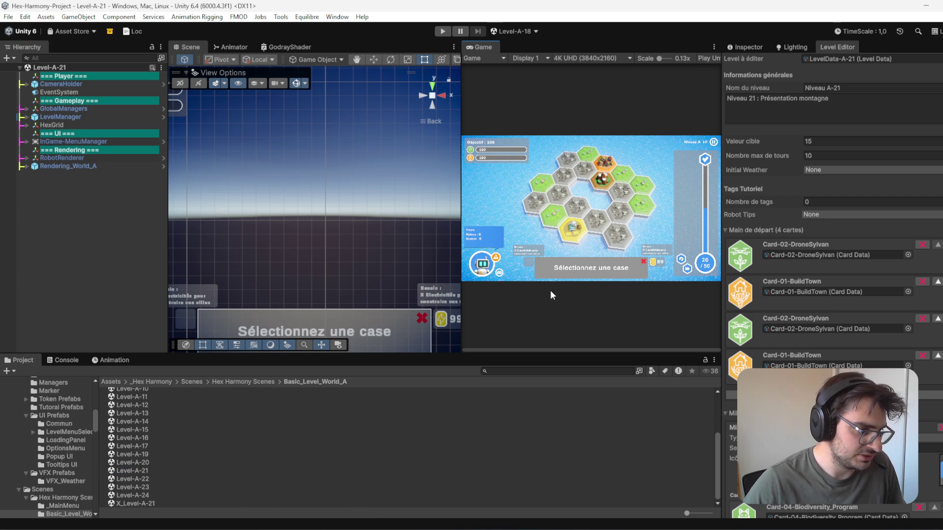
click(143, 470)
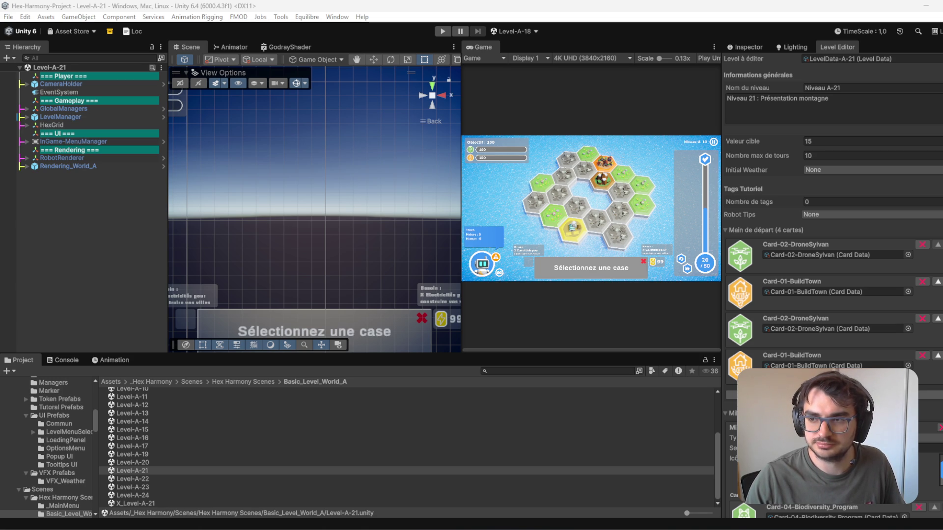
click(132, 470)
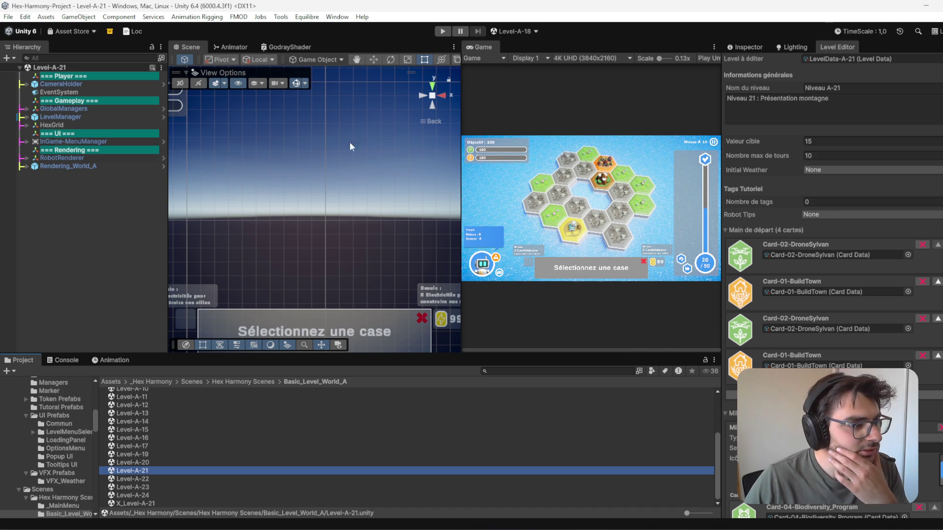
Step: Check LevelManager's level data in the Inspector, load Level-A-17, then reload Level-A-21
click(57, 117)
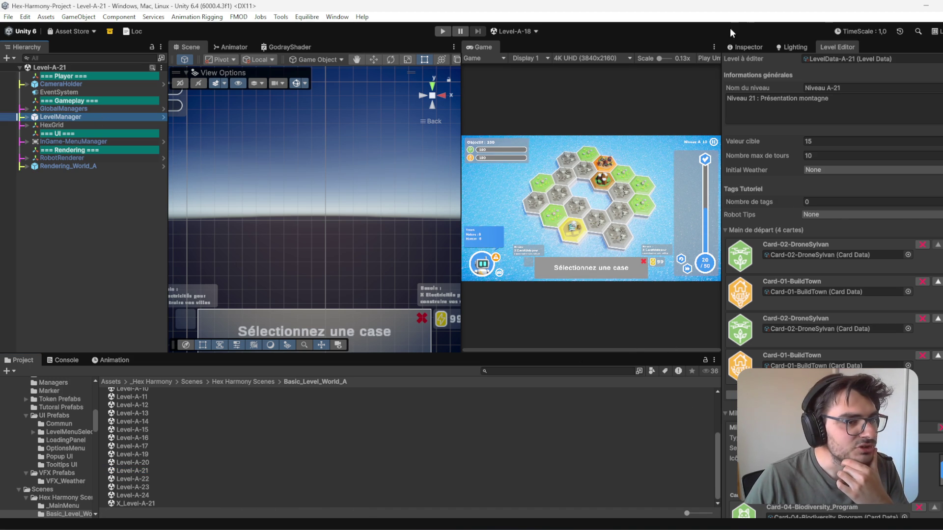
click(739, 45)
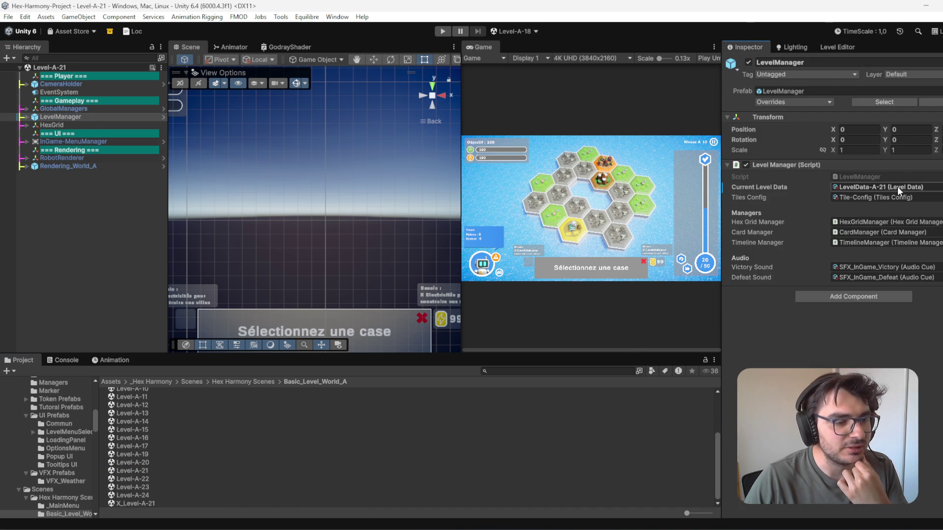
click(536, 32)
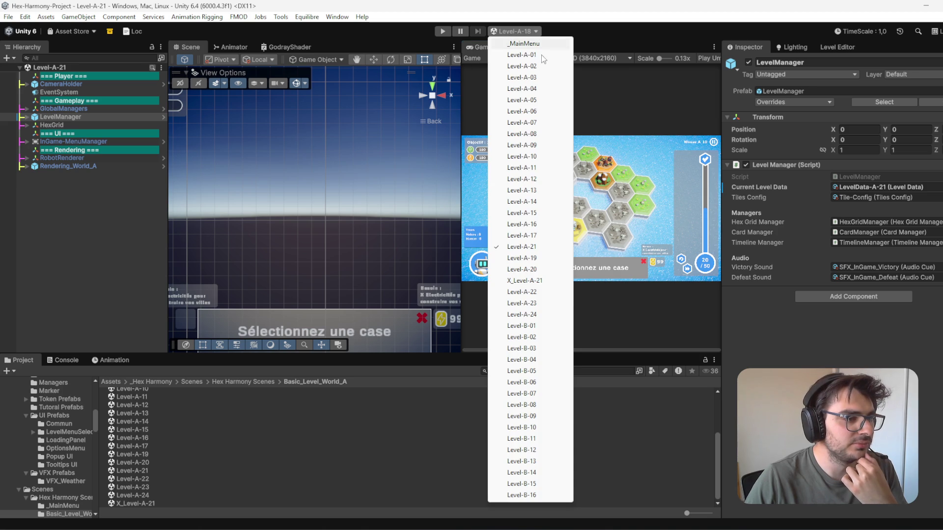
click(543, 236)
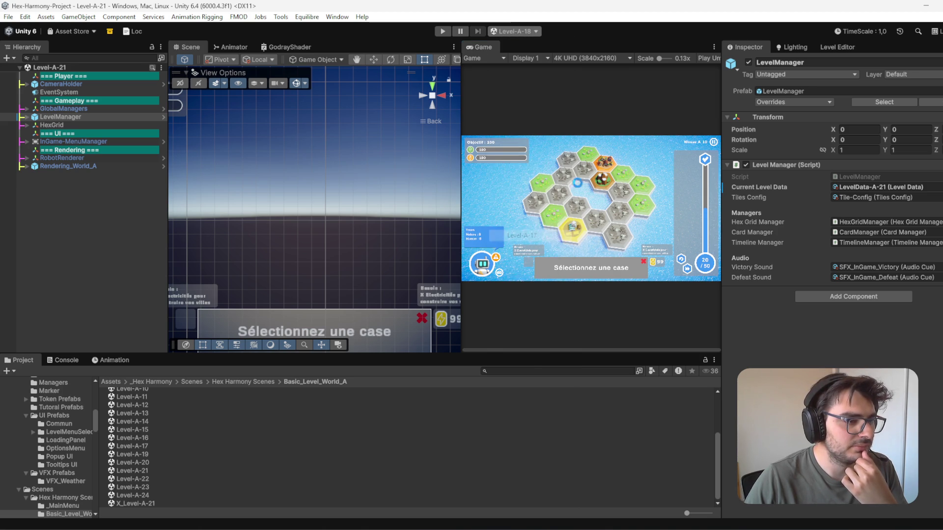
click(535, 33)
click(545, 247)
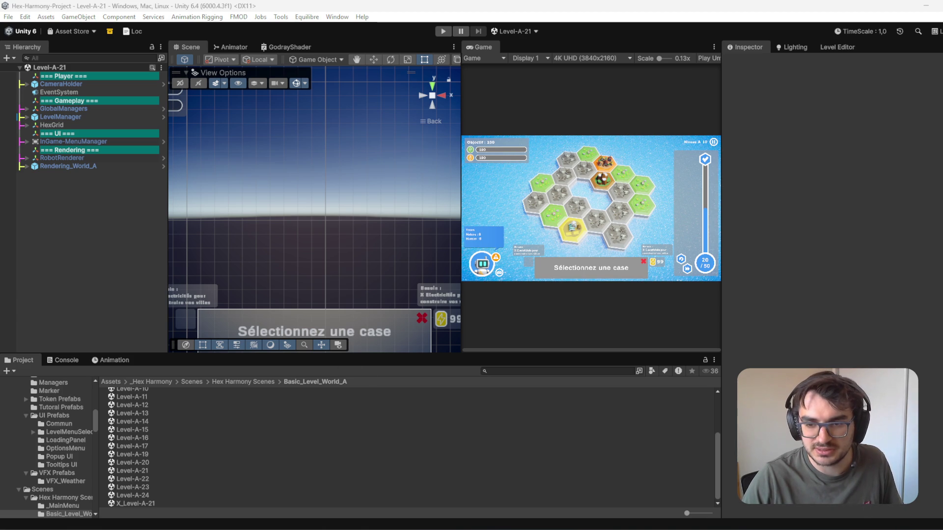
click(160, 447)
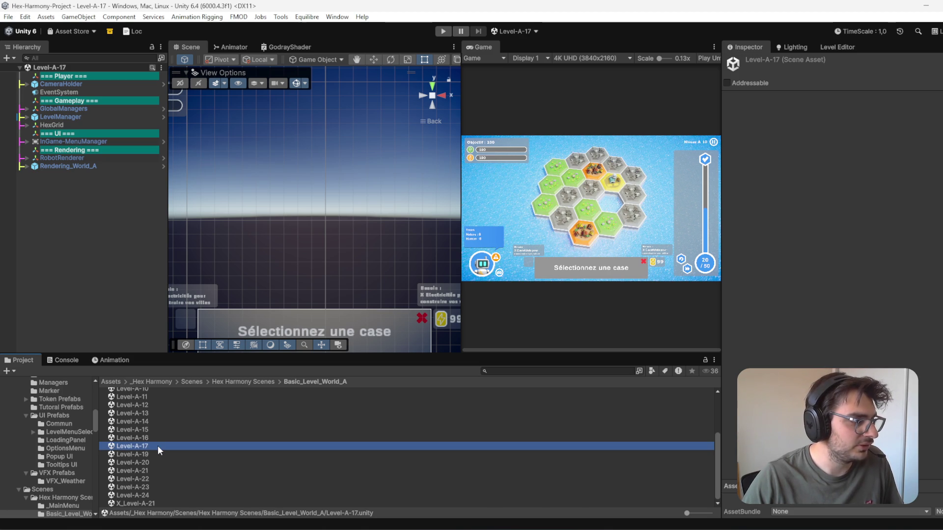
Step: Rename the Level-A-17 scene to Level-A-18 and LevelData-A-17 to LevelData-A-18
click(158, 446)
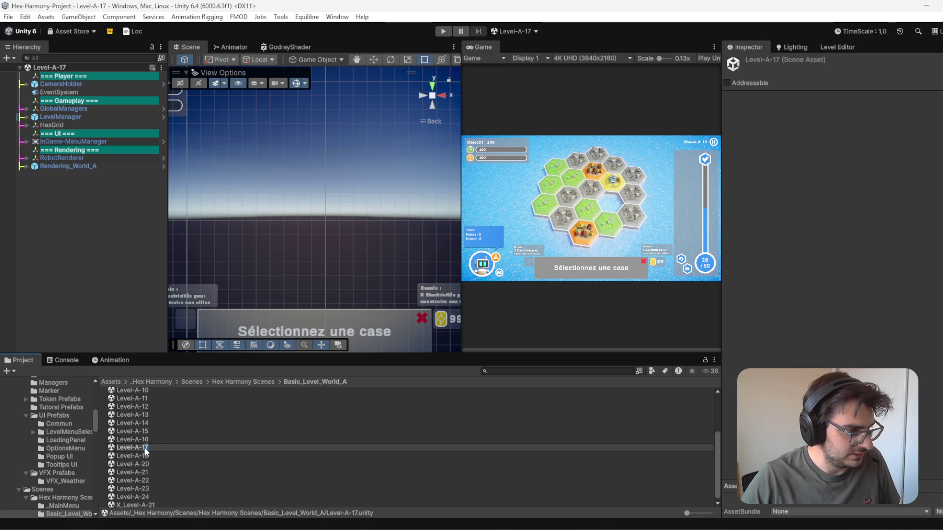
text(8)
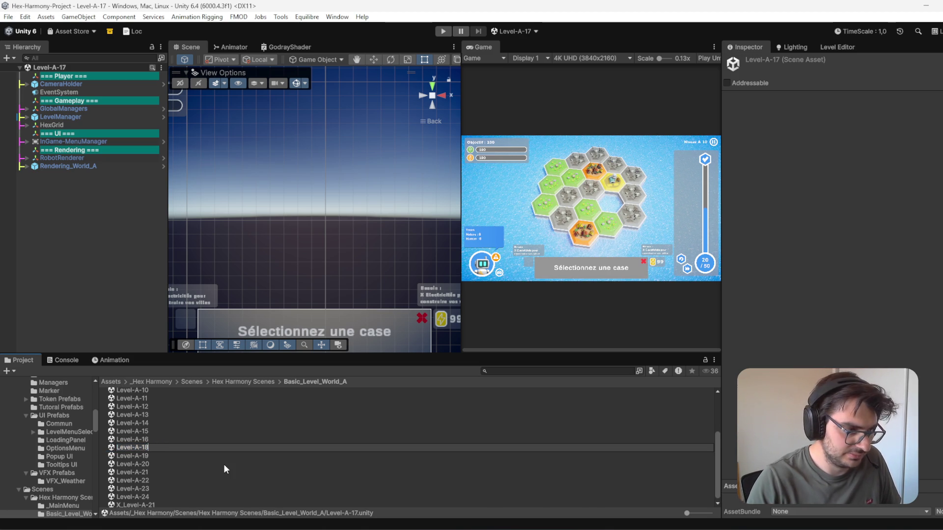
key(Return)
click(793, 172)
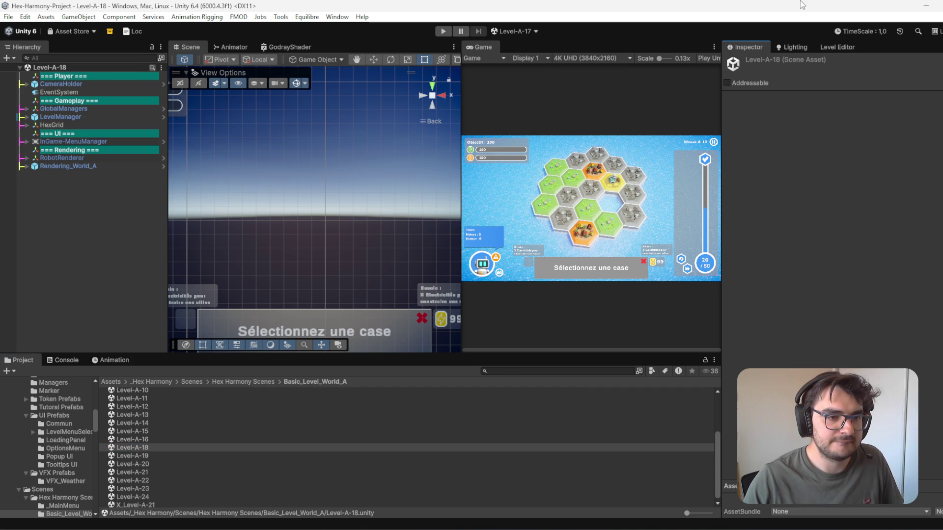
click(841, 45)
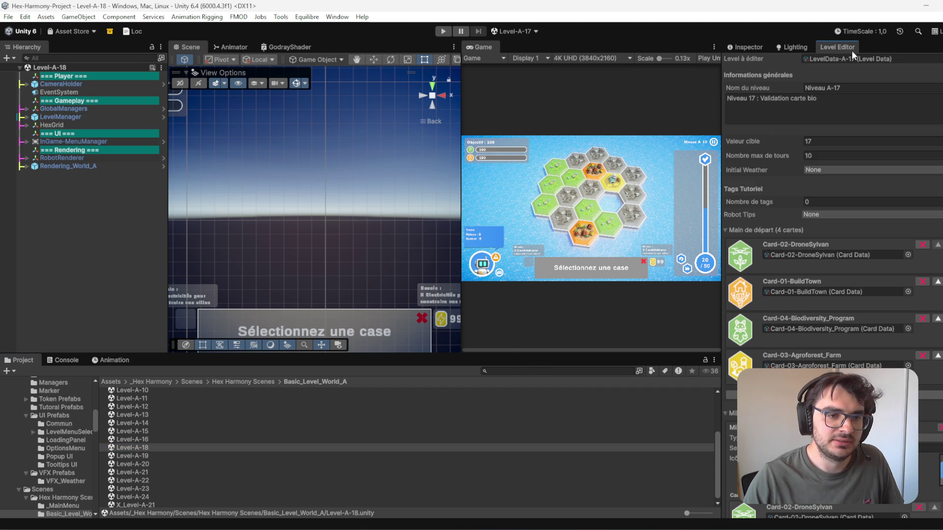
click(846, 86)
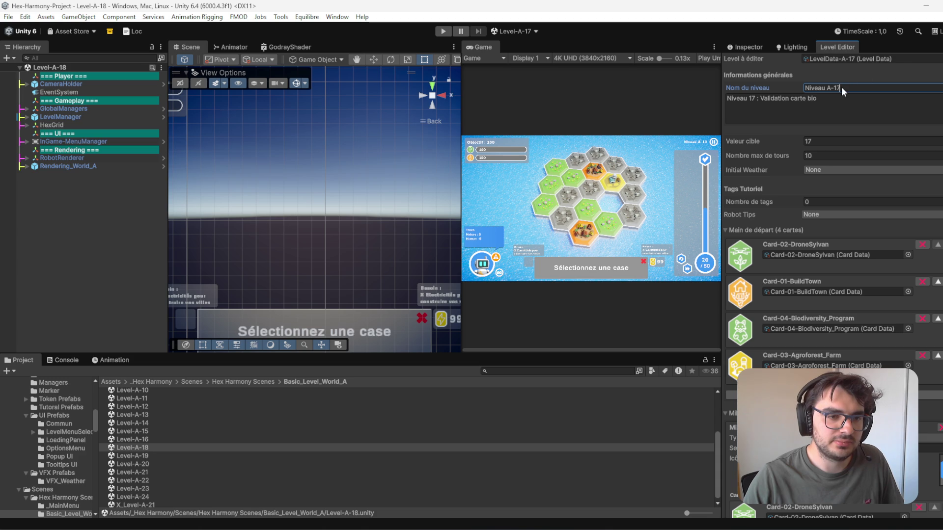
key(ctrl+a)
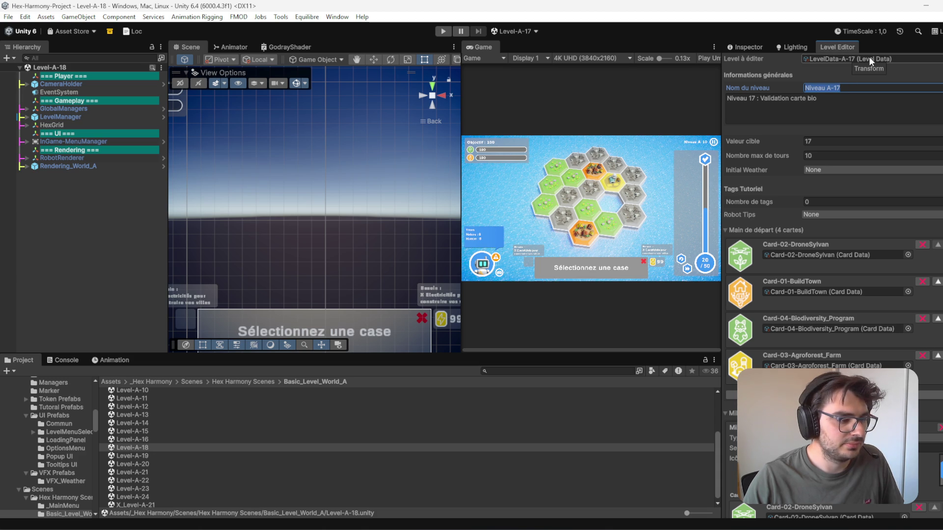
click(869, 57)
click(162, 448)
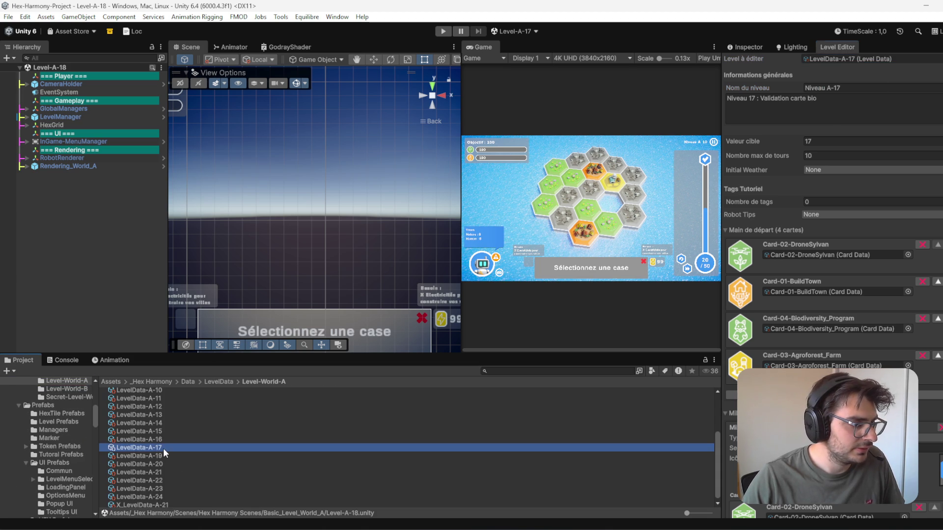
key(BackSpace)
text(8)
key(Return)
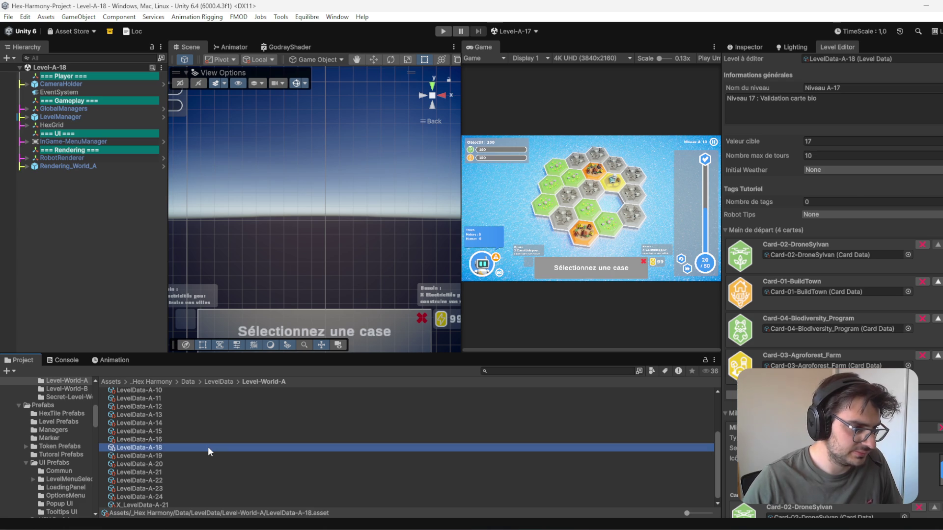
Step: Set the level name to Niveau A-18 and change the description's 17 to 18
click(850, 89)
click(841, 89)
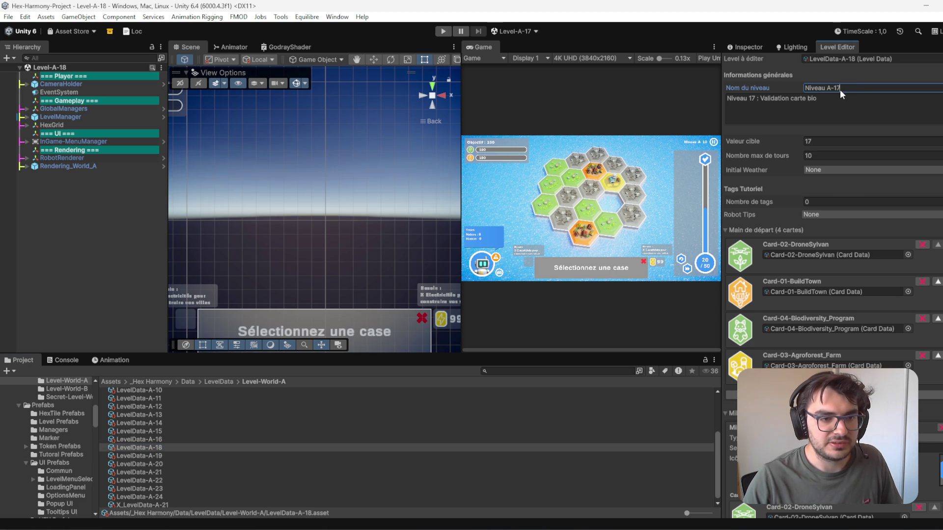
key(BackSpace)
text(8)
click(754, 98)
text(8)
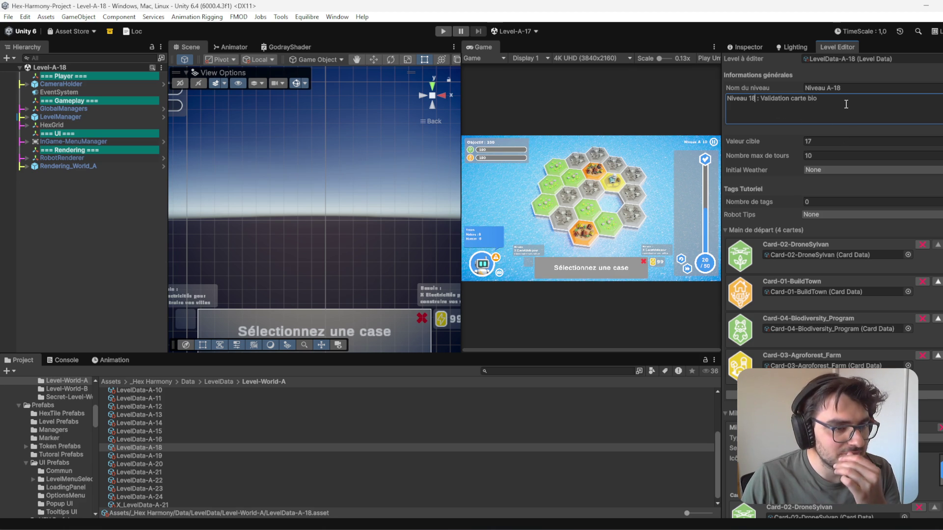
click(84, 233)
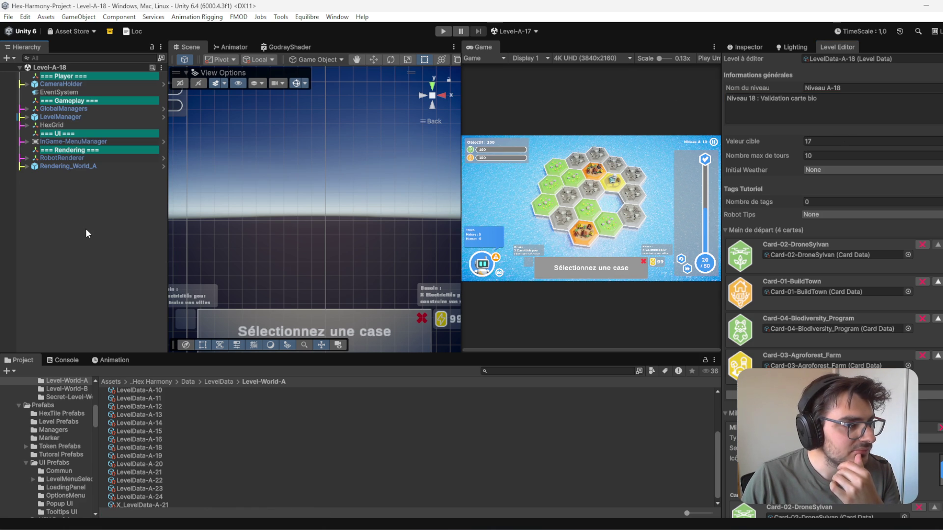
Step: Reveal the current scene in Project and open Level-A-18 from Basic_Level_World_A
click(152, 67)
click(154, 440)
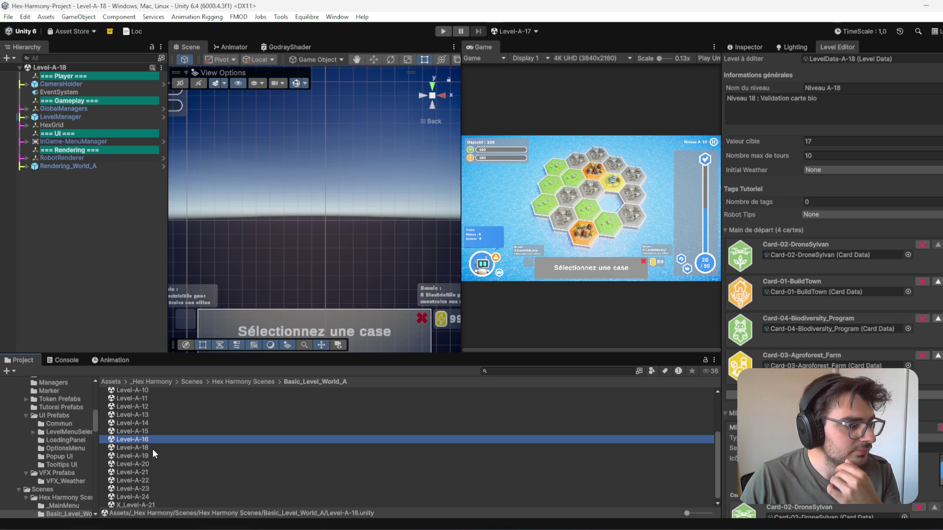
double_click(152, 456)
click(151, 449)
double_click(151, 449)
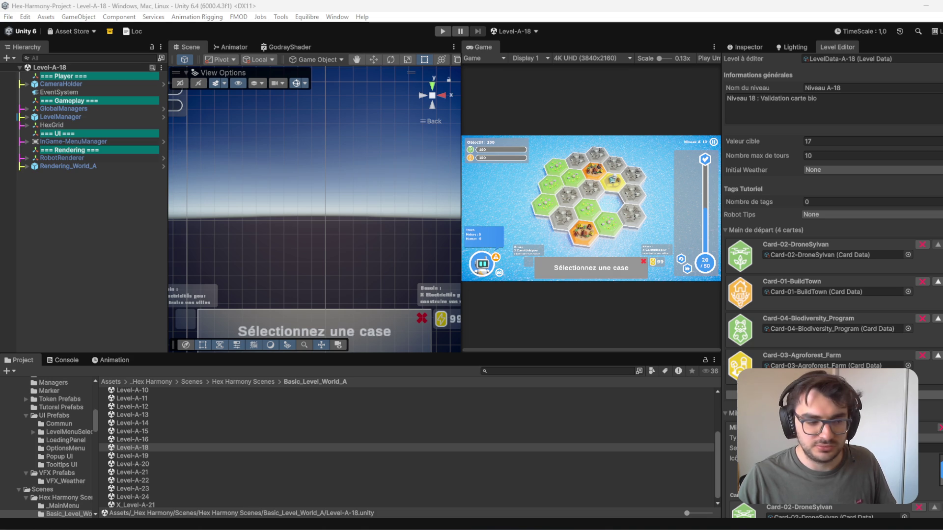
Step: Delete the X_Level-A-21 scene asset from the project
click(161, 502)
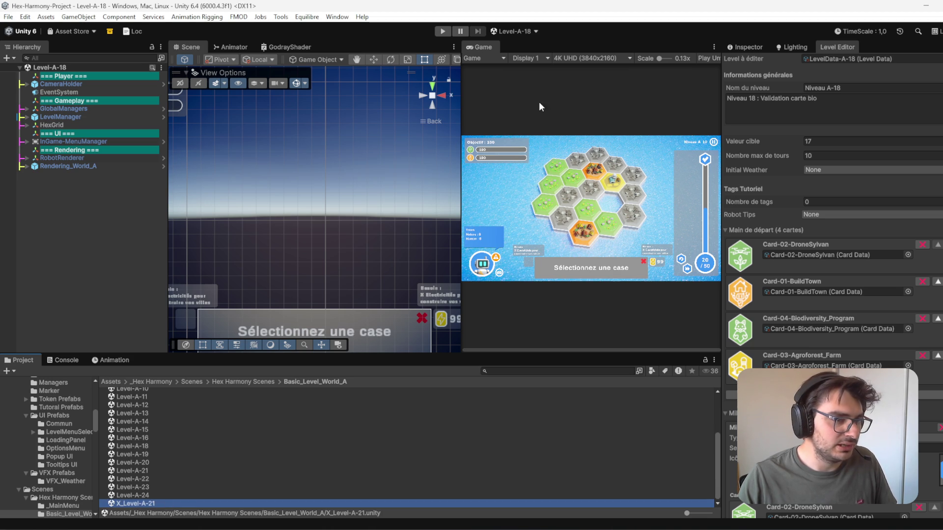
click(756, 48)
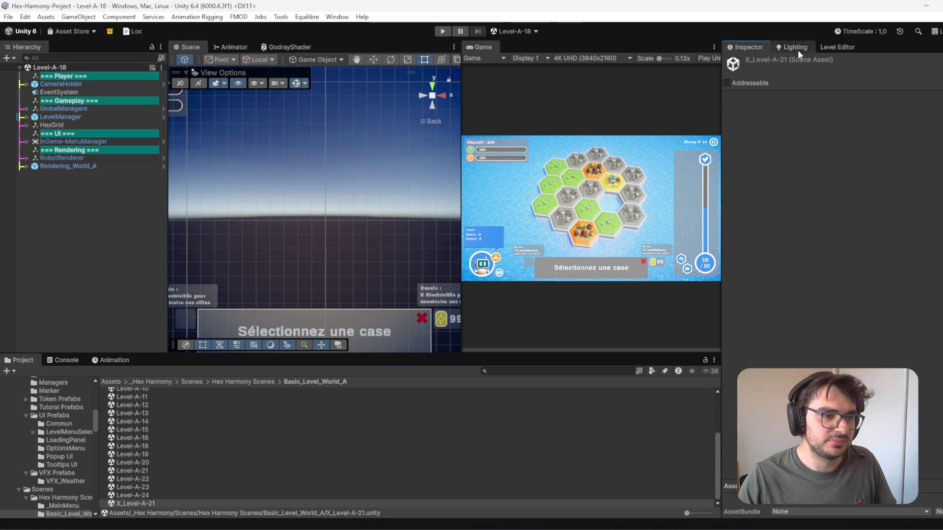
click(147, 503)
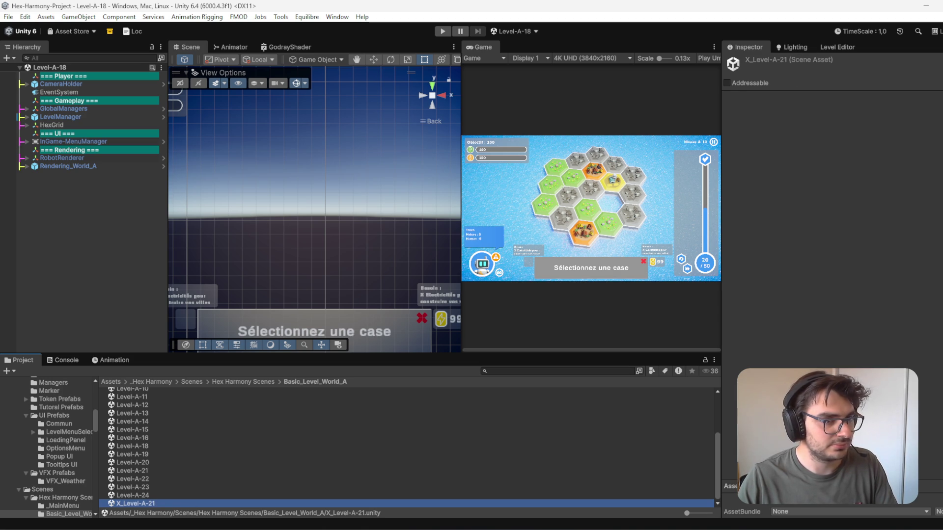
click(192, 454)
click(163, 496)
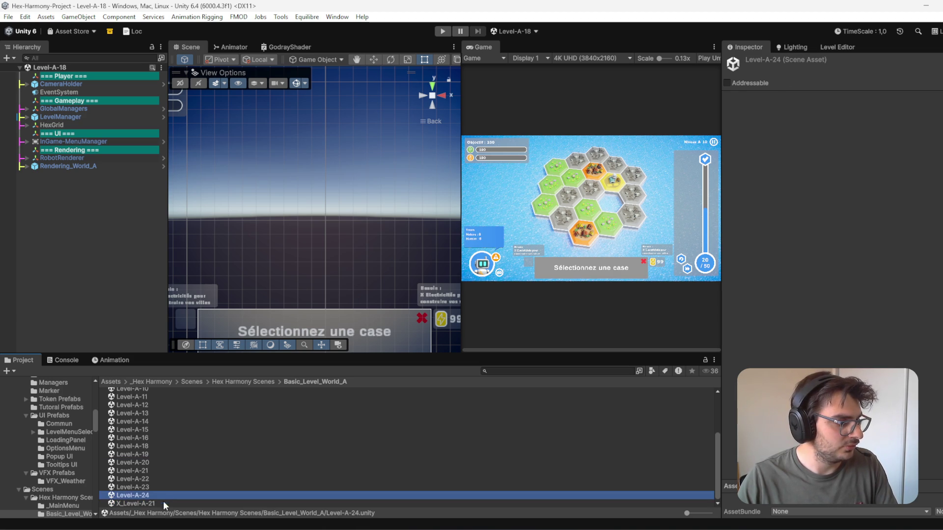
click(165, 504)
key(Delete)
click(518, 293)
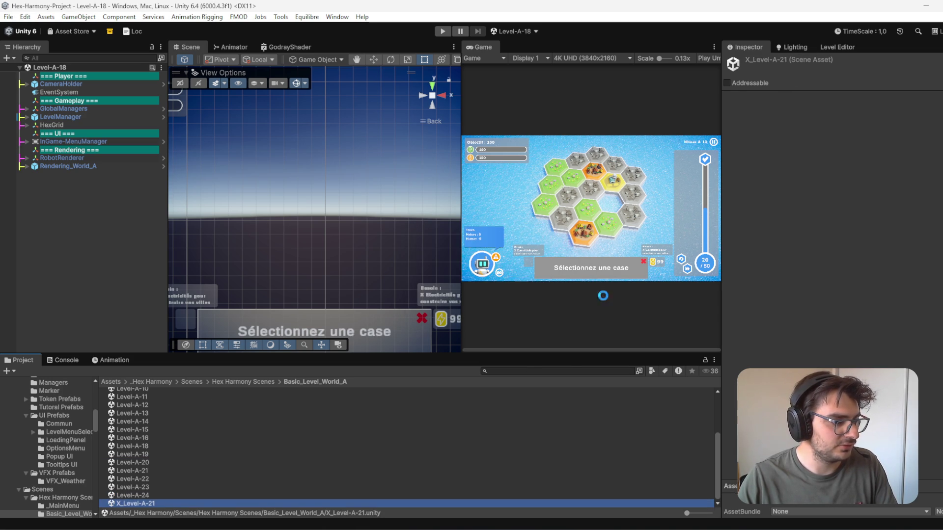
Step: Delete the X_LevelData-A-21 level data asset
click(841, 47)
click(868, 60)
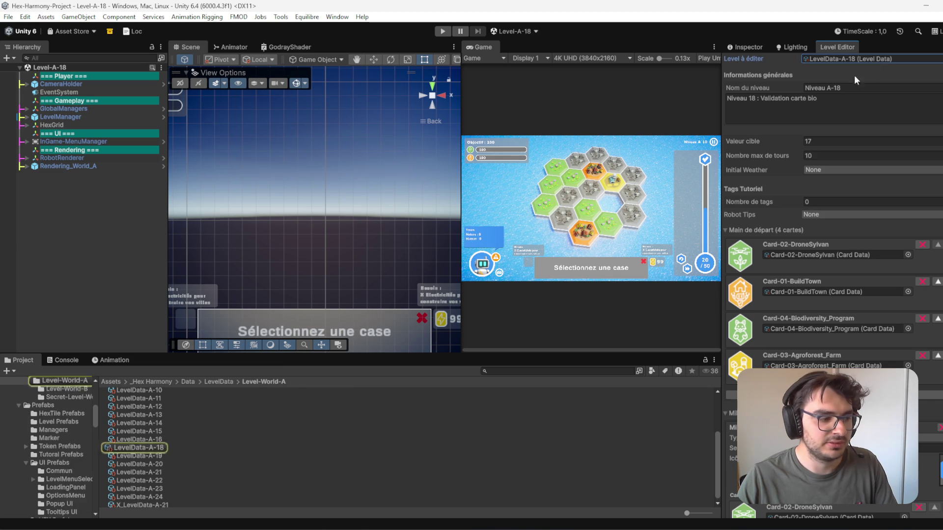
click(178, 503)
key(Delete)
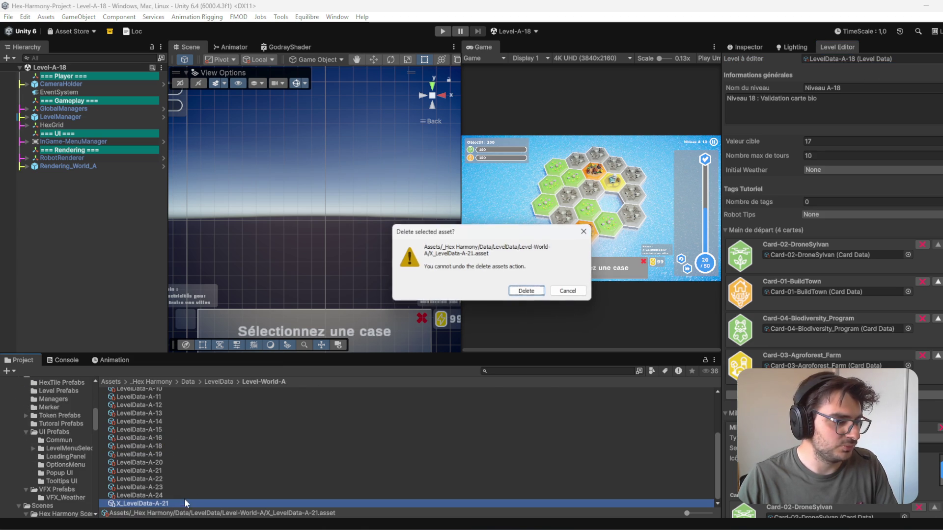
click(534, 291)
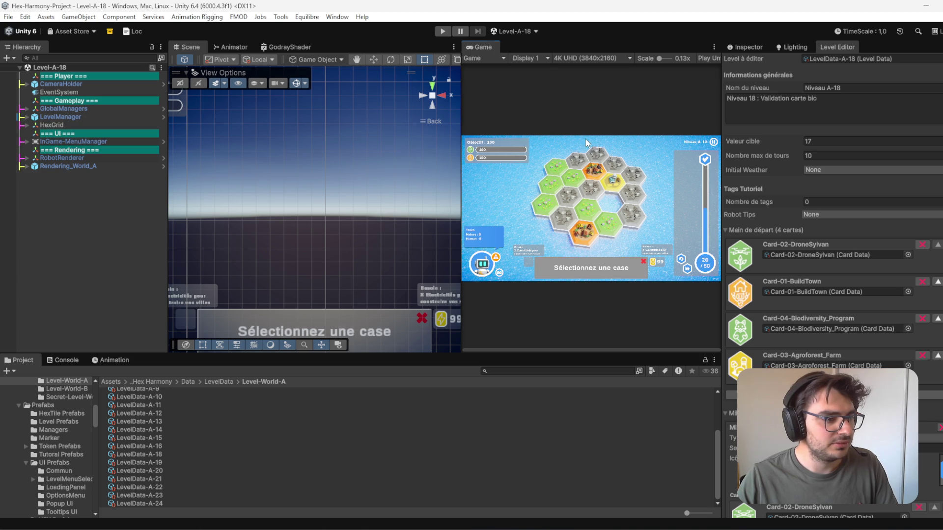
Step: Select the LevelData-A-16 asset and the Level-A-16 scene
click(161, 445)
click(170, 455)
click(166, 447)
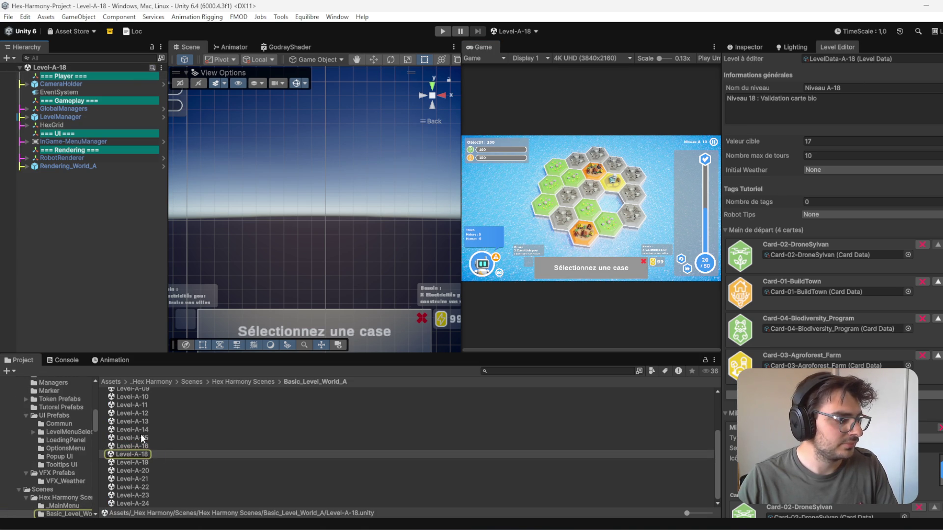
click(148, 446)
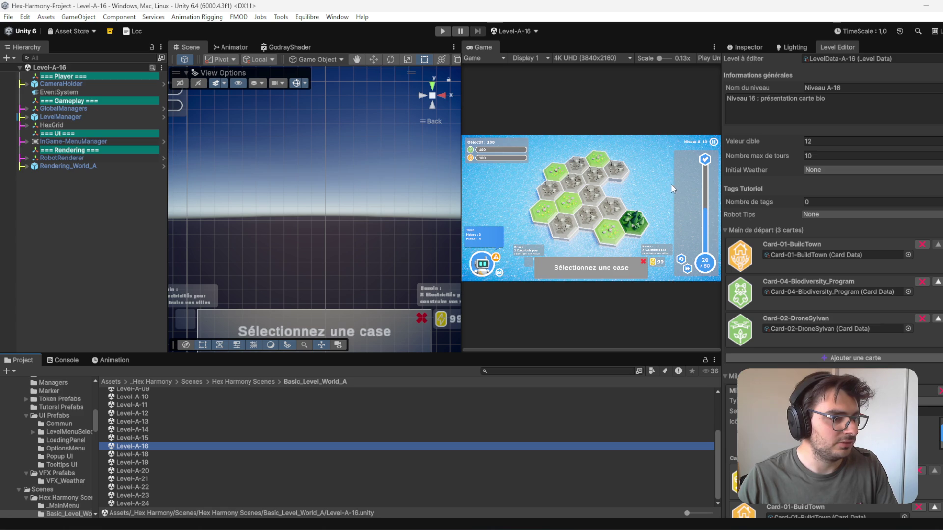
Step: Duplicate the Level-A-18 scene as Level-A-17 and open it
click(146, 438)
click(148, 446)
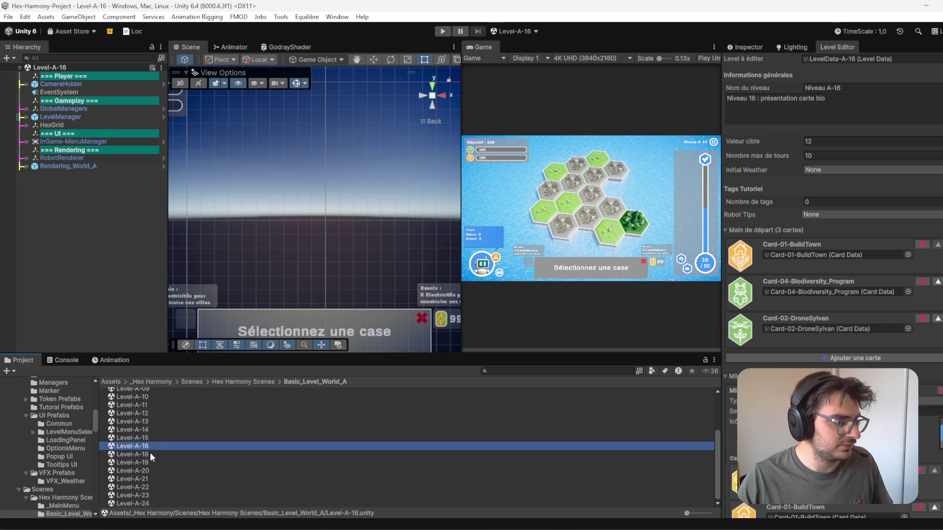
click(150, 454)
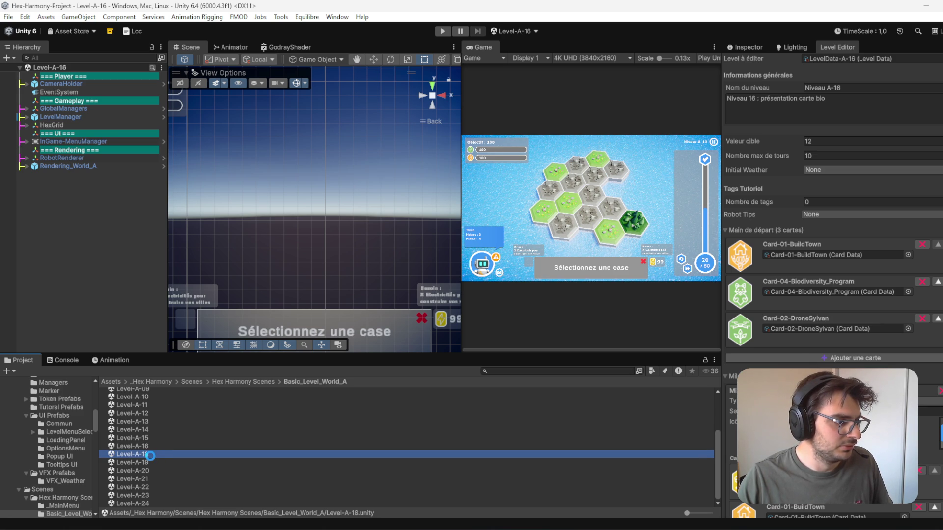
click(143, 446)
click(153, 456)
key(ctrl+d)
click(155, 453)
text(Level-A-17)
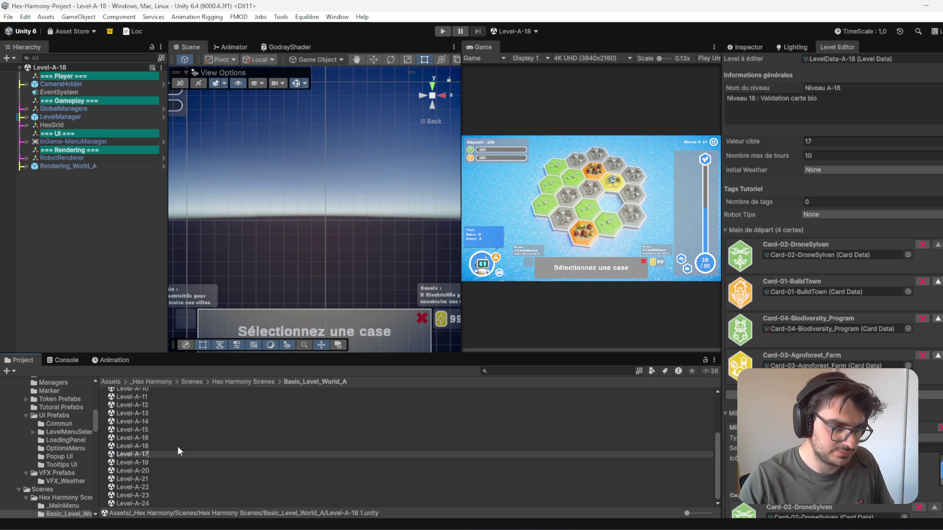
key(Return)
click(54, 219)
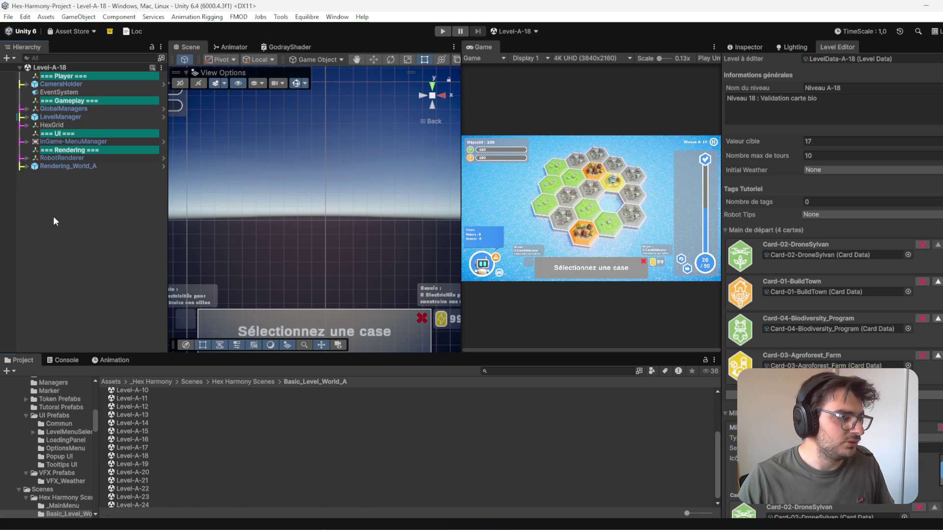
double_click(163, 451)
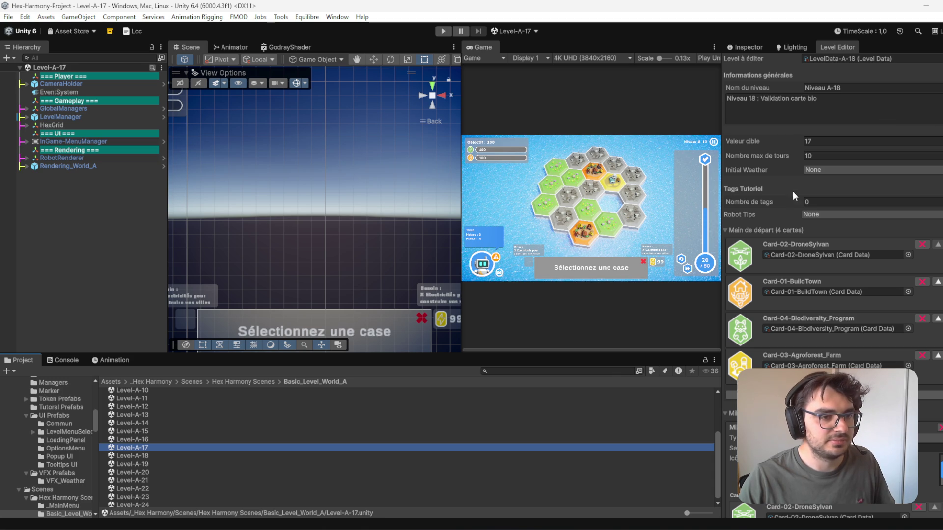
Step: Duplicate LevelData-A-18 and rename the copy LevelData-A-17
click(863, 58)
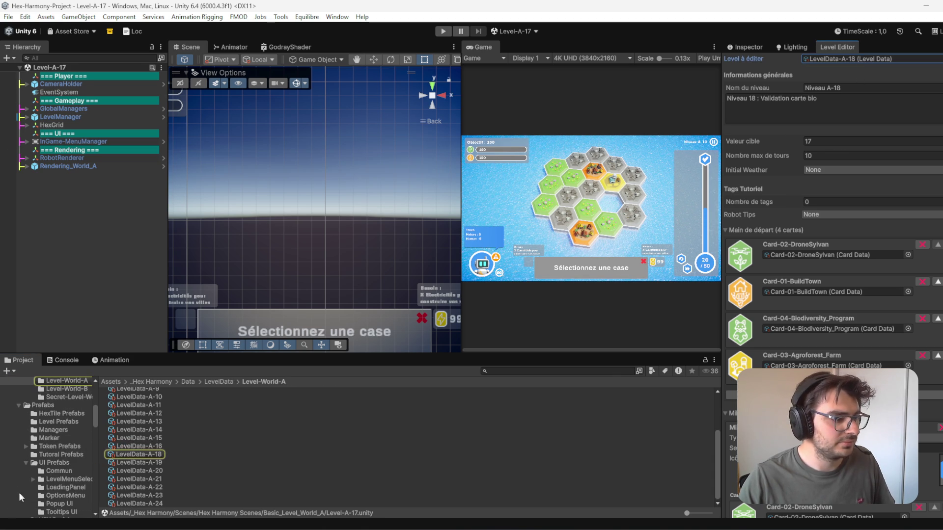
click(136, 454)
key(ctrl+d)
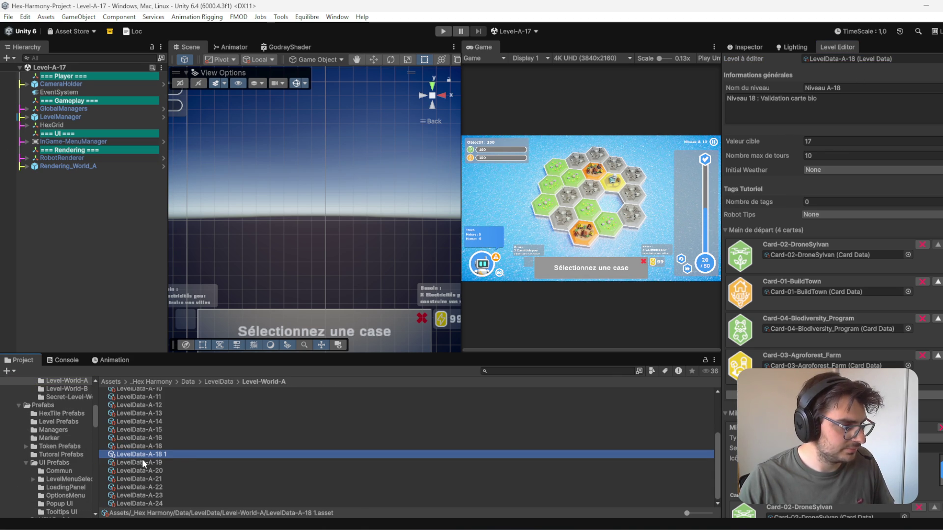
click(184, 452)
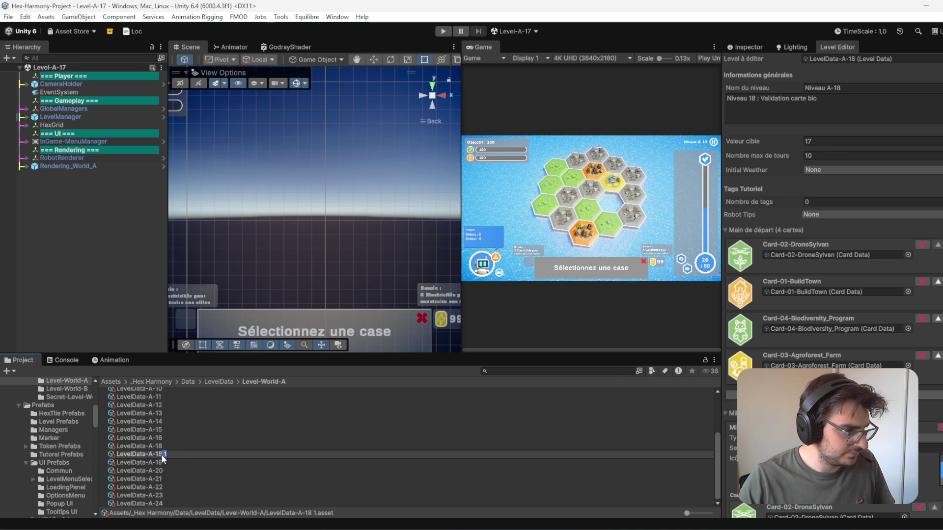
text(17)
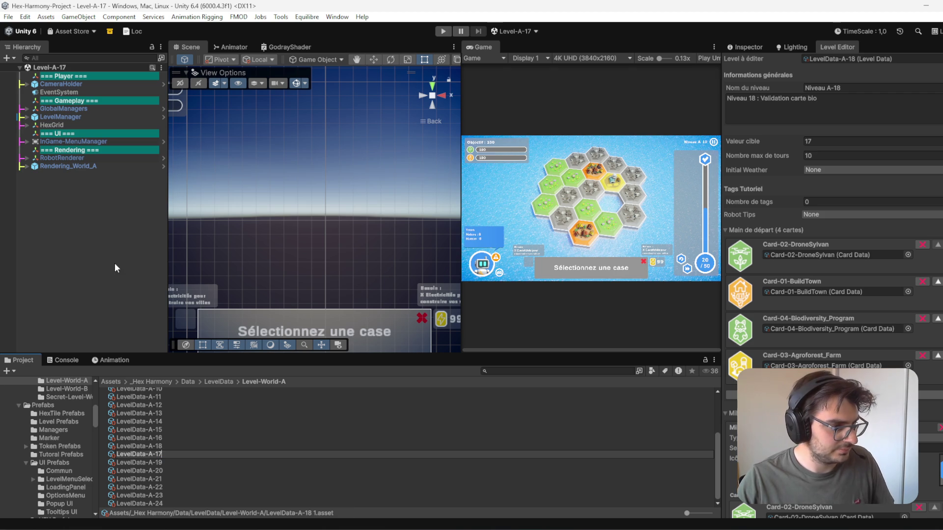
click(114, 237)
click(79, 118)
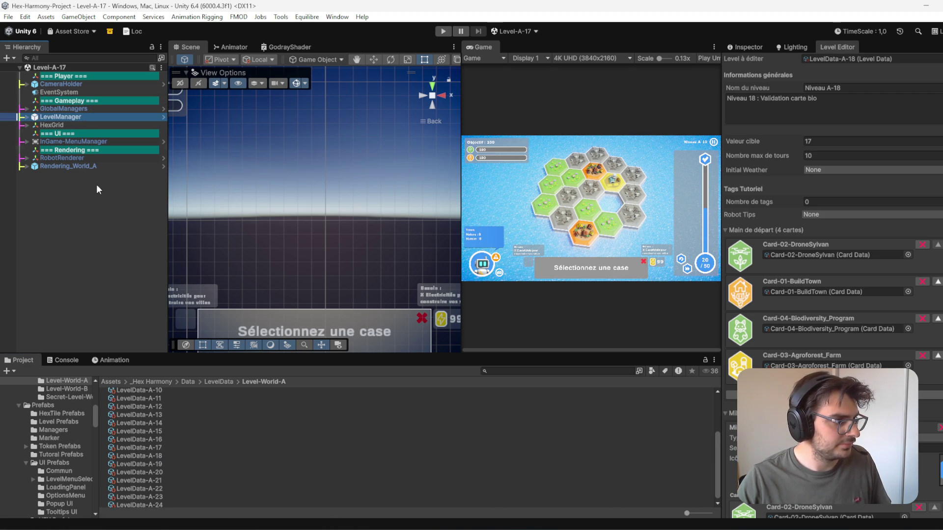
click(738, 49)
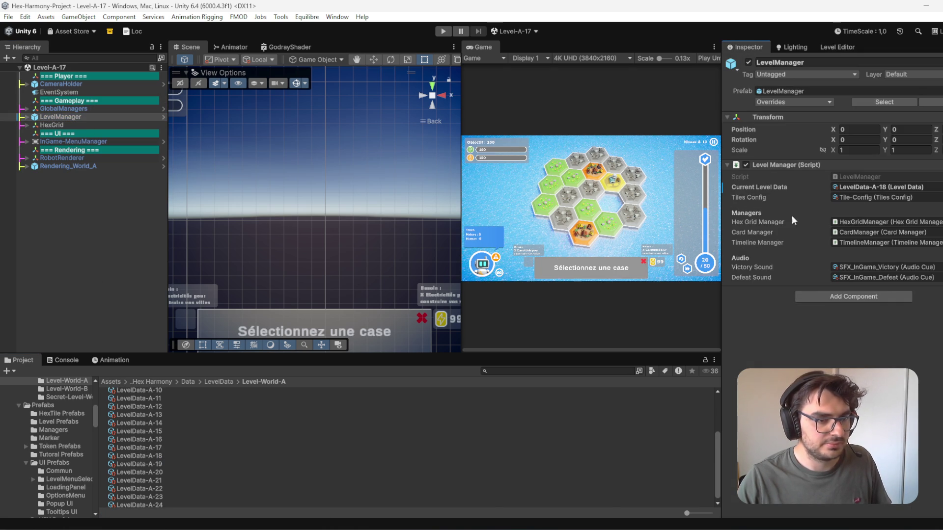
Step: Assign LevelData-A-17 to LevelManager's Current Level Data and save the Level-A-17 scene
mouse_move(162, 448)
mouse_down()
mouse_move(865, 211)
mouse_move(874, 187)
mouse_up()
key(ctrl+s)
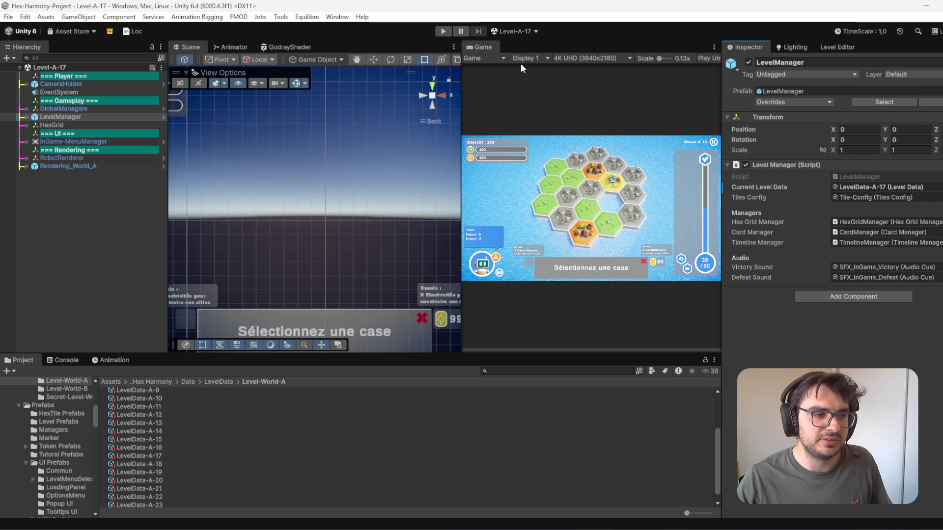
click(52, 68)
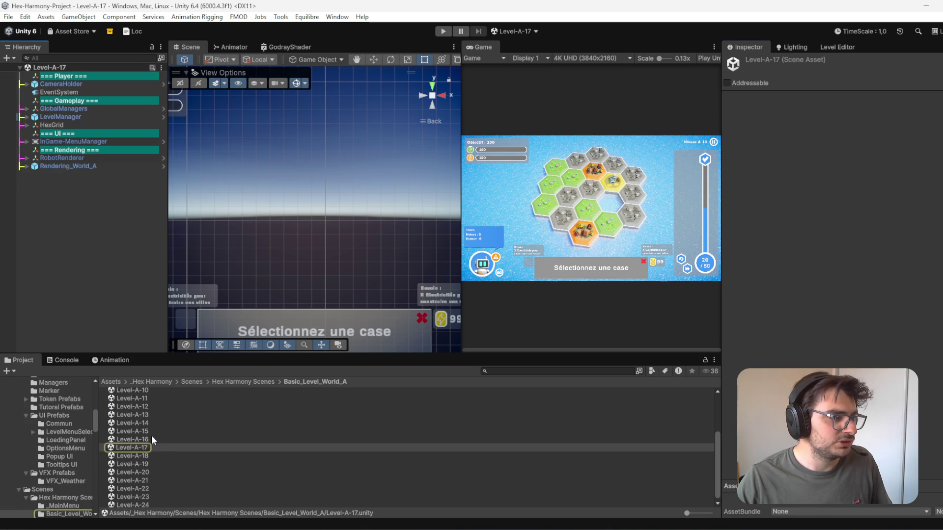
click(830, 48)
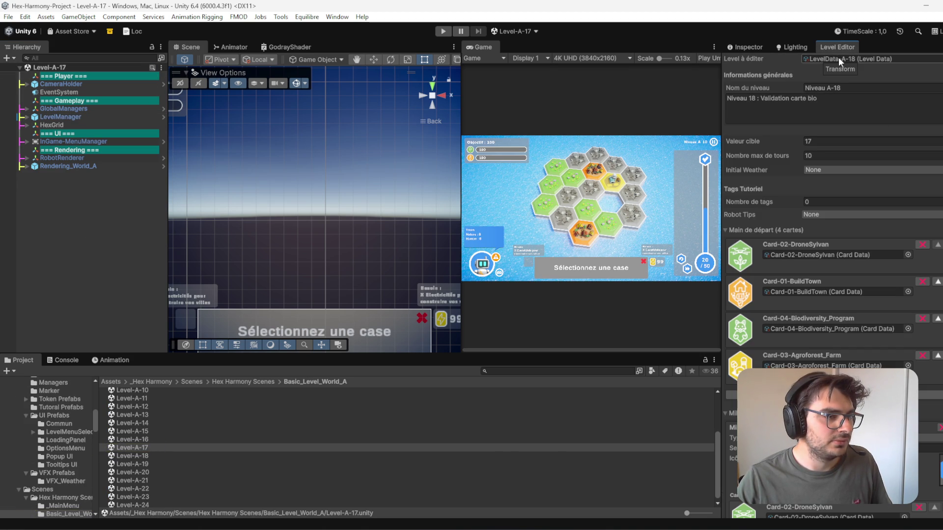
click(523, 30)
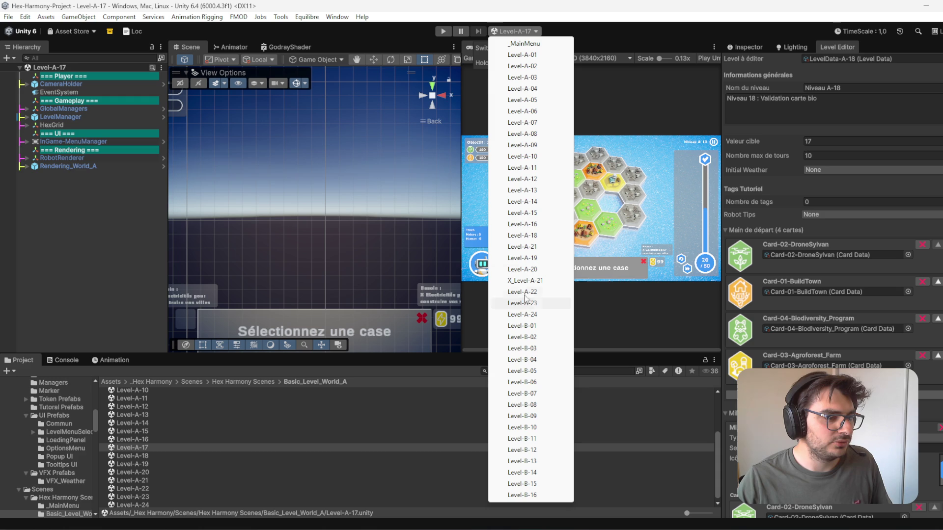
click(81, 219)
Step: Select Level-A-17 and change the 18 in its level name to 17, giving 'Niveau A-17'
click(148, 448)
click(142, 439)
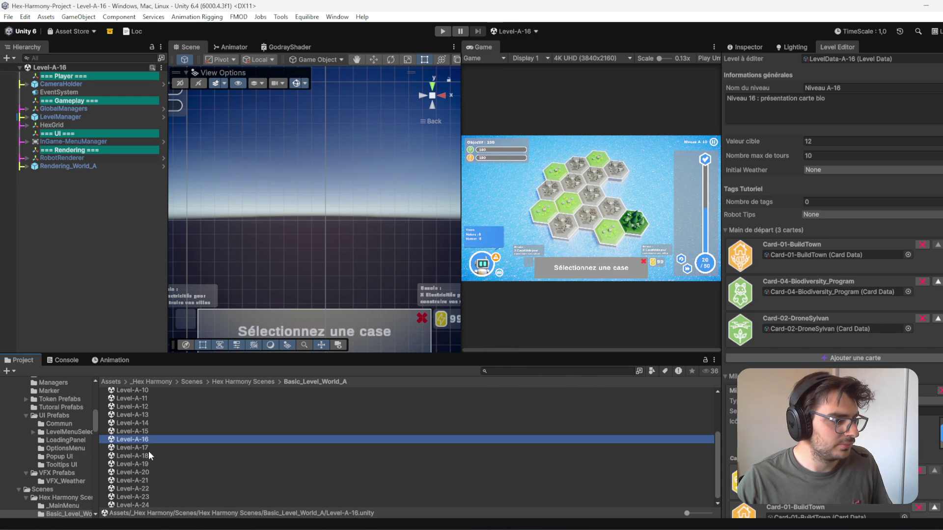
click(147, 447)
click(846, 88)
double_click(838, 89)
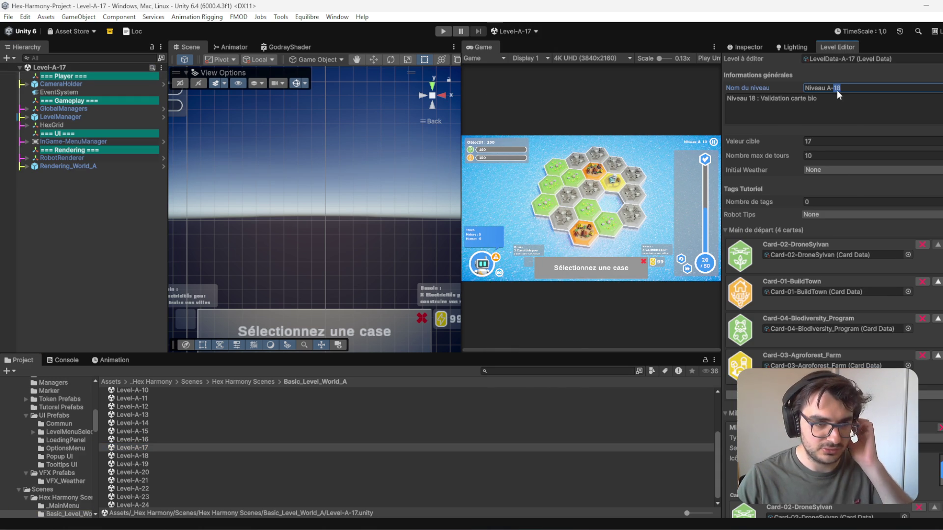
text(17)
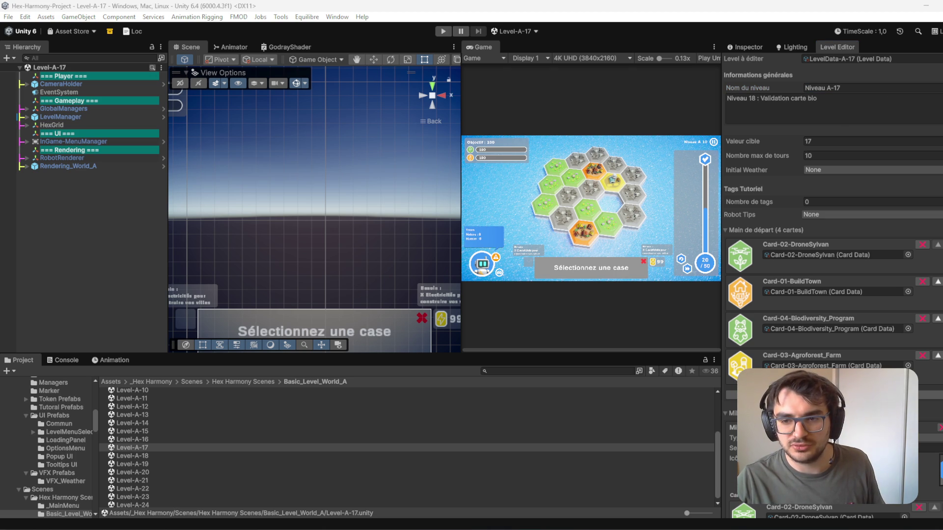
Step: Paste the new Programme Bio description, correct its 18 to 17, and wrap it after 'renards'
click(785, 98)
mouse_move(817, 98)
mouse_down()
mouse_move(754, 98)
mouse_move(763, 99)
mouse_up()
key(ctrl+v)
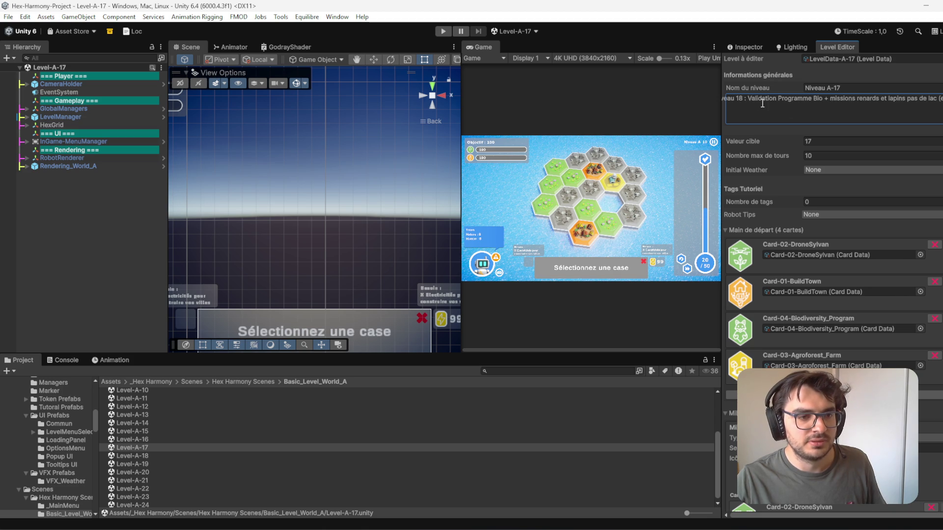
double_click(740, 100)
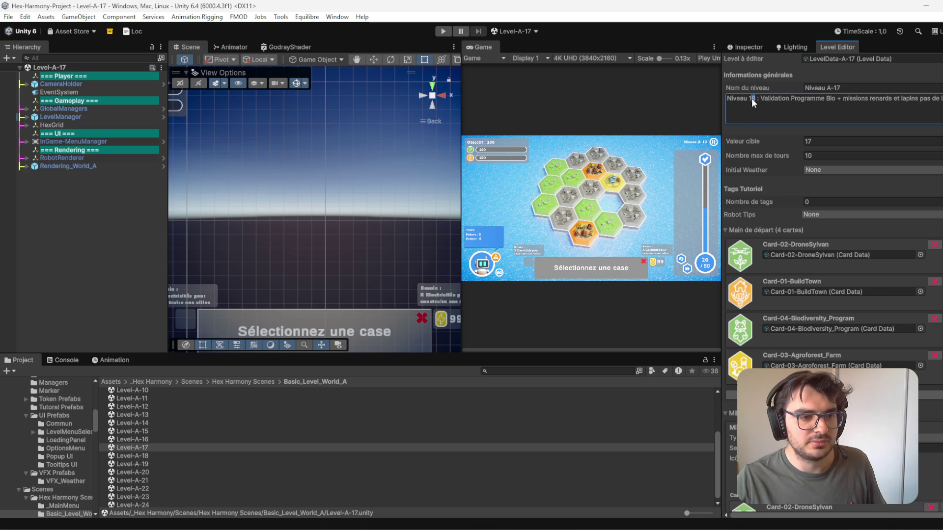
text(7)
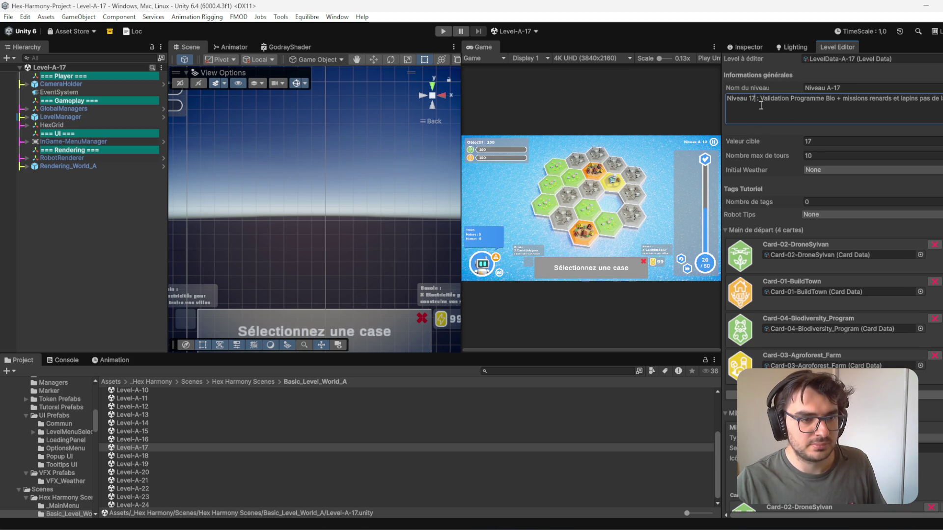
click(883, 100)
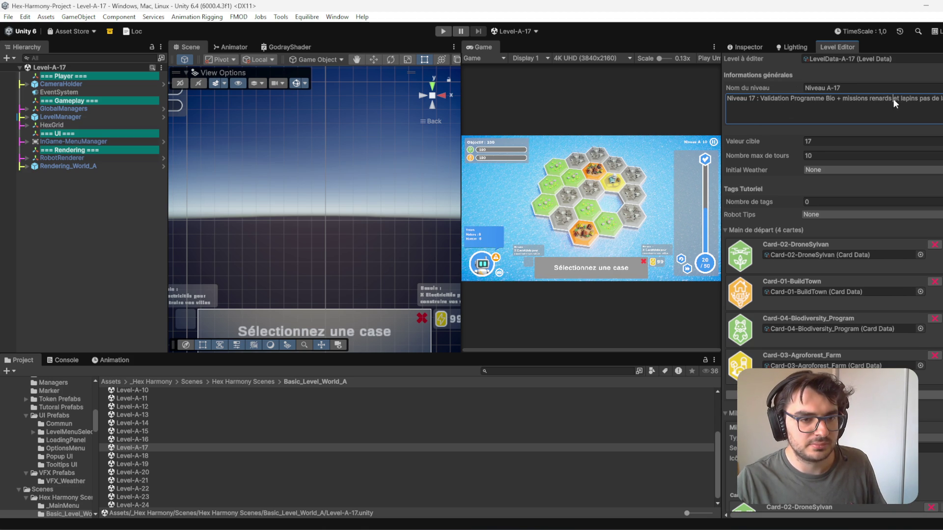
key(Return)
key(End)
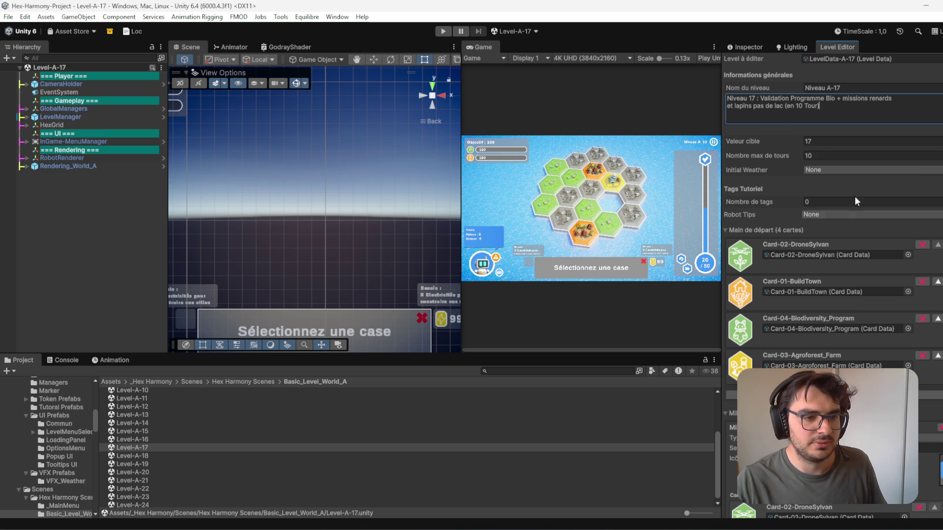
scroll(922, 283, down, 1)
Step: Remove Card-04-Biodiversity_Program and Card-03-Agroforest_Farm from the starting hand
click(924, 289)
click(924, 289)
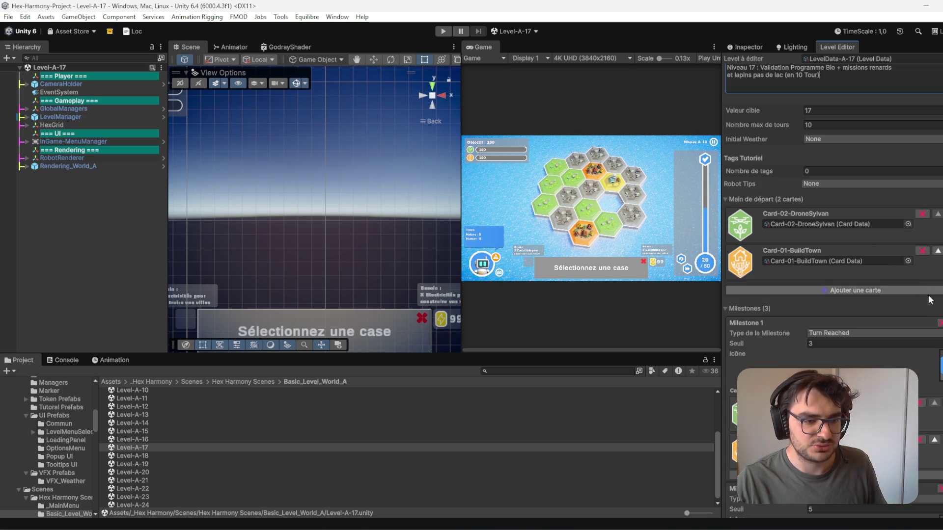
scroll(925, 290, down, 8)
scroll(920, 163, down, 1)
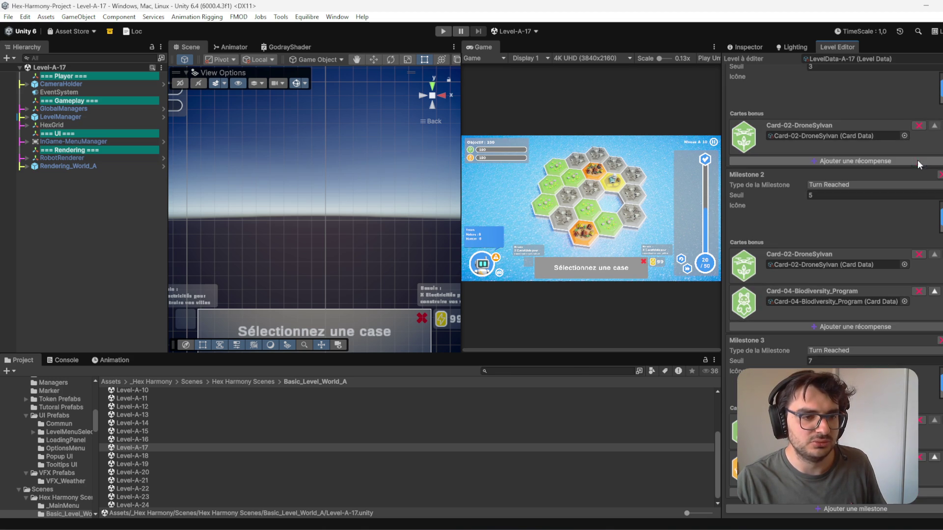
scroll(881, 116, up, 12)
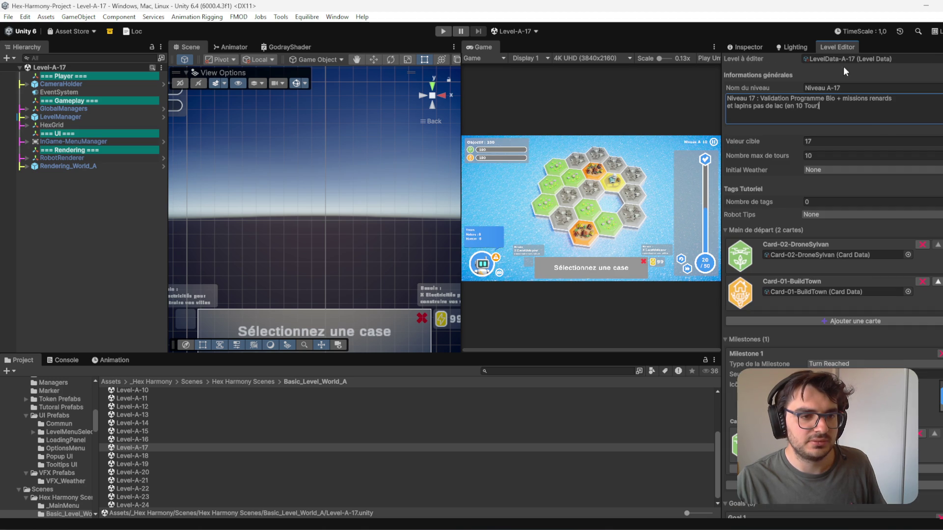
scroll(851, 78, down, 10)
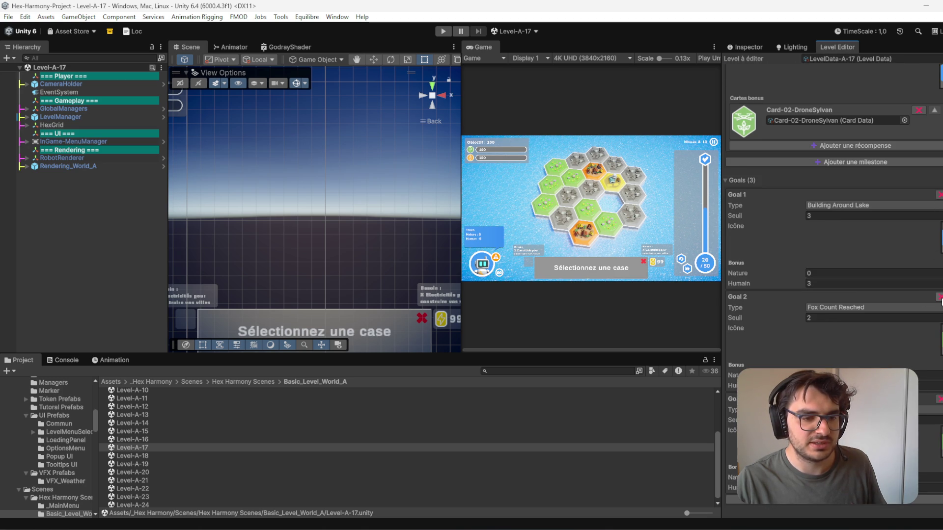
scroll(940, 300, up, 4)
scroll(939, 400, up, 4)
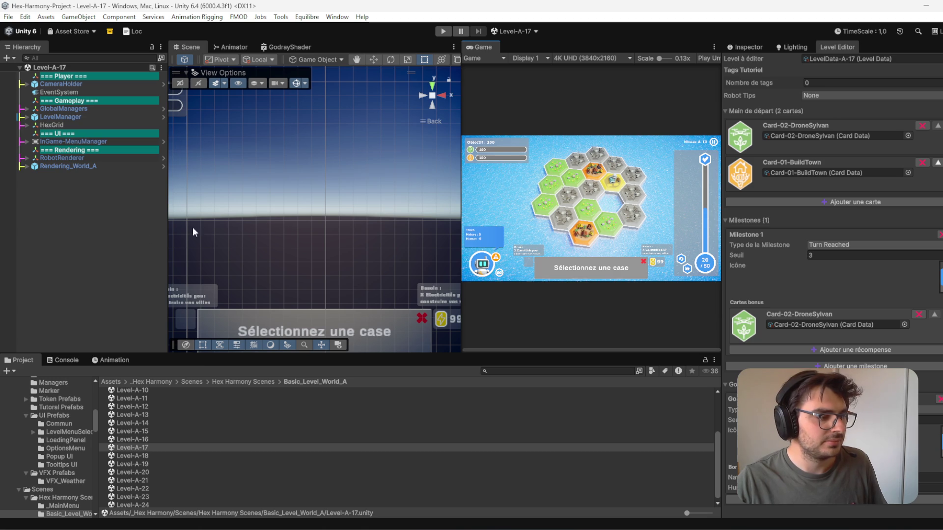
Step: Clear the project file selection and browse the project's custom level tools menu
click(107, 249)
click(556, 218)
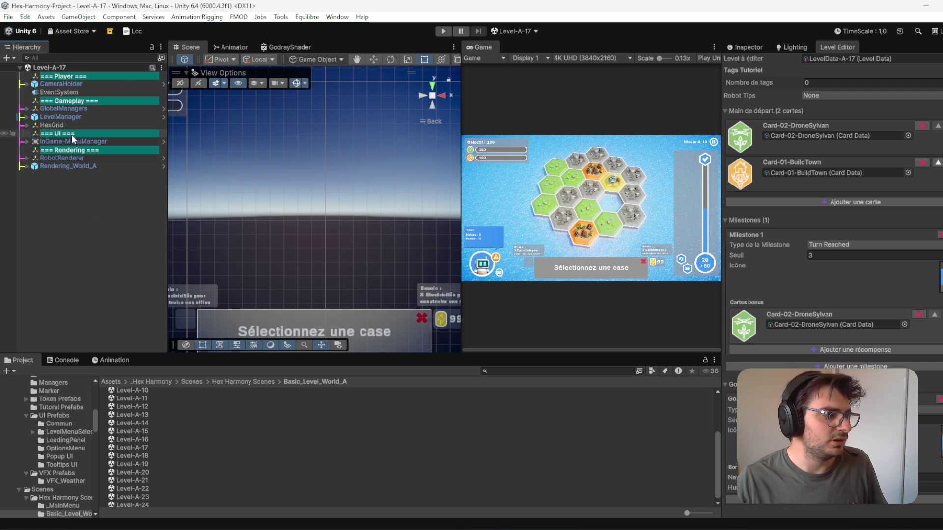
click(316, 17)
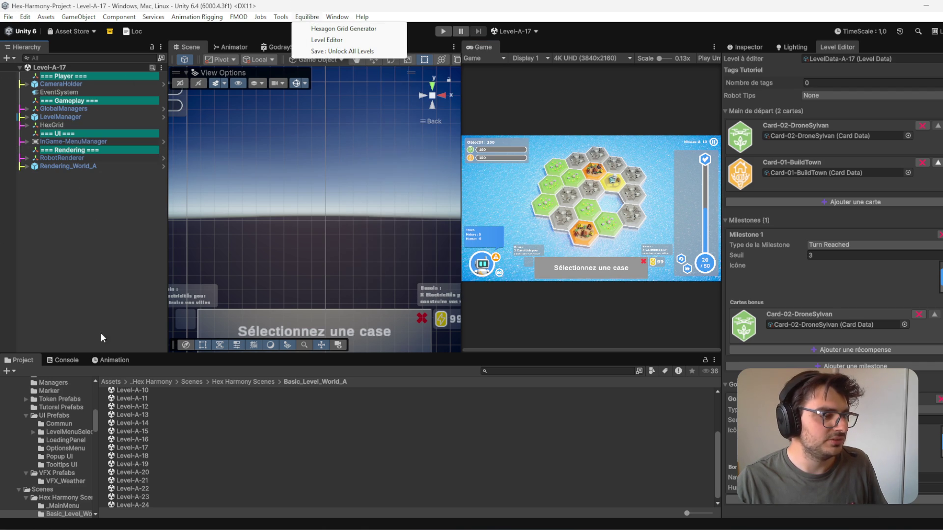
Step: Show the Hex Harmony Scenes folder and launch Tools > Scene List Organizer
click(263, 383)
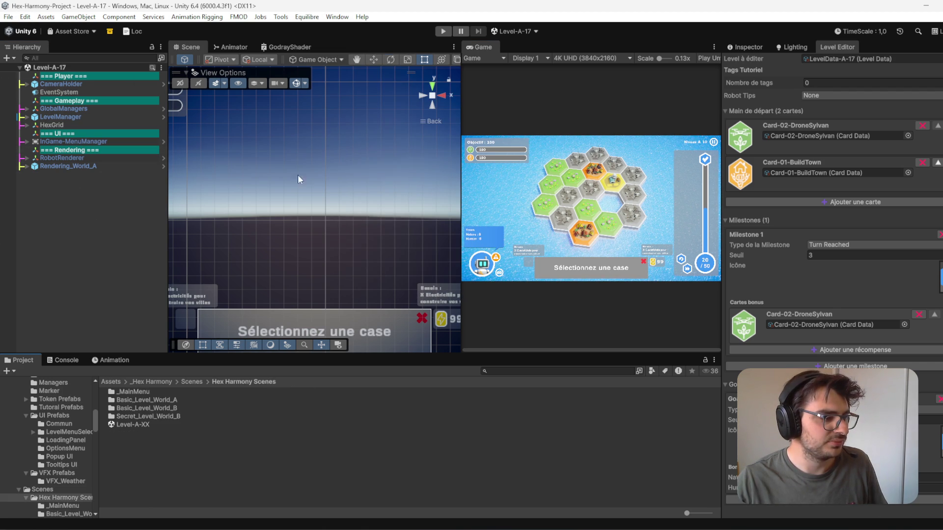
click(308, 17)
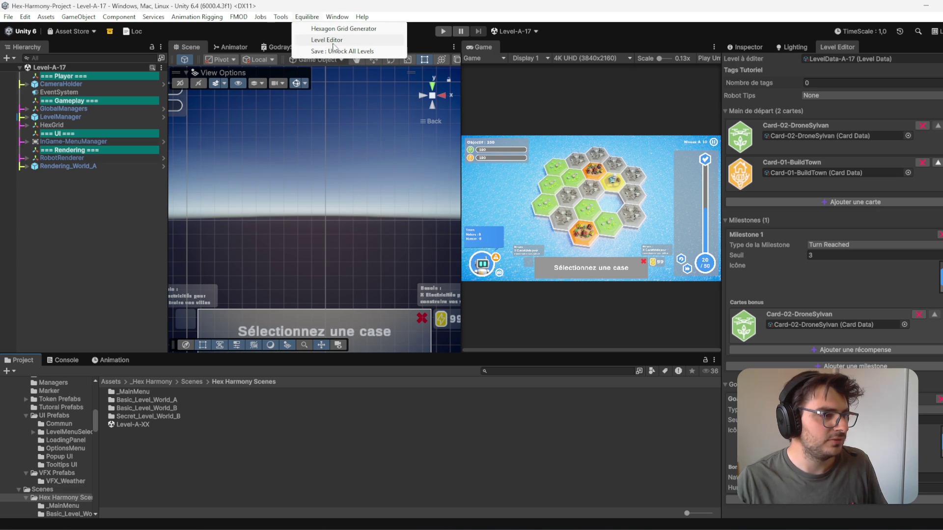
mouse_move(285, 17)
click(316, 101)
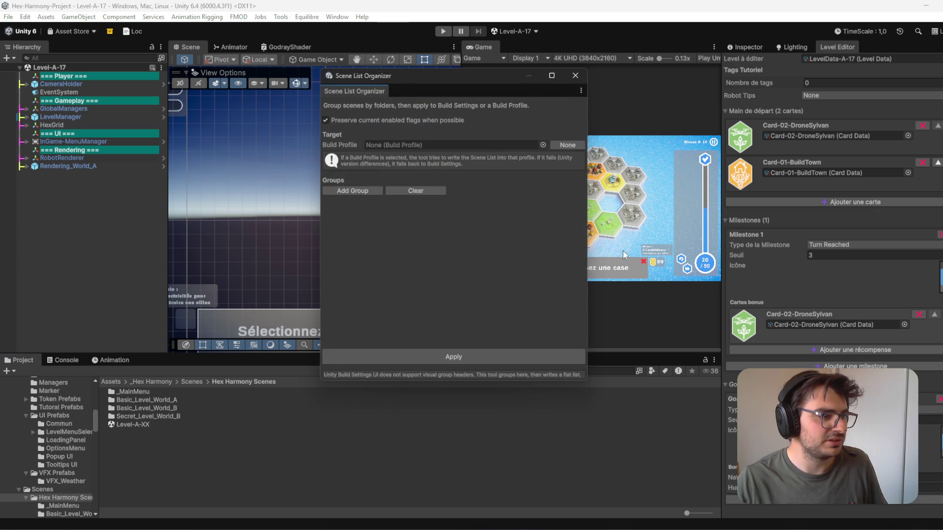
Step: Add groups for _MainMenu, Basic_Level_World_A and Basic_Level_World_B, and apply them to the build list
click(358, 193)
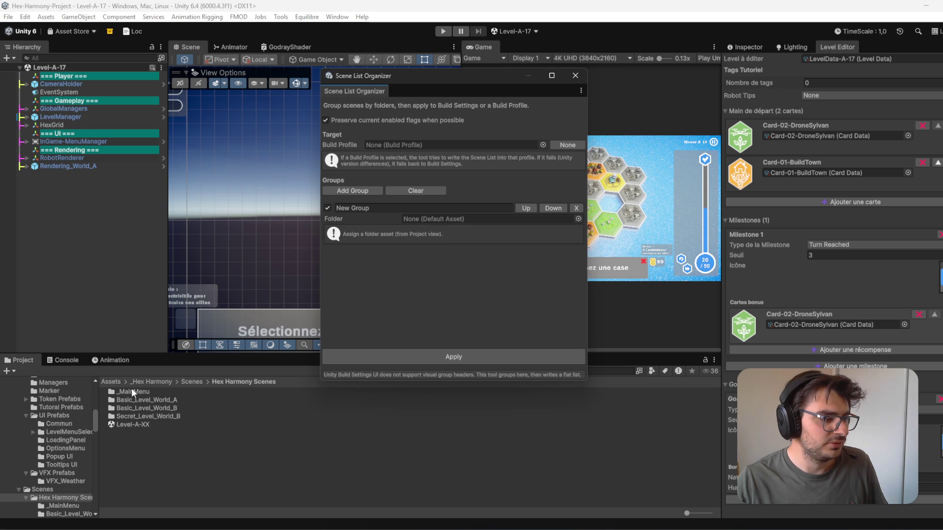
drag(138, 394, 495, 223)
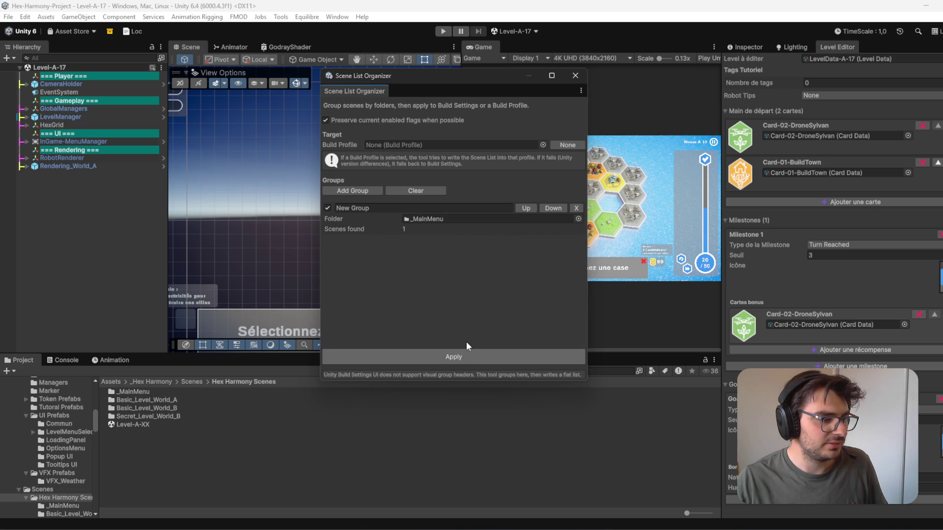
click(366, 188)
click(366, 189)
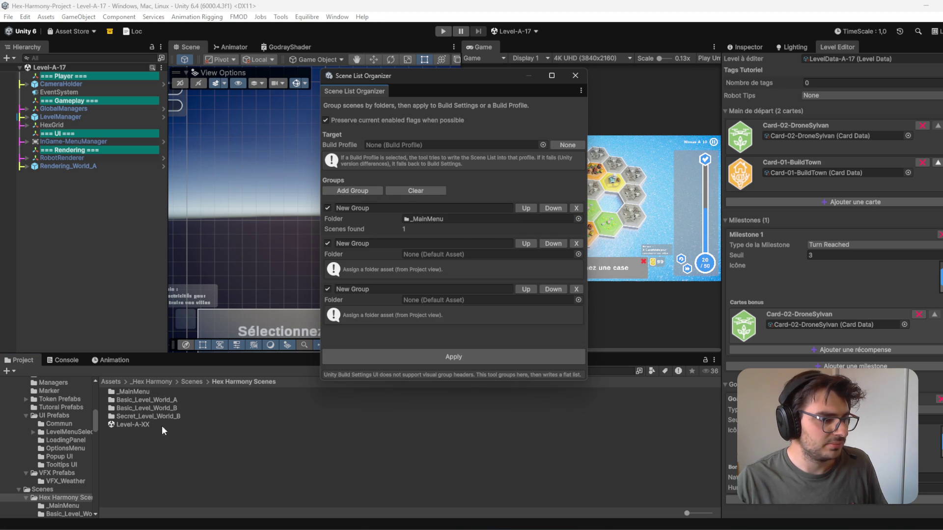
mouse_move(155, 408)
mouse_down()
mouse_move(444, 247)
mouse_move(464, 258)
mouse_up()
mouse_move(176, 407)
mouse_down()
mouse_move(488, 273)
mouse_move(481, 290)
mouse_up()
click(493, 357)
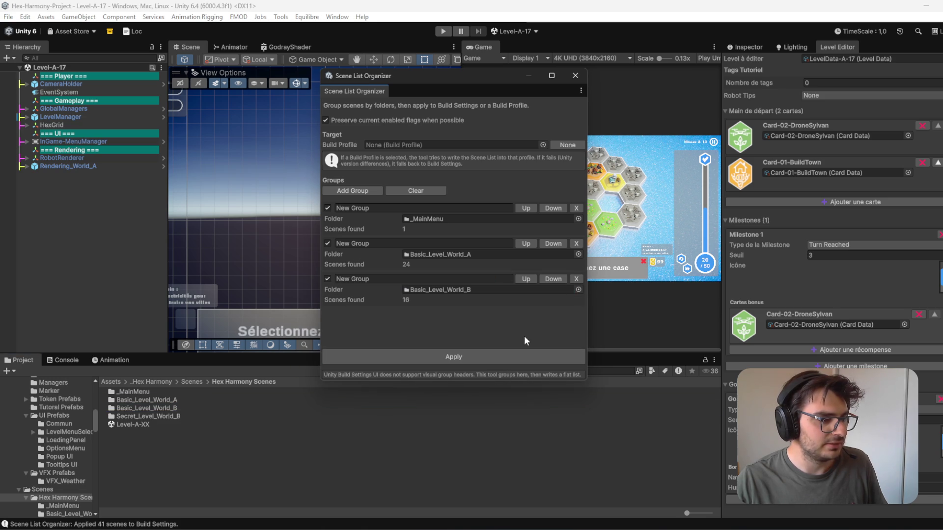
click(575, 76)
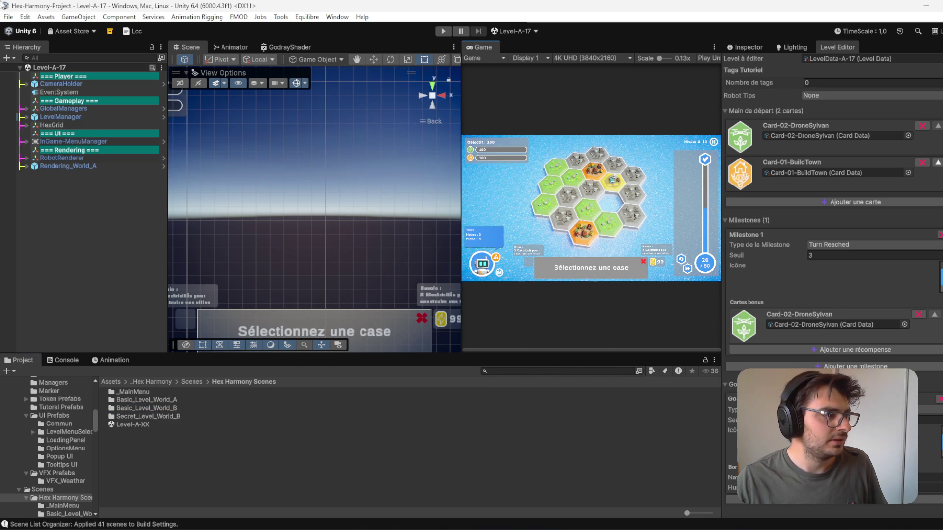
click(9, 17)
click(31, 144)
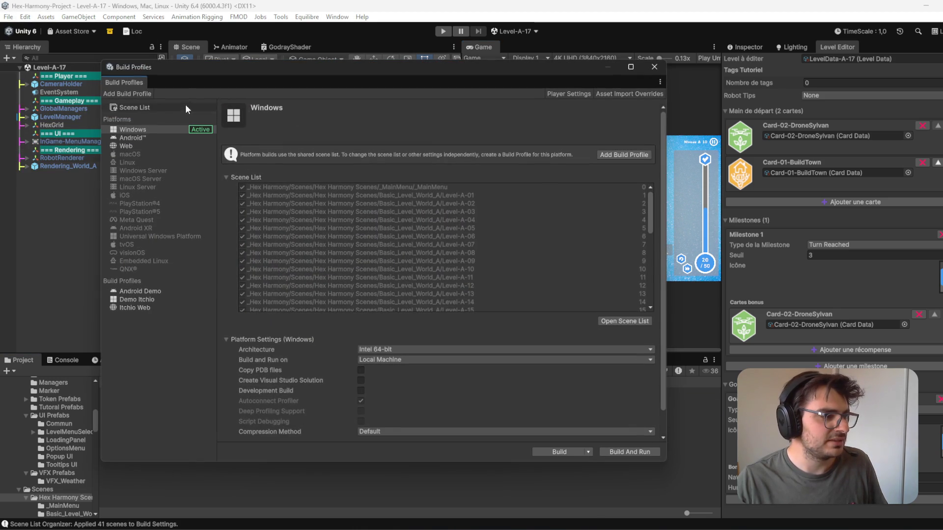
scroll(455, 207, down, 2)
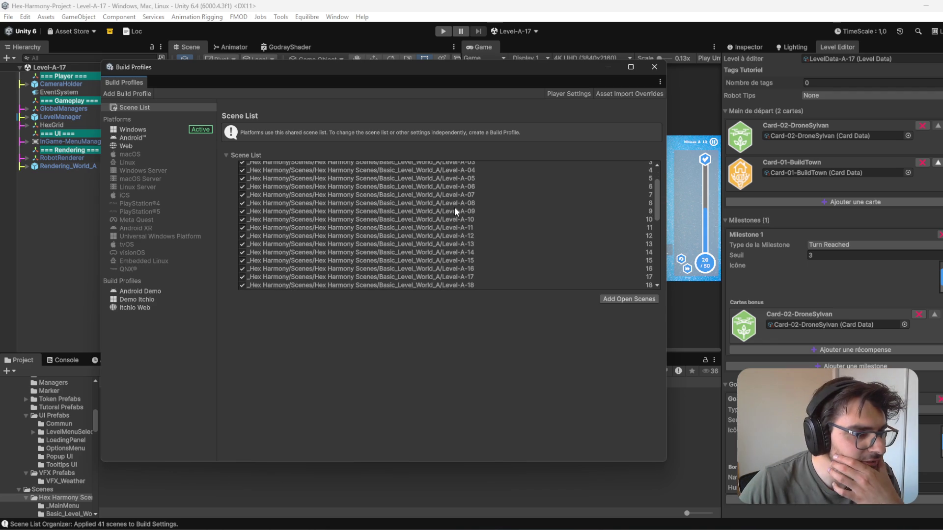
scroll(480, 223, down, 2)
scroll(474, 246, down, 3)
scroll(481, 255, down, 7)
scroll(478, 248, down, 1)
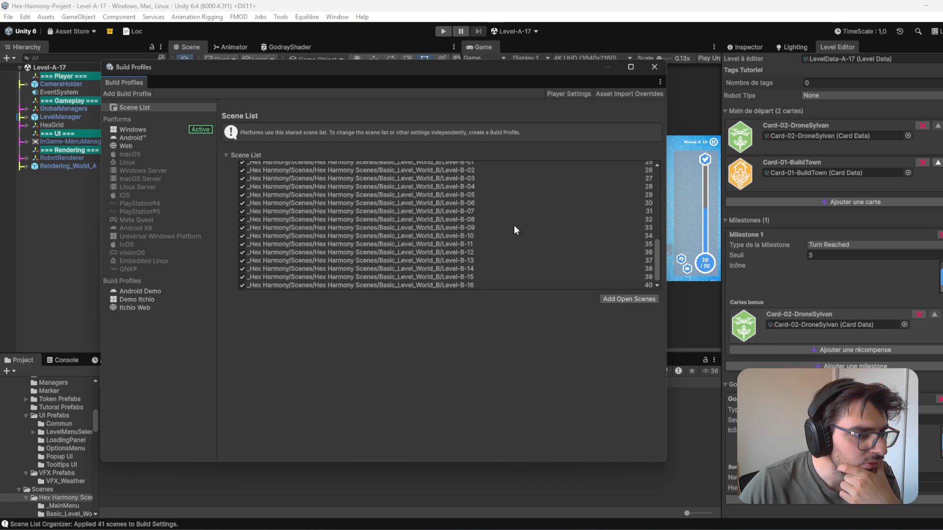
click(654, 66)
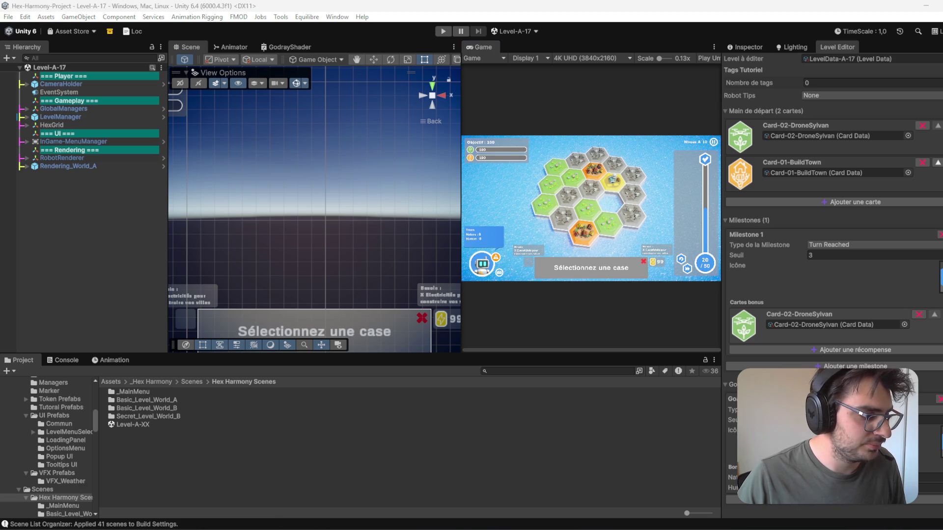
mouse_move(216, 487)
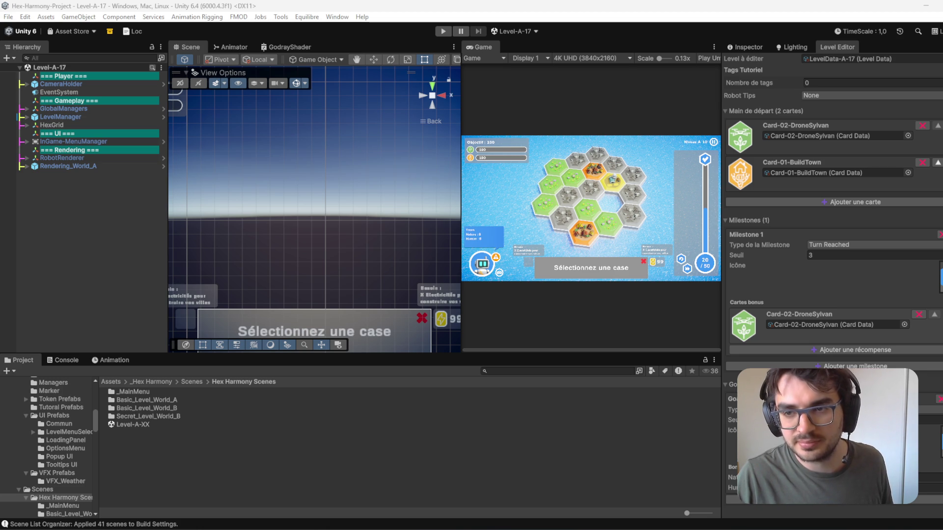
key(alt+Tab)
Step: Maximize the Word level design document and scroll to the Level 15–17 entries
drag(865, 10, 691, 11)
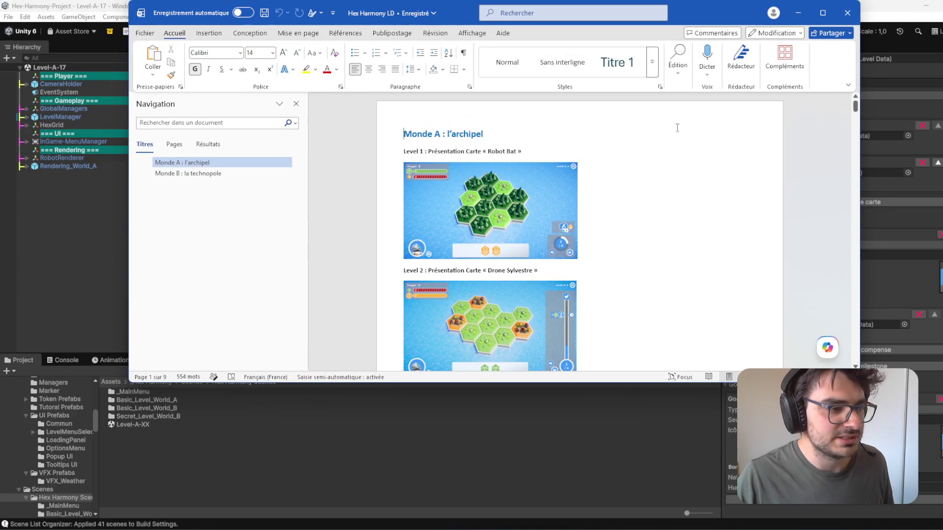
double_click(715, 8)
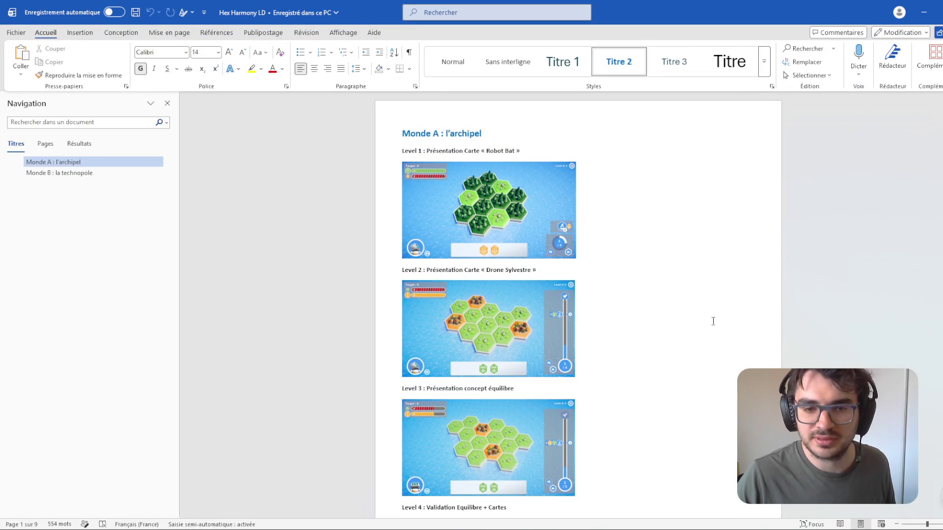
scroll(716, 314, down, 15)
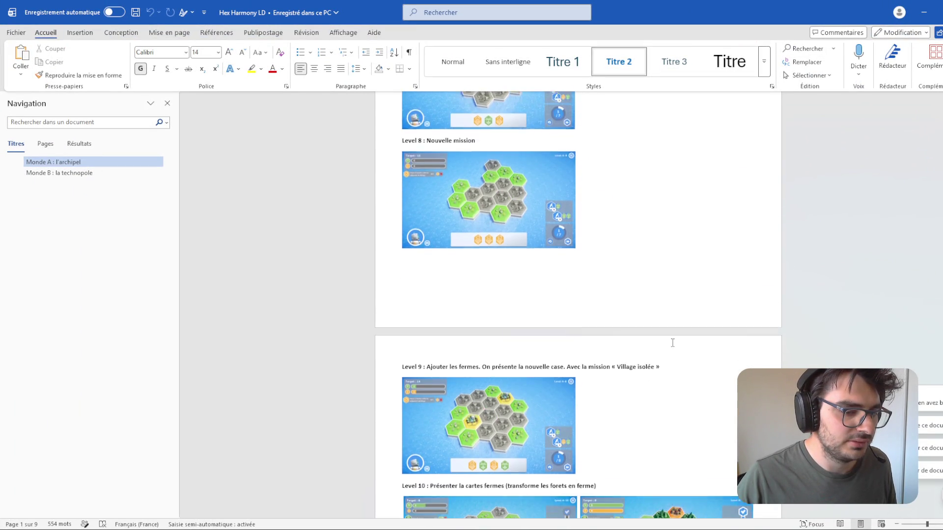
scroll(674, 344, down, 12)
scroll(614, 344, down, 8)
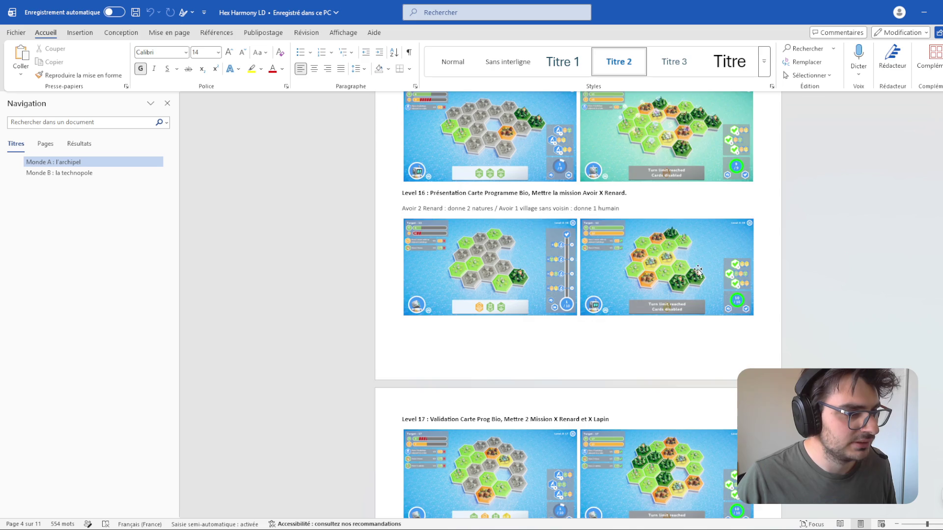
scroll(428, 197, up, 5)
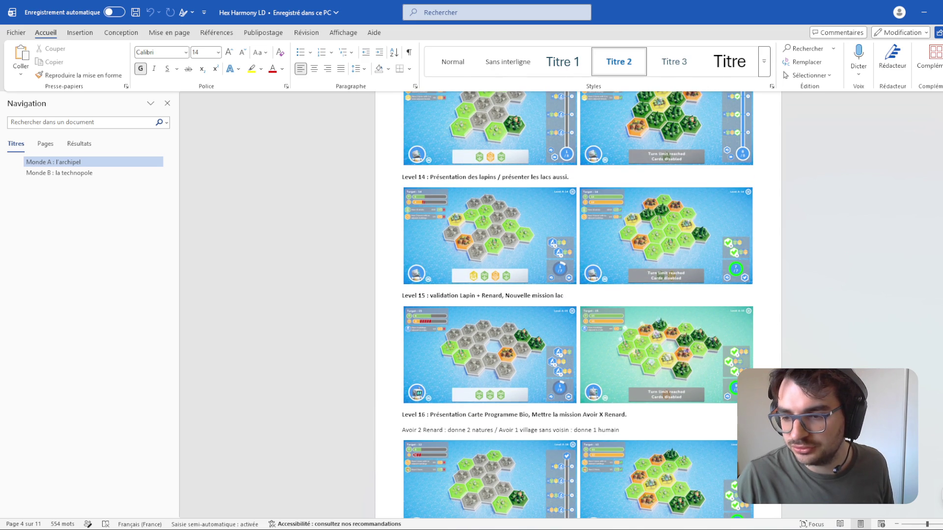
Step: Insert blank lines above the Level 17 heading and select the Level 16 heading and description
click(407, 296)
scroll(389, 325, down, 4)
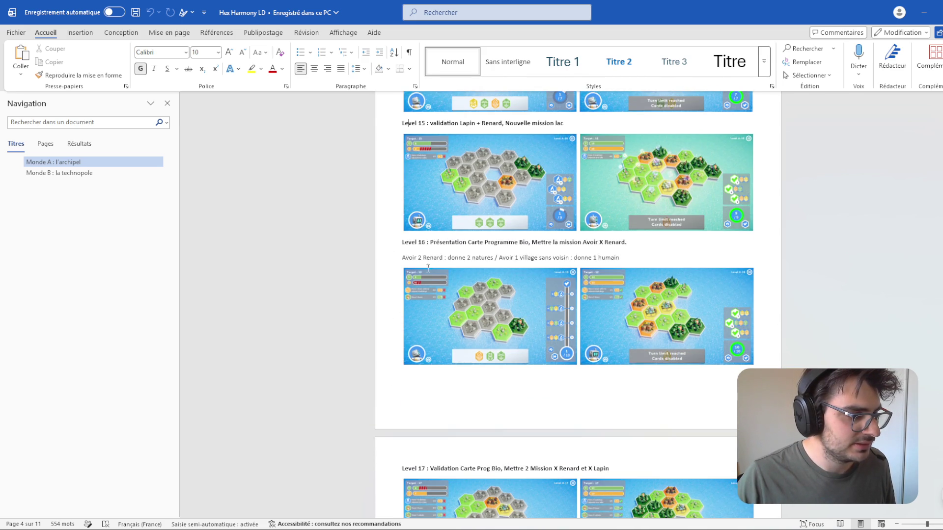
scroll(386, 247, down, 3)
scroll(379, 284, up, 2)
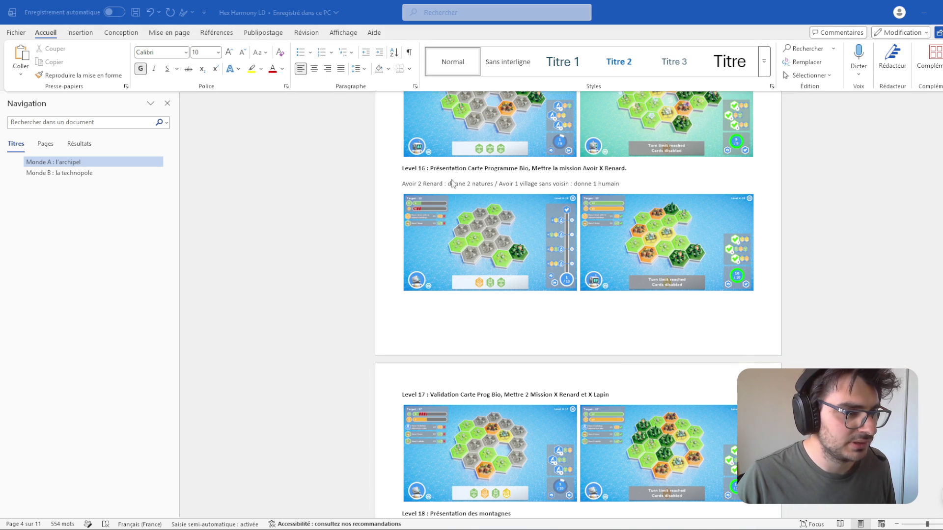
scroll(825, 289, down, 2)
scroll(640, 341, up, 3)
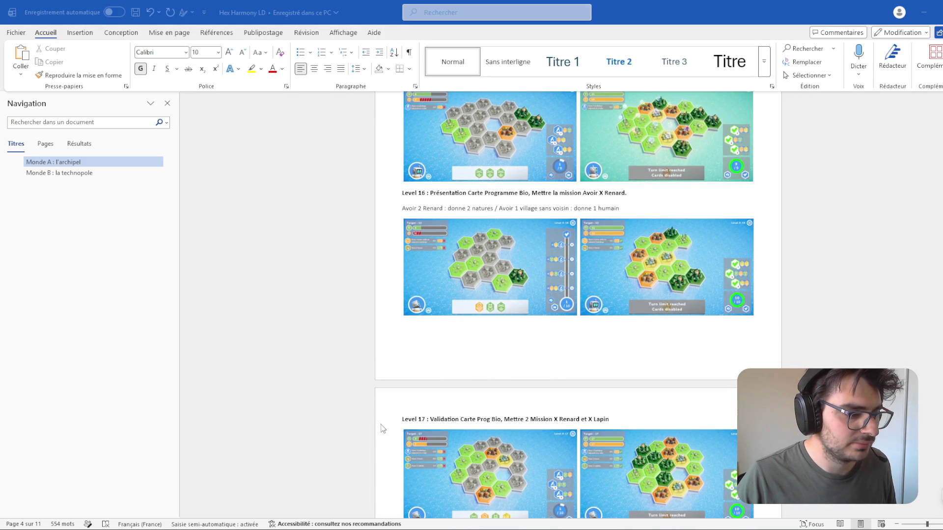
click(400, 425)
scroll(795, 319, down, 4)
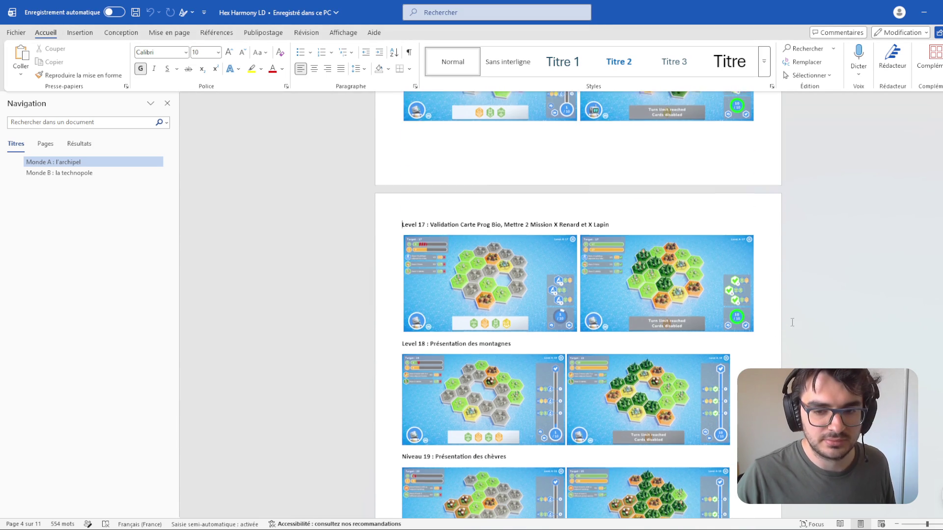
key(Return)
key(Return)
key(Return)
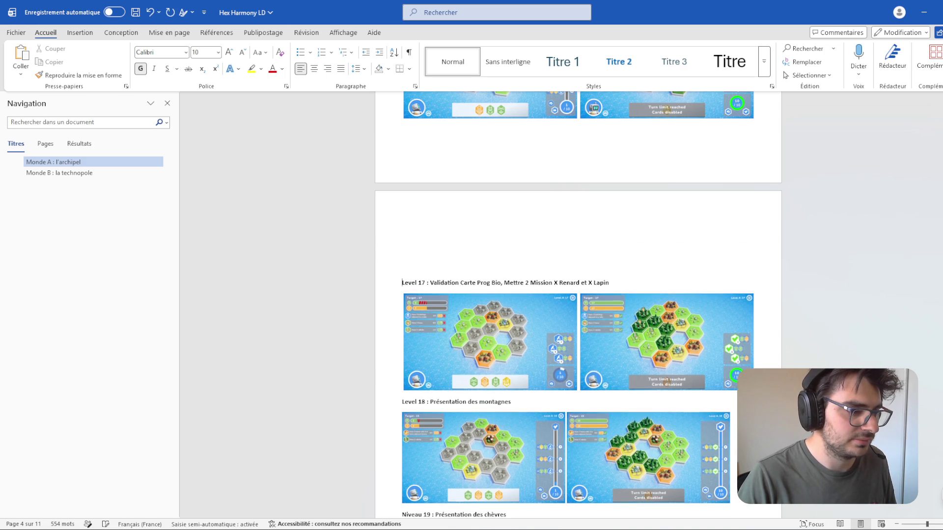
scroll(594, 250, up, 5)
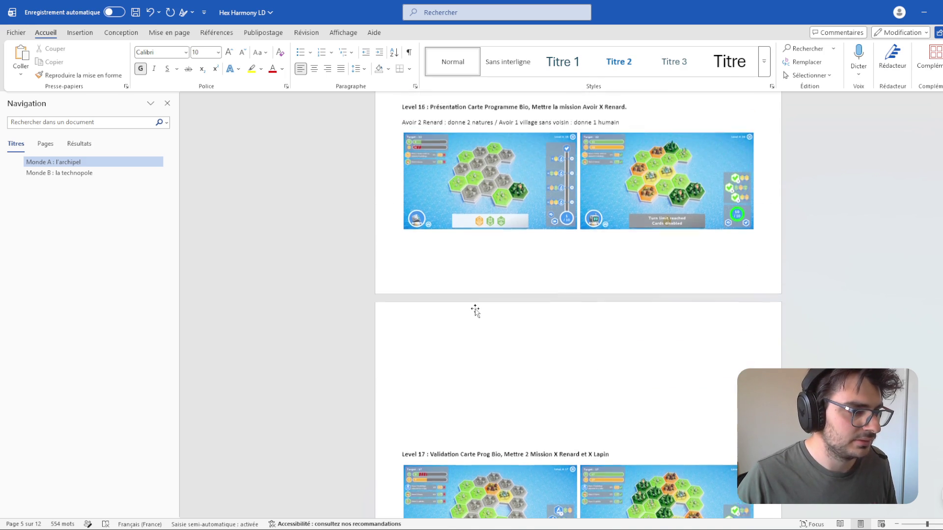
drag(401, 242, 633, 261)
Step: Duplicate the Level 16 block into the blank space and replace its description with 'Blb'
key(ctrl+c)
scroll(541, 344, down, 3)
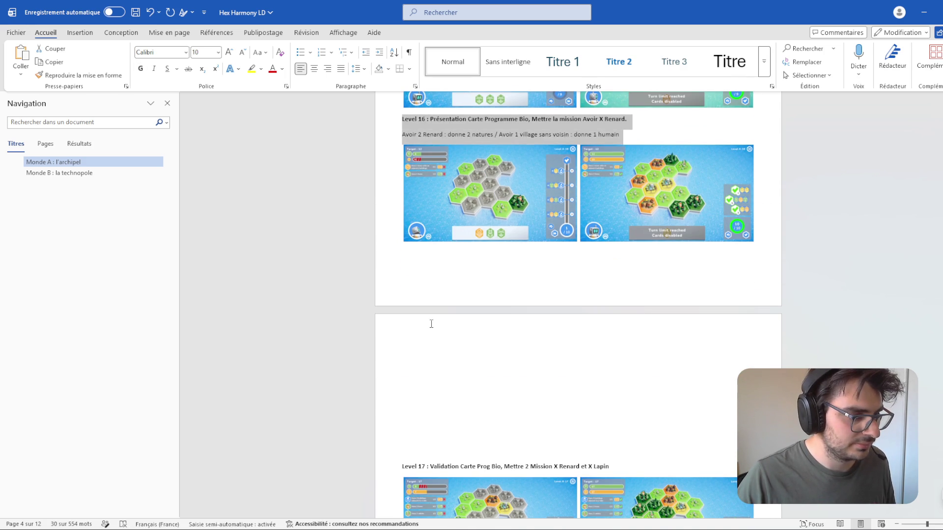
click(430, 338)
key(ctrl+v)
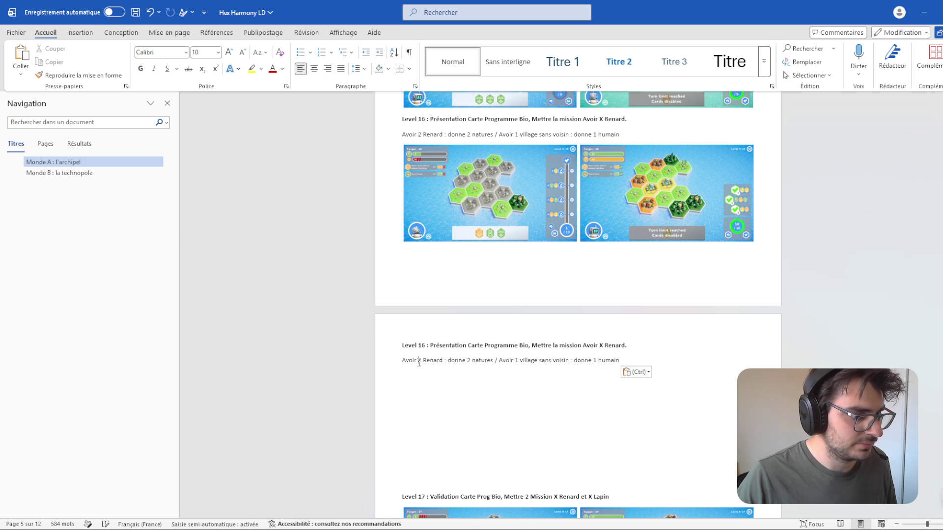
triple_click(421, 361)
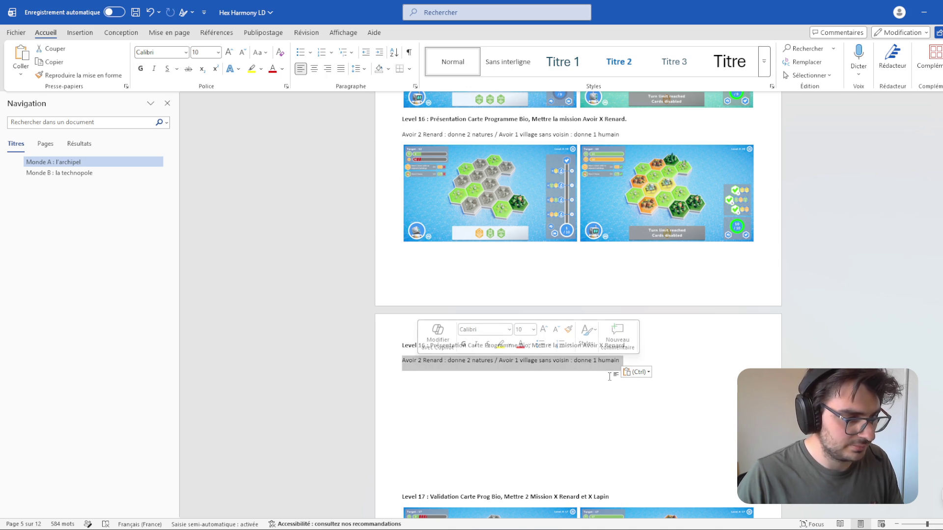
text(Blb)
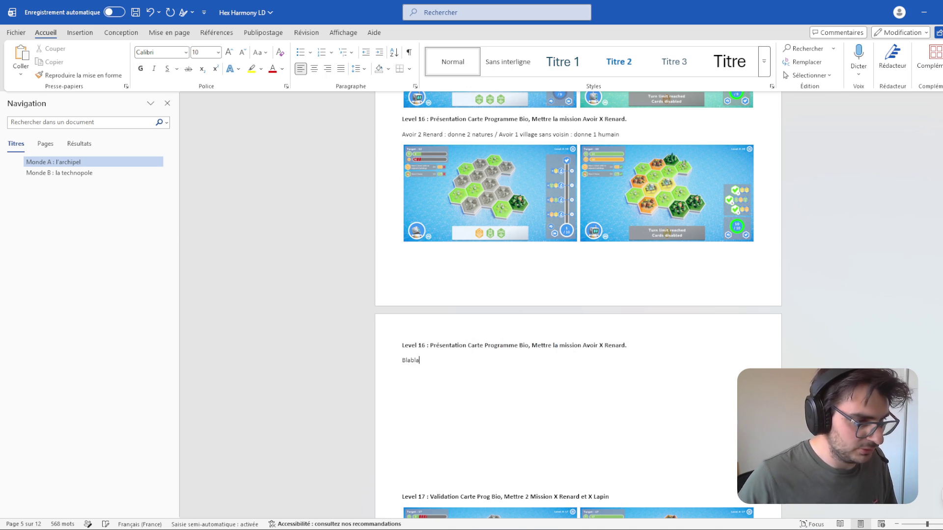
Step: Renumber the pasted heading to Level 17 and paste the Programme Bio validation title into it
click(426, 345)
key(BackSpace)
text(7)
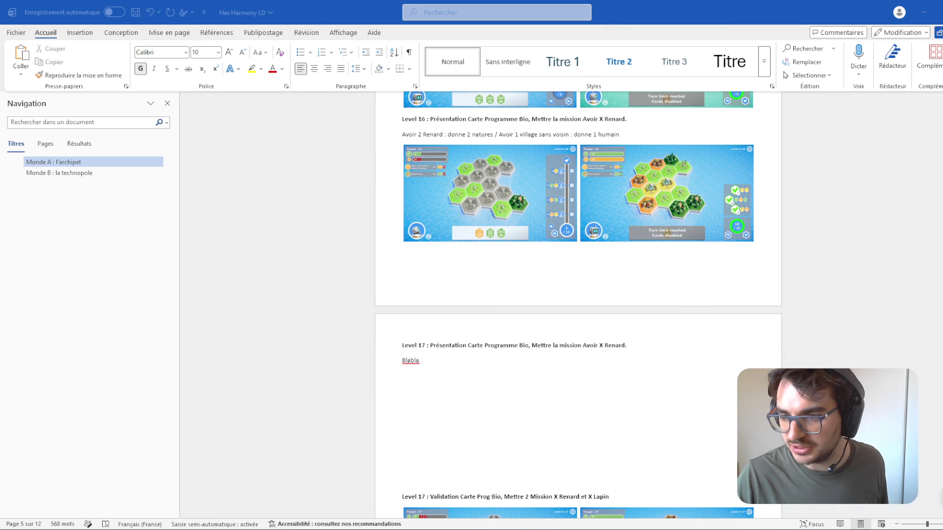
click(616, 345)
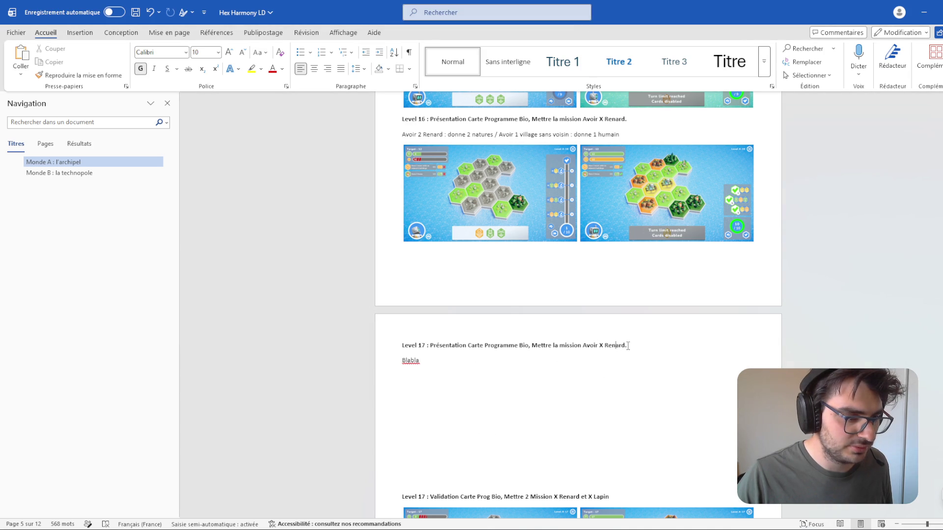
drag(629, 346, 430, 345)
key(ctrl+v)
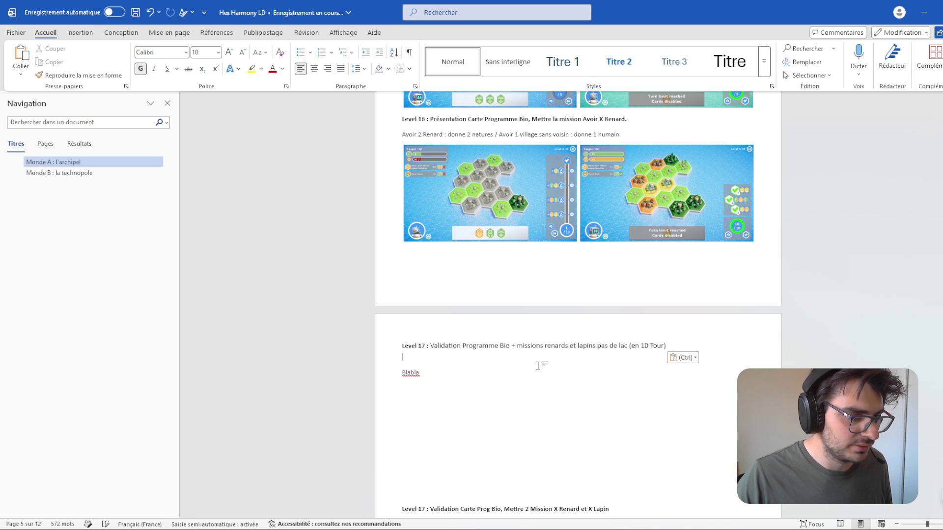
click(727, 353)
Step: Make the new Level 17 heading bold with Format Painter and undo the extra blank line
double_click(447, 345)
scroll(484, 333, up, 2)
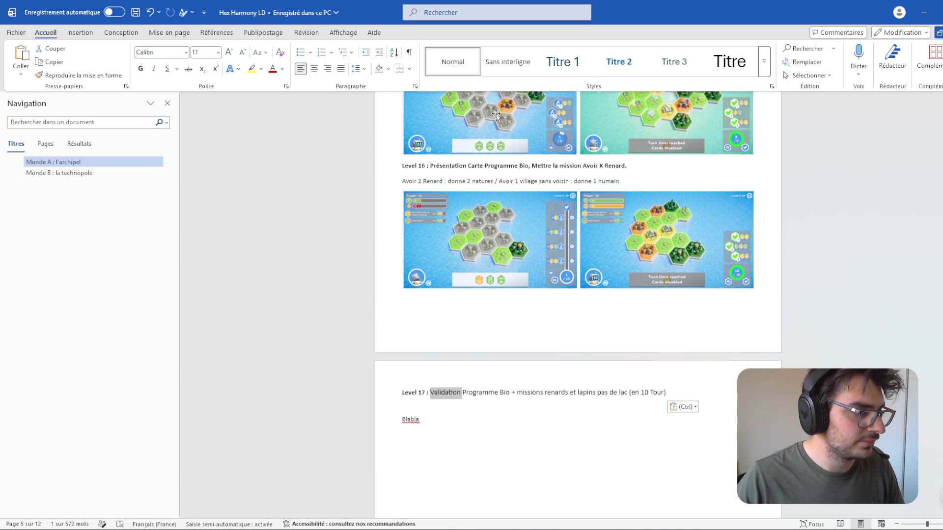
double_click(500, 169)
click(74, 75)
drag(667, 395, 438, 392)
click(476, 408)
scroll(522, 442, down, 2)
scroll(522, 442, down, 3)
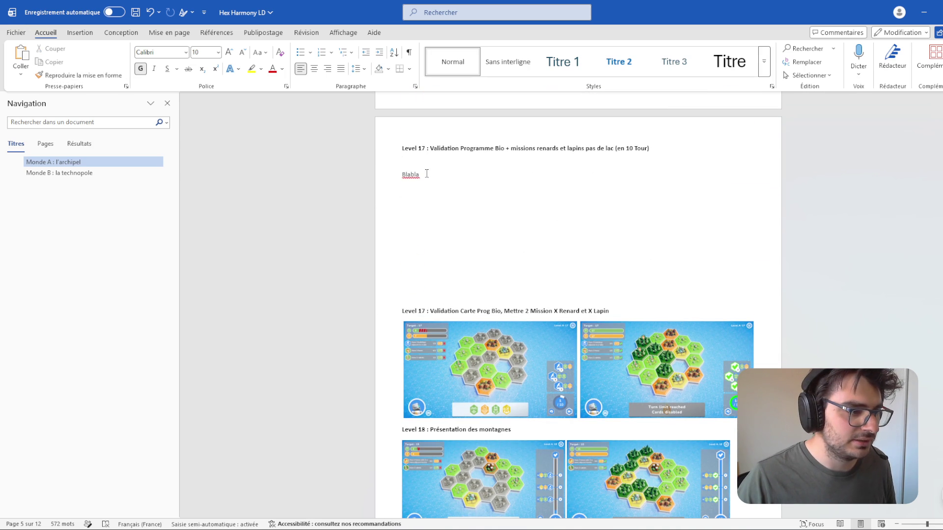
key(ctrl+z)
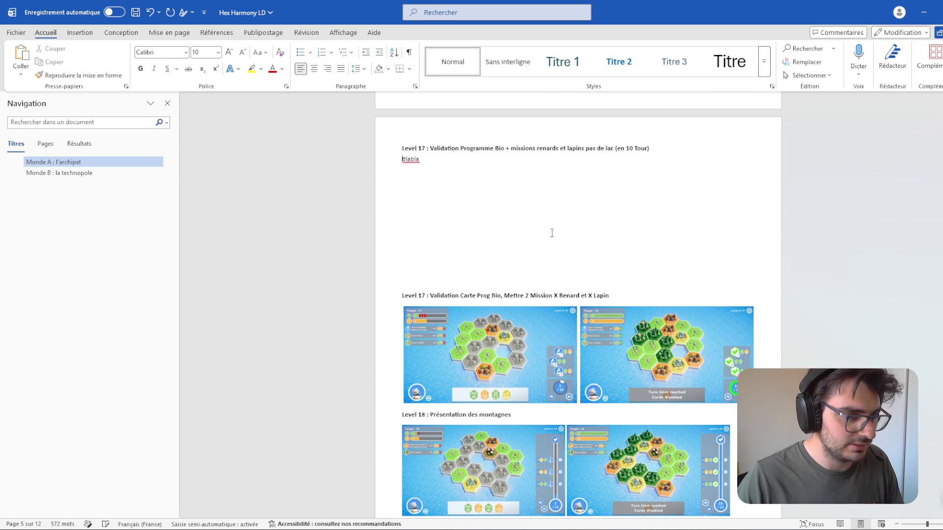
Step: Renumber the old Level 17 heading to 18 and the Présentation des montagnes heading to 21
scroll(471, 235, down, 2)
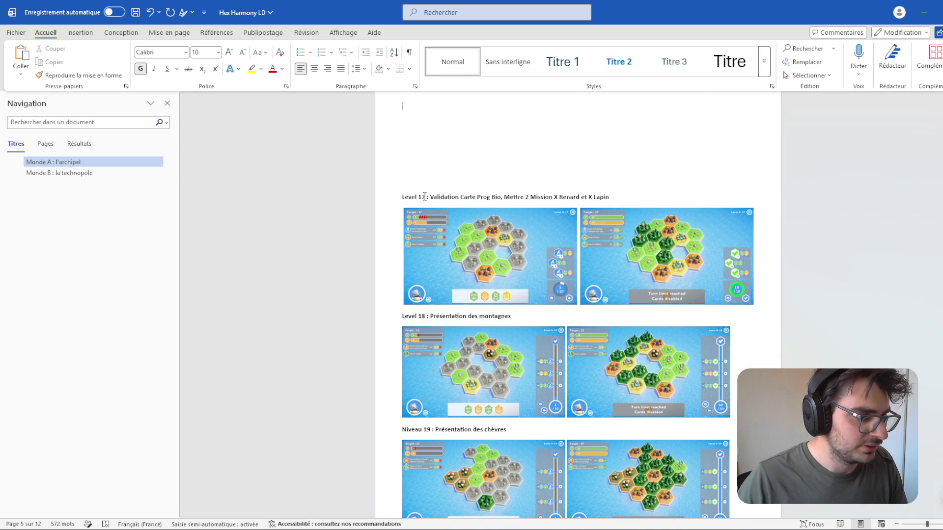
double_click(422, 197)
text(18)
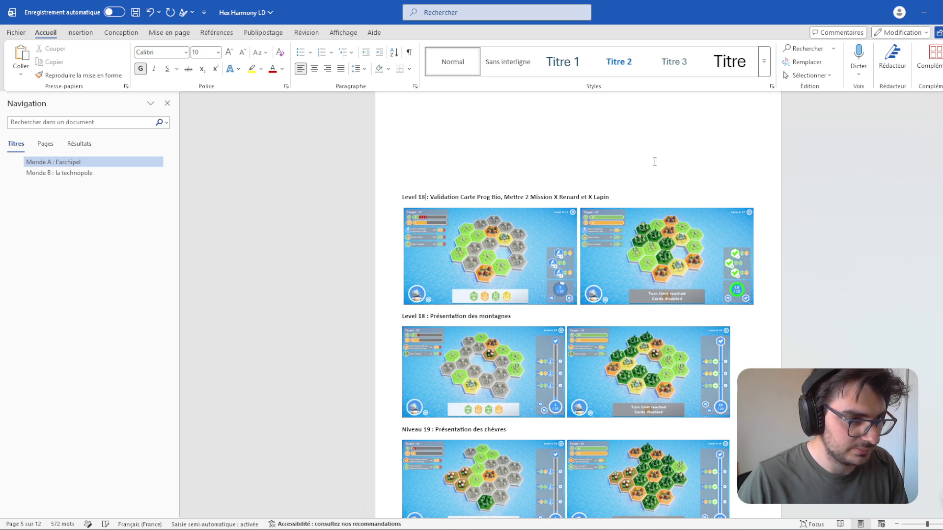
click(656, 181)
double_click(425, 316)
click(421, 315)
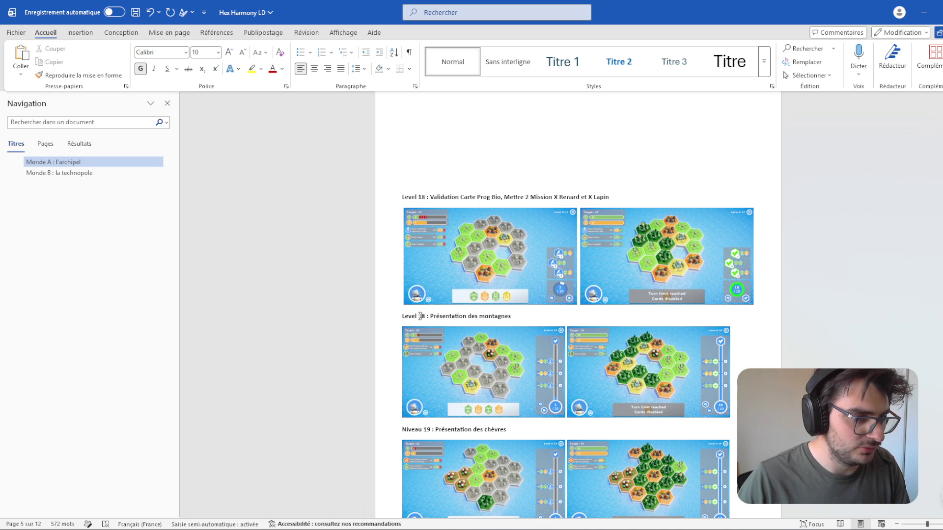
double_click(422, 315)
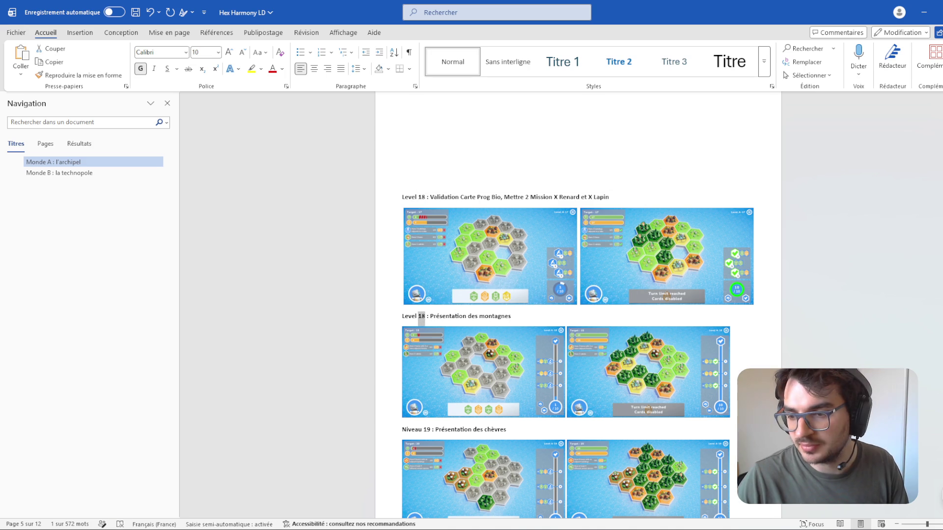
text(21)
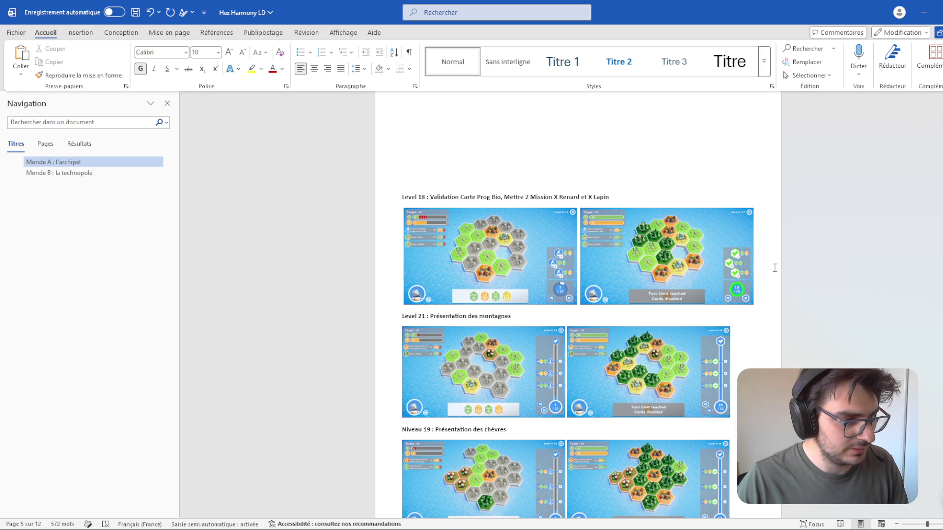
scroll(399, 317, down, 5)
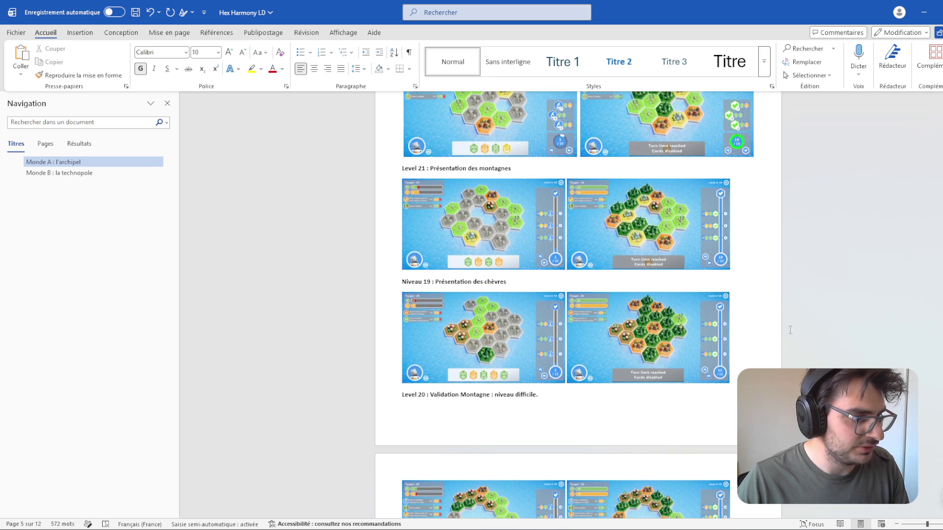
scroll(842, 347, up, 3)
click(80, 32)
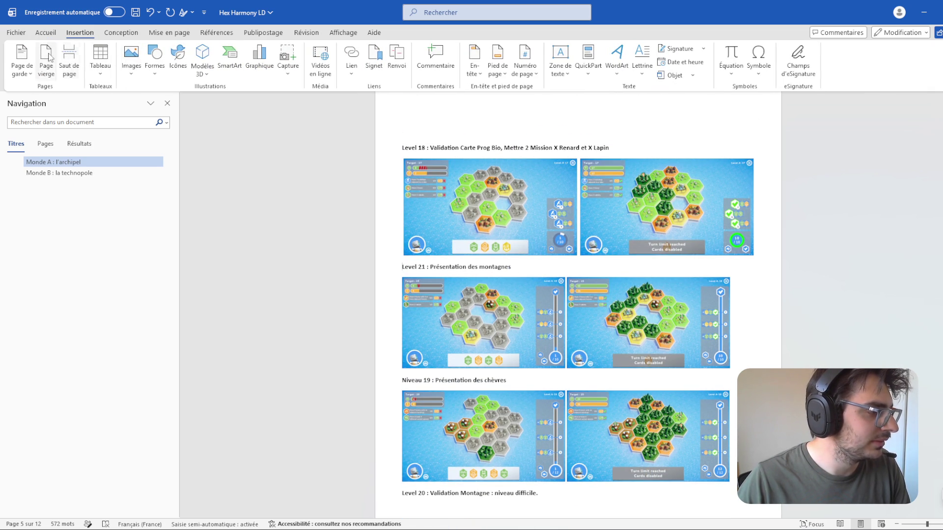
Step: Insert a page break in the level list from the Insertion tab
click(69, 62)
scroll(614, 315, down, 4)
scroll(613, 315, down, 10)
scroll(788, 319, up, 6)
scroll(787, 318, up, 12)
scroll(817, 306, up, 3)
scroll(865, 317, down, 12)
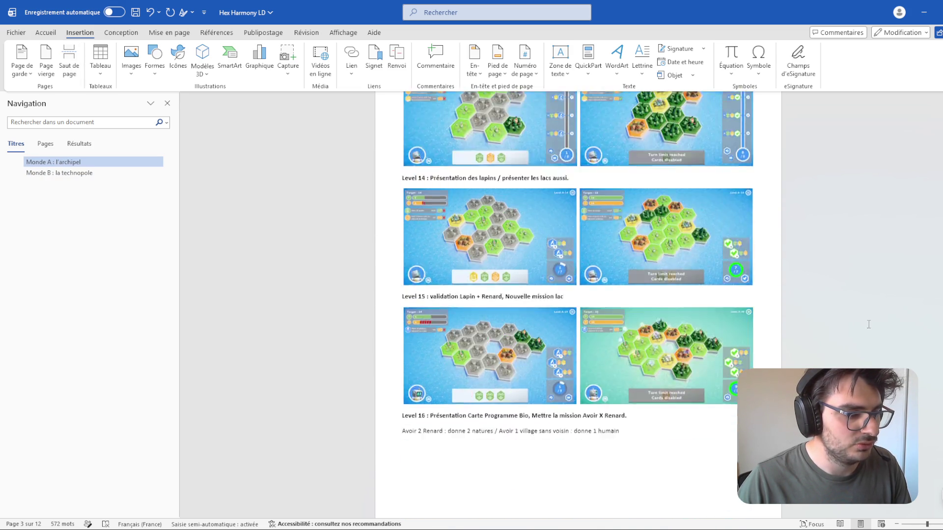
Step: Save the document, then switch to Unity and back to the Structure LD Hex Harmony document
click(444, 221)
key(ctrl+s)
key(alt+Tab)
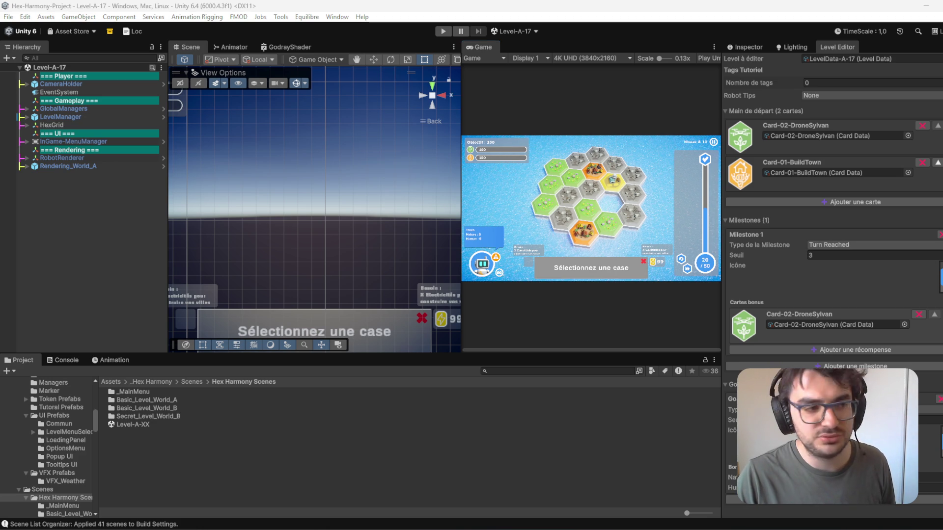
key(alt+Tab)
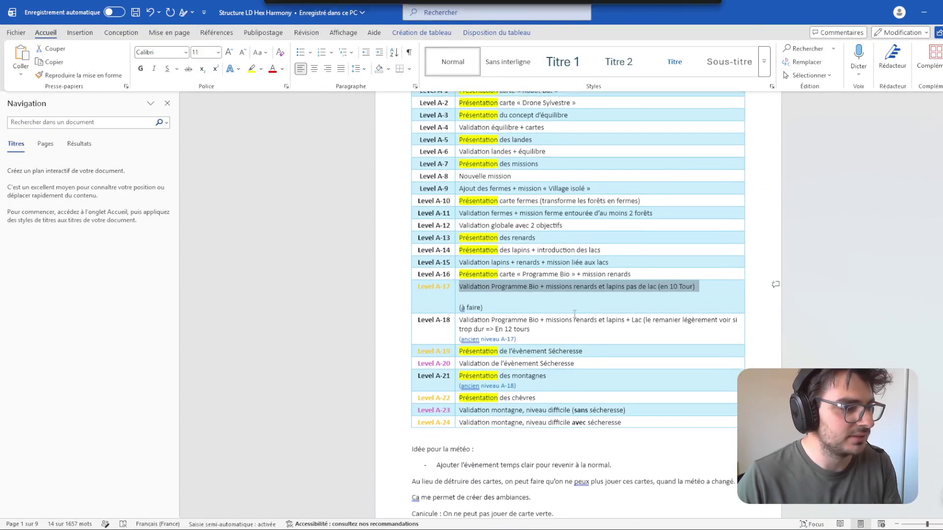
scroll(550, 308, down, 1)
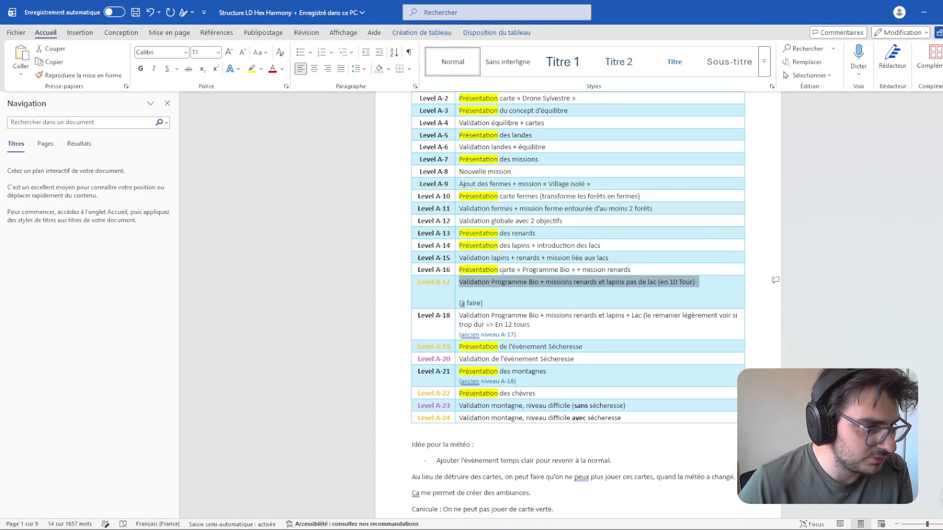
double_click(502, 271)
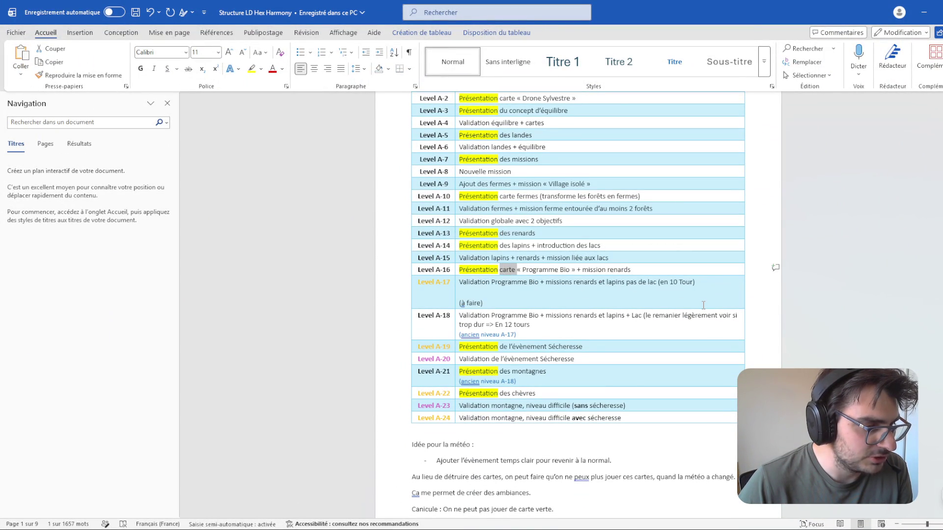
click(541, 324)
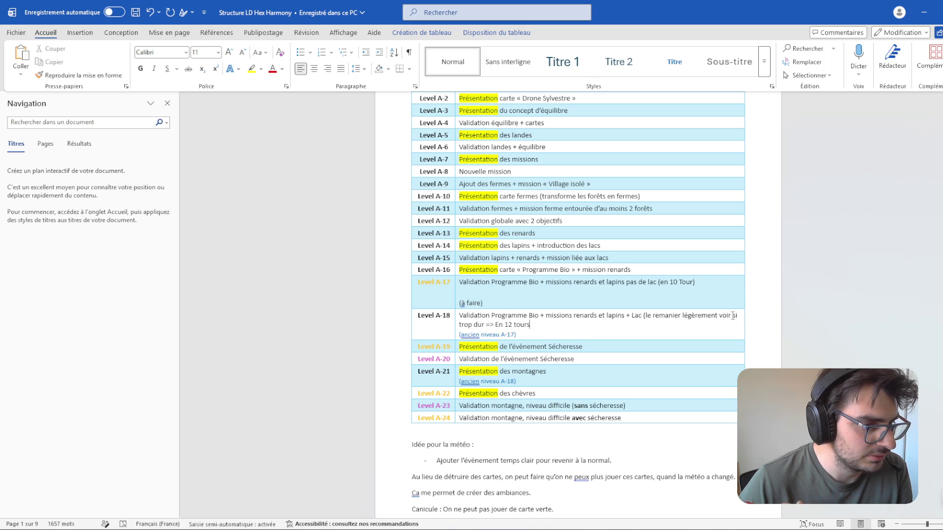
drag(484, 318, 541, 324)
click(531, 325)
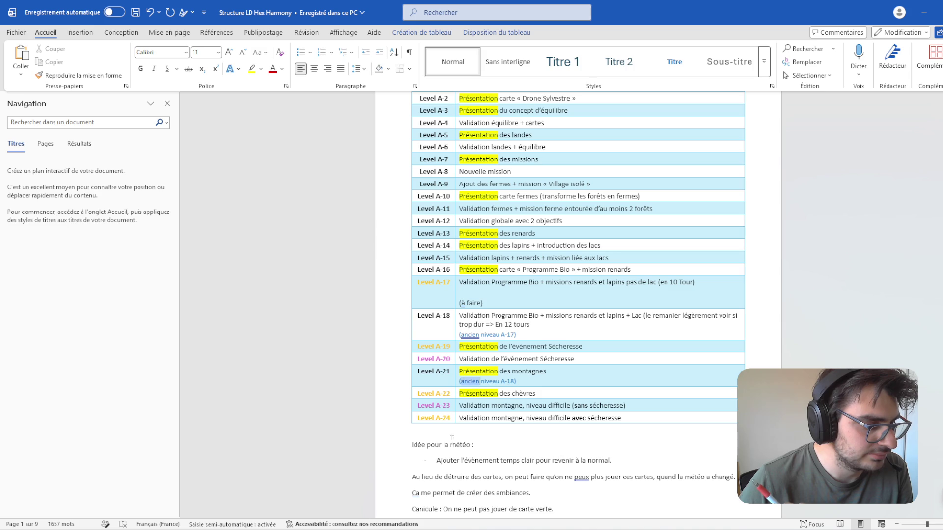
mouse_move(380, 528)
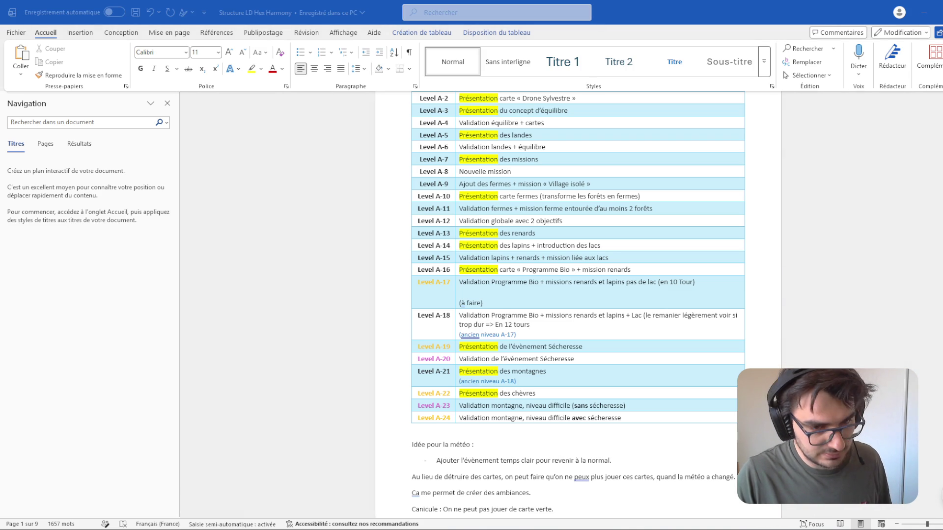
Step: Glance at the Hex Harmony LD Secret Level document, then return to the level structure document
key(alt+Tab)
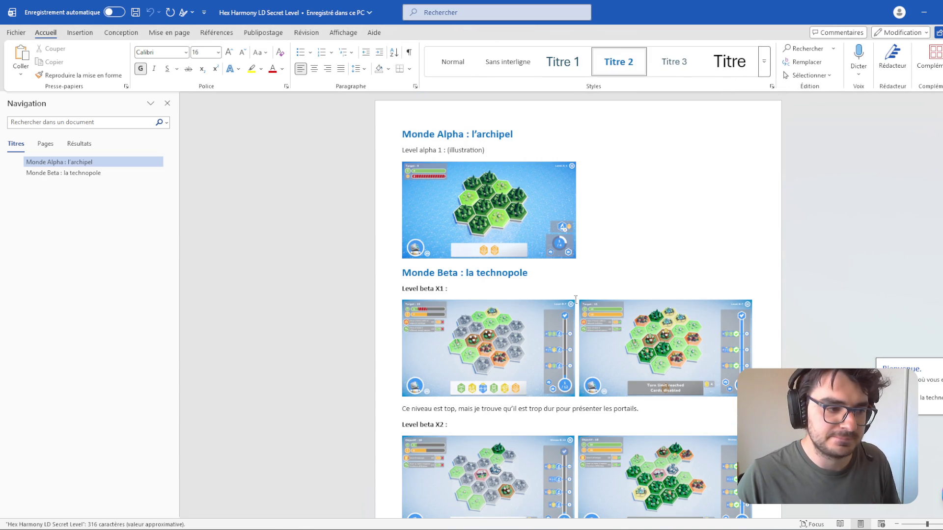
scroll(759, 362, down, 10)
scroll(758, 362, up, 15)
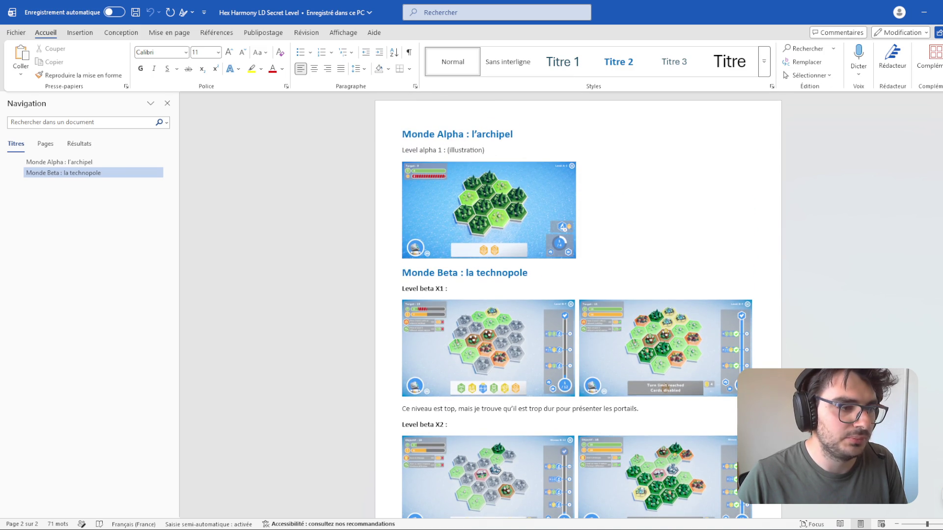
key(alt+Tab)
Step: Search 'hex harmony' in the Start menu and open the Hex Harmony LD document
key(super)
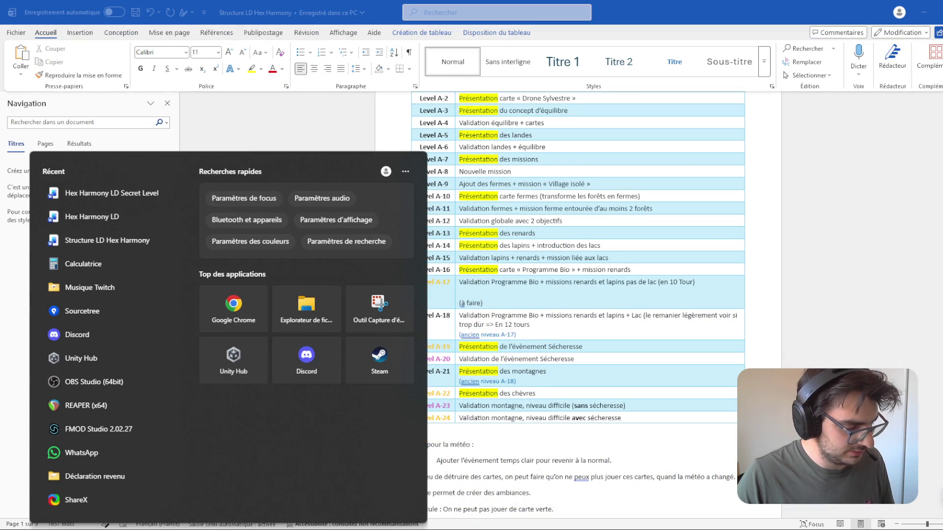
text(hex harmony)
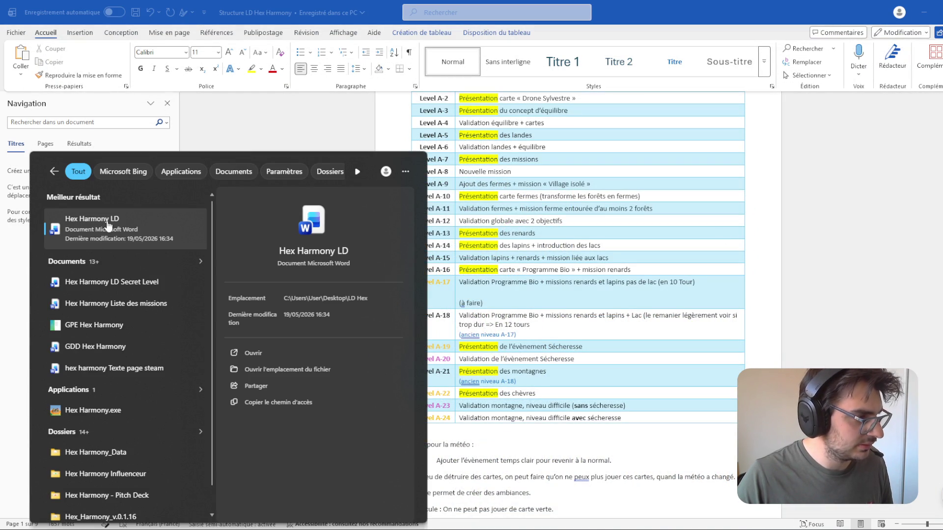
click(138, 221)
scroll(633, 320, down, 15)
scroll(661, 320, down, 10)
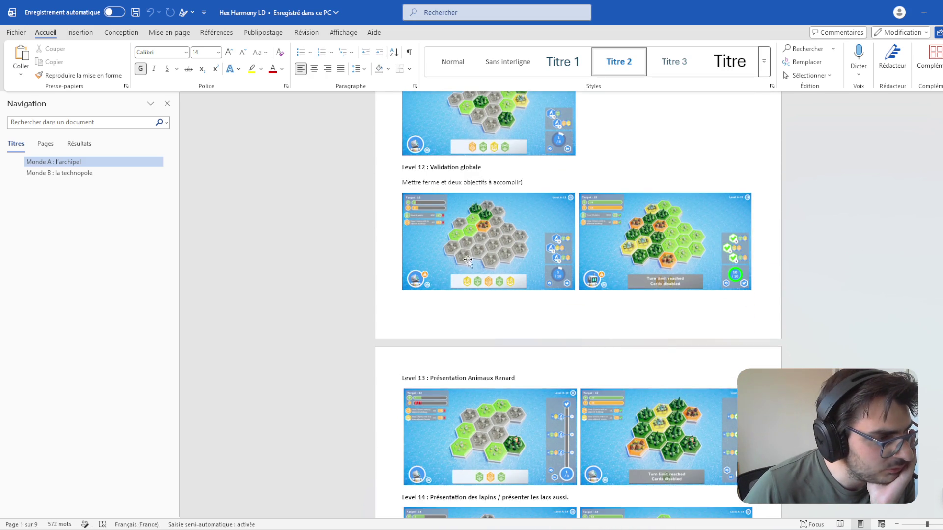
Step: Review the Level 15 and Level 16 headings by selecting their text
scroll(477, 251, down, 7)
click(453, 272)
double_click(453, 273)
scroll(530, 137, down, 3)
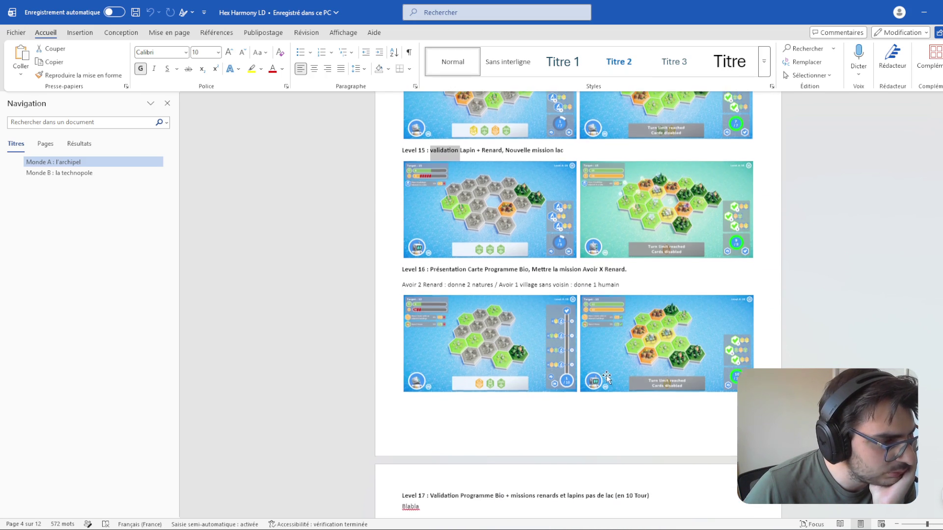
triple_click(541, 146)
click(656, 279)
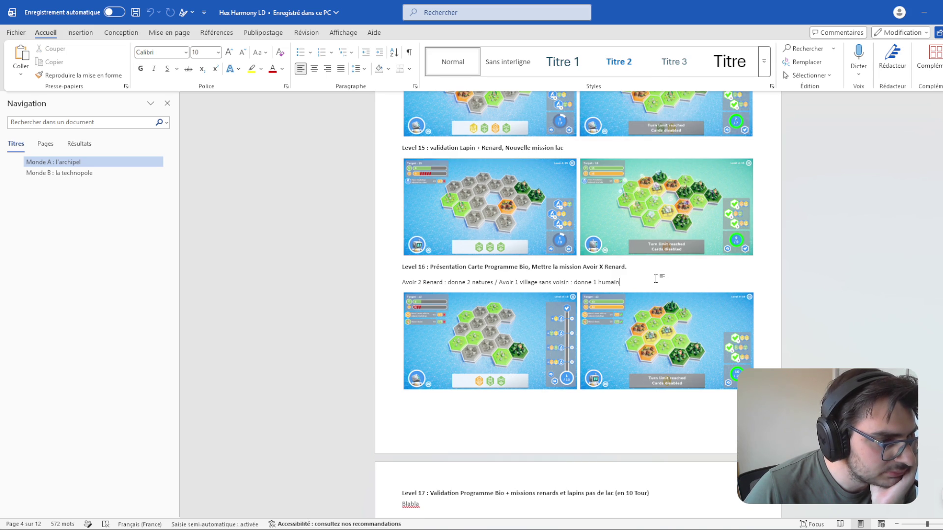
scroll(655, 278, down, 5)
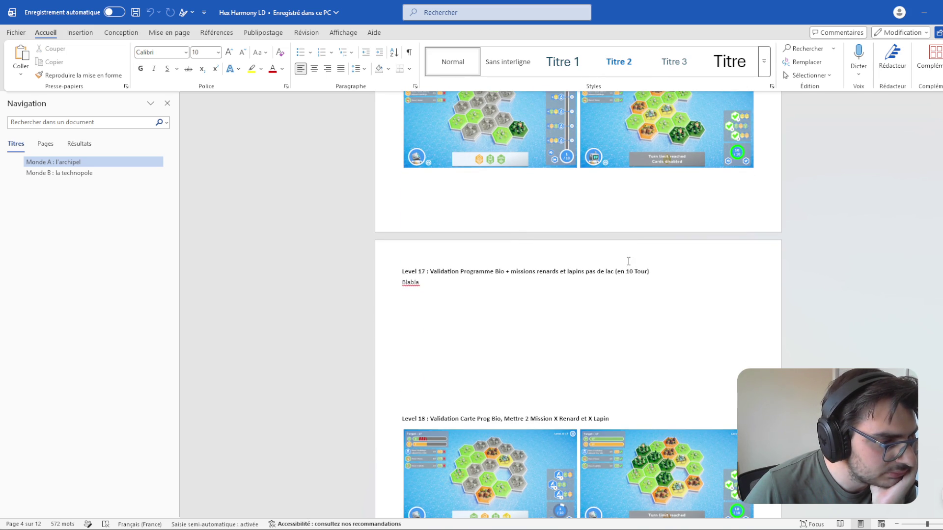
Step: Review the Level 17 heading, its Blabla note and the Level 18 heading wording
click(546, 284)
click(634, 272)
scroll(659, 318, down, 2)
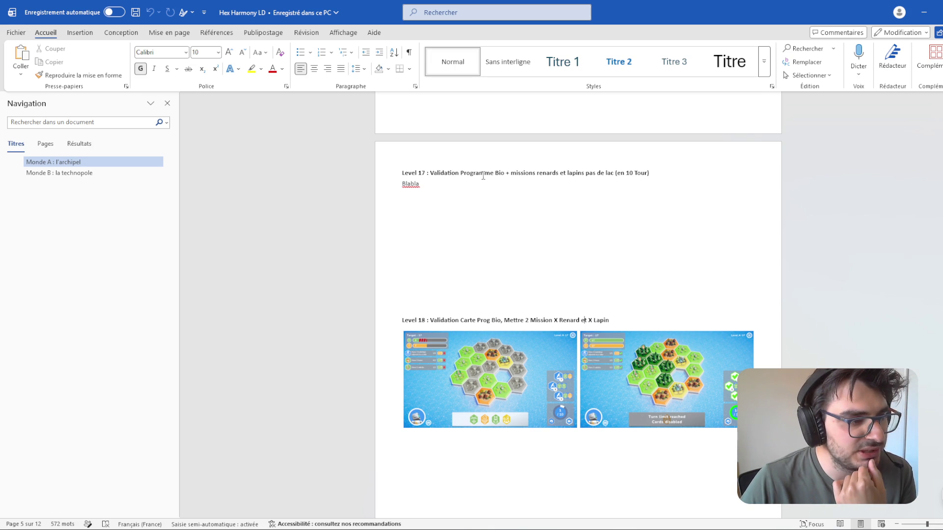
double_click(527, 175)
double_click(513, 305)
double_click(513, 320)
double_click(540, 320)
click(566, 320)
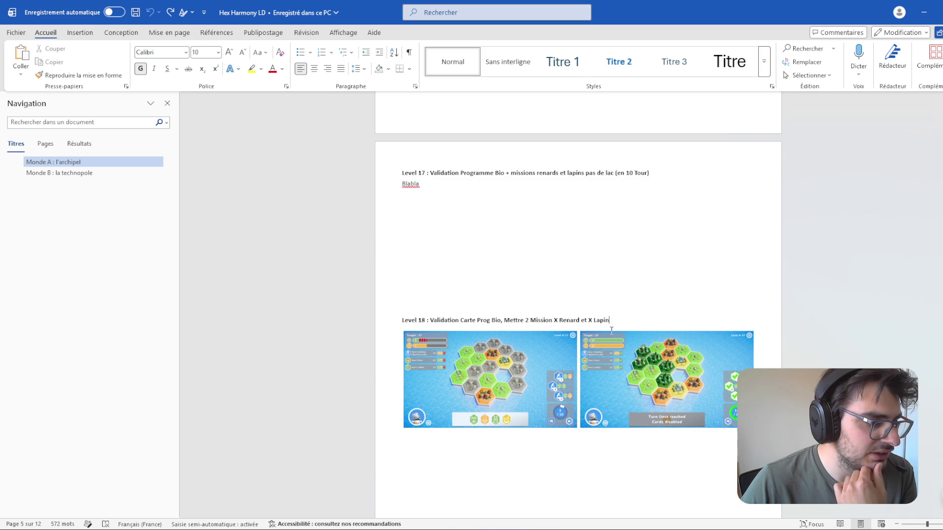
scroll(623, 328, down, 3)
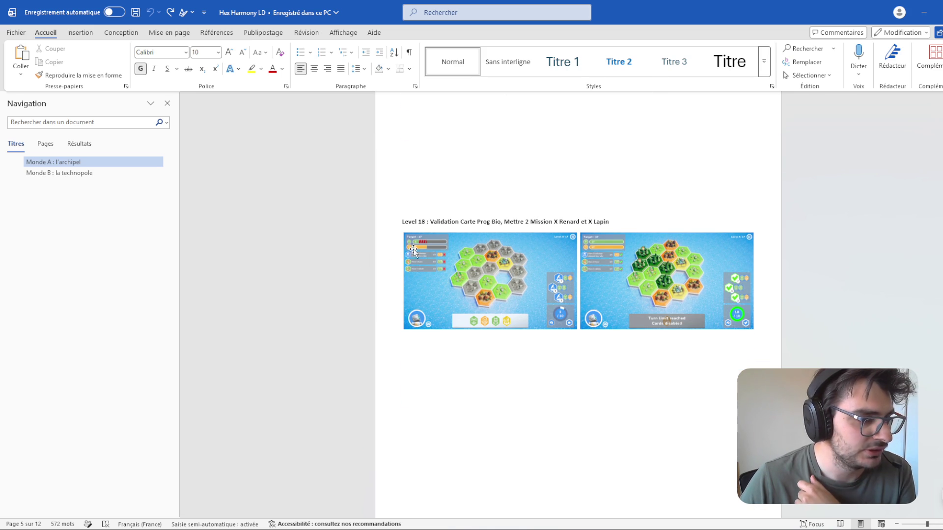
scroll(648, 200, up, 3)
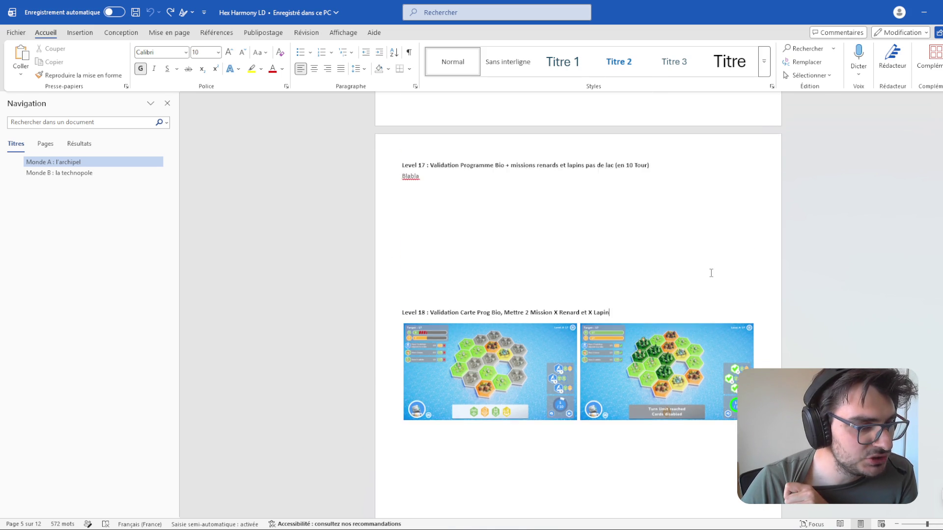
Step: Delete the blank lines after Blabla, then check the Level 16 and 18 headings
click(435, 206)
key(Delete)
key(Delete)
key(Delete)
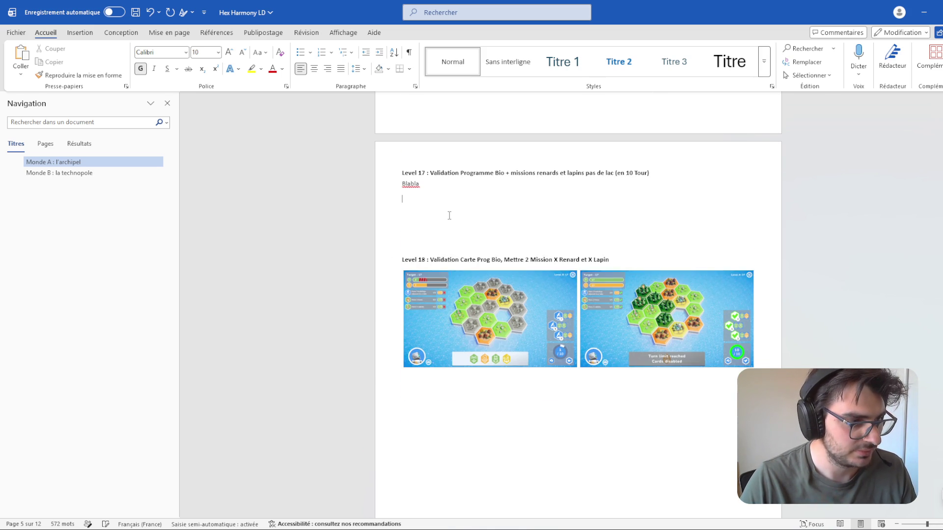
key(Down)
key(End)
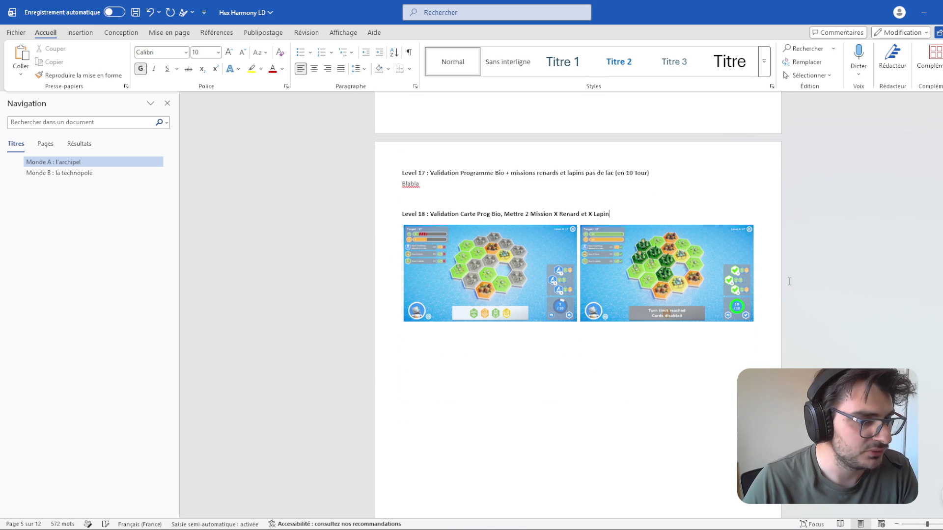
scroll(728, 306, up, 6)
scroll(729, 306, up, 2)
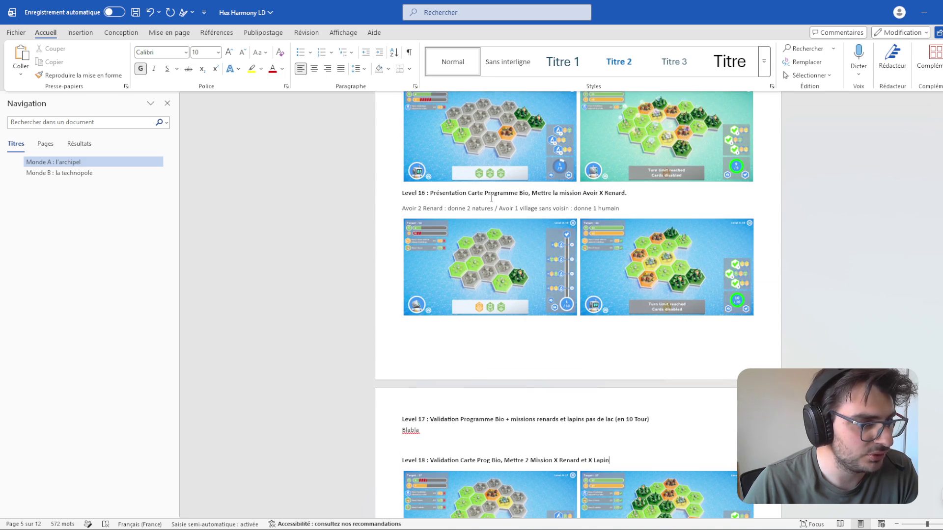
triple_click(481, 192)
scroll(573, 257, down, 7)
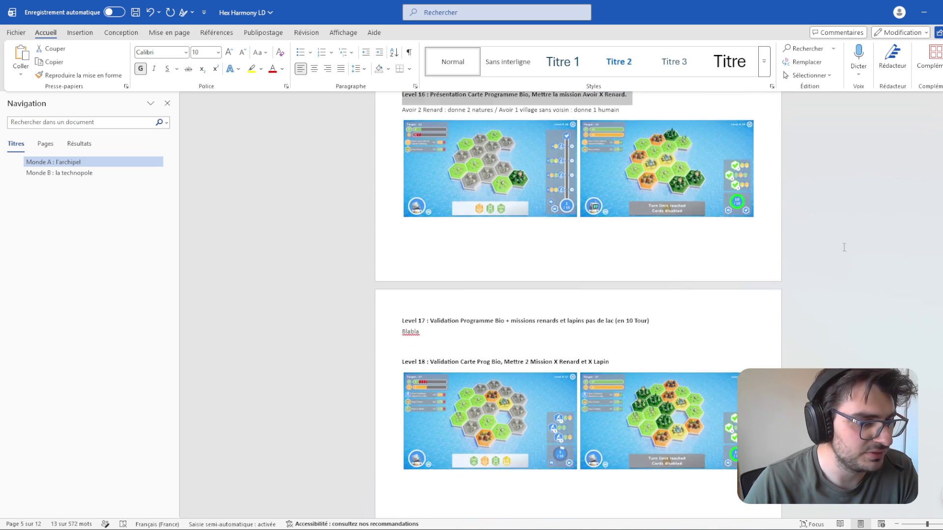
triple_click(533, 241)
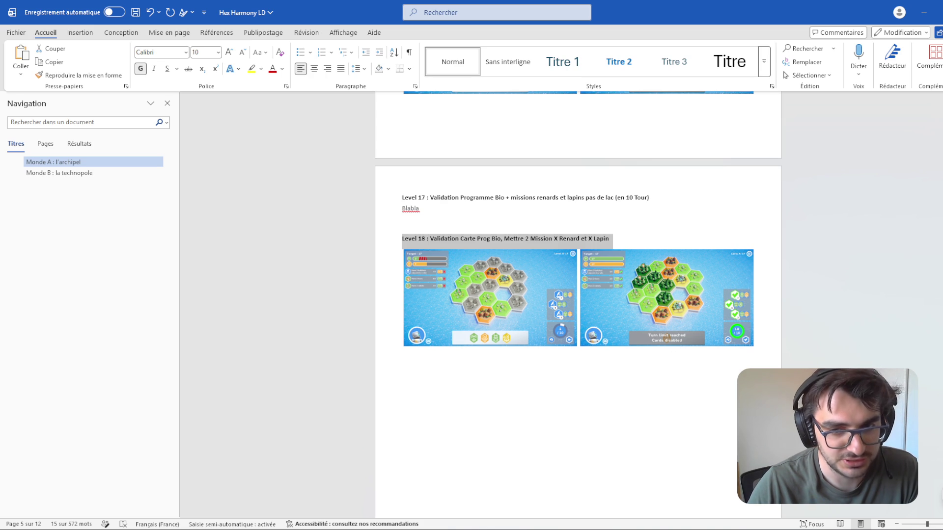
click(560, 197)
scroll(811, 246, up, 4)
scroll(835, 259, up, 3)
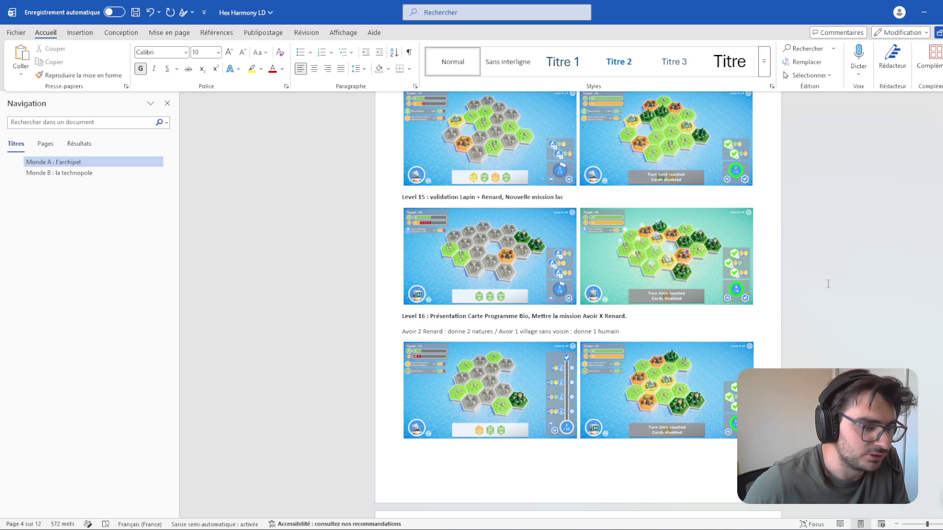
scroll(556, 280, down, 5)
scroll(430, 144, up, 1)
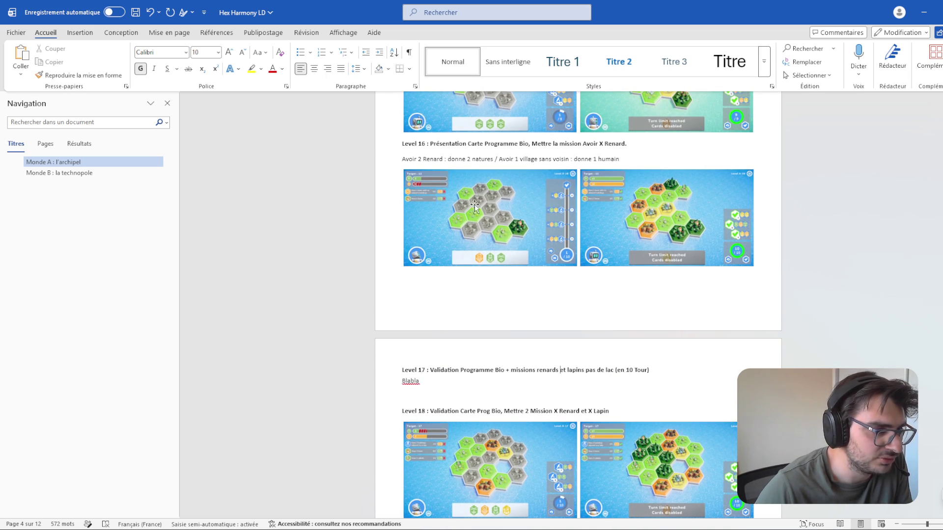
triple_click(430, 143)
double_click(519, 415)
triple_click(518, 415)
scroll(518, 415, up, 4)
scroll(518, 415, down, 2)
scroll(578, 305, down, 4)
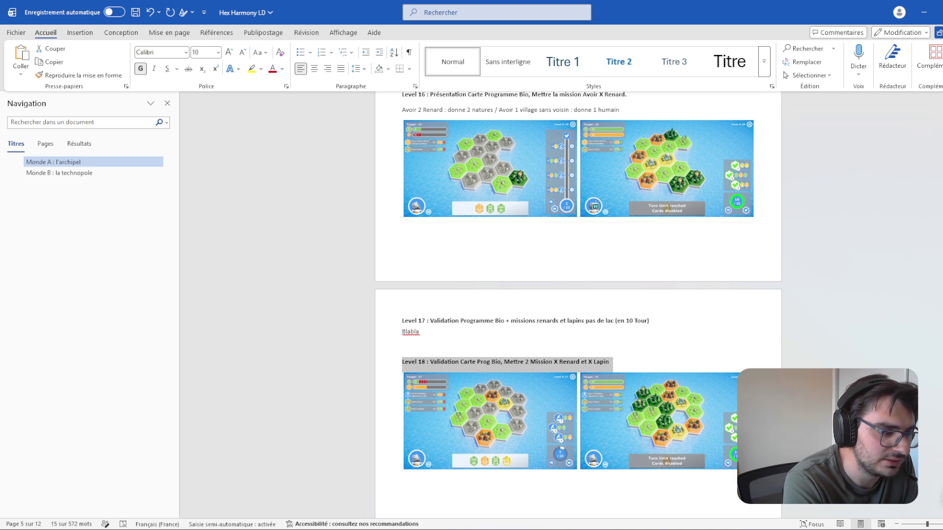
scroll(483, 360, down, 2)
scroll(483, 360, down, 3)
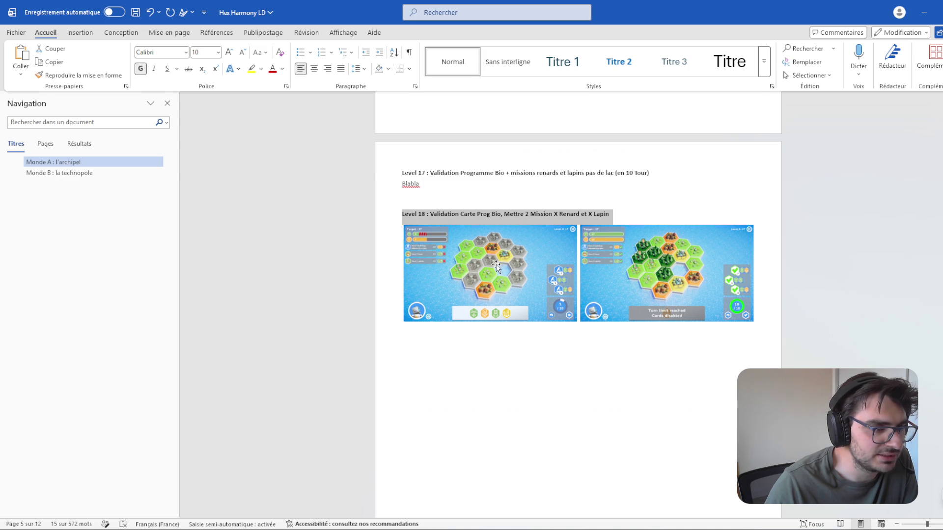
double_click(610, 173)
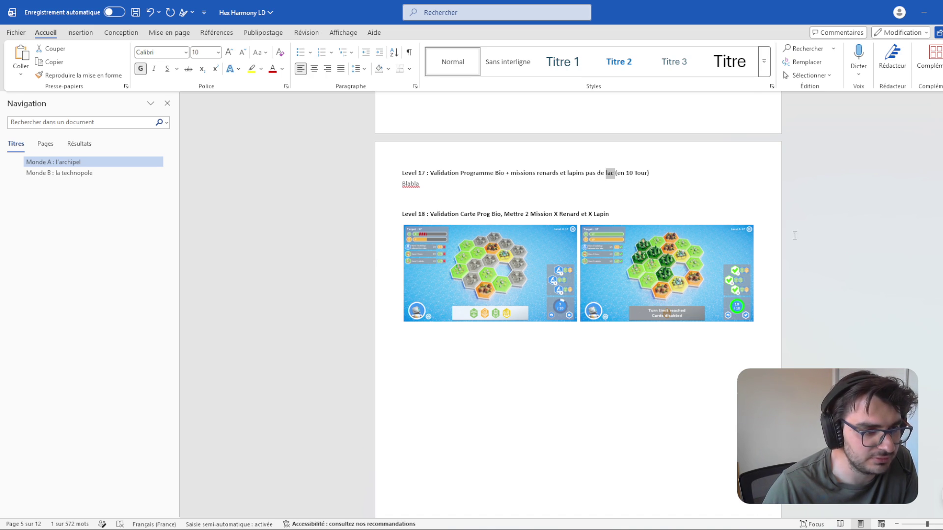
scroll(811, 246, up, 4)
scroll(816, 258, up, 2)
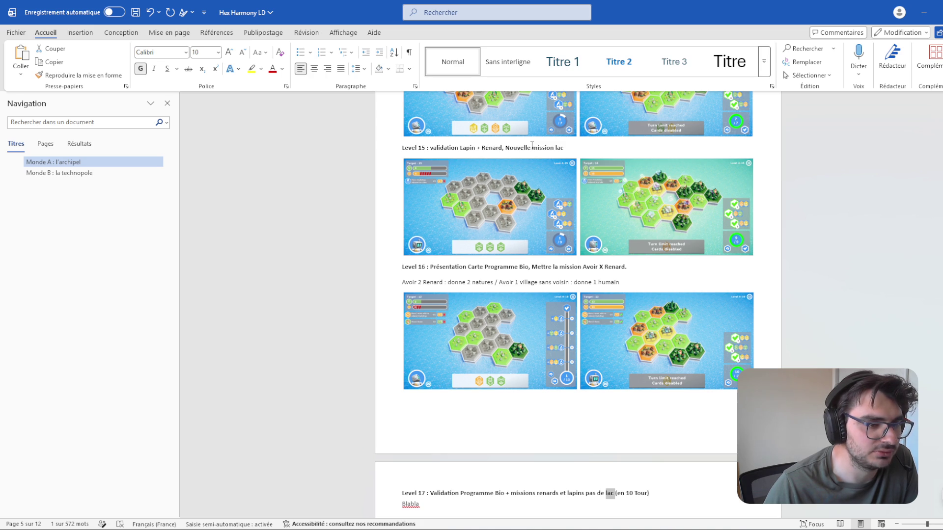
scroll(813, 226, up, 2)
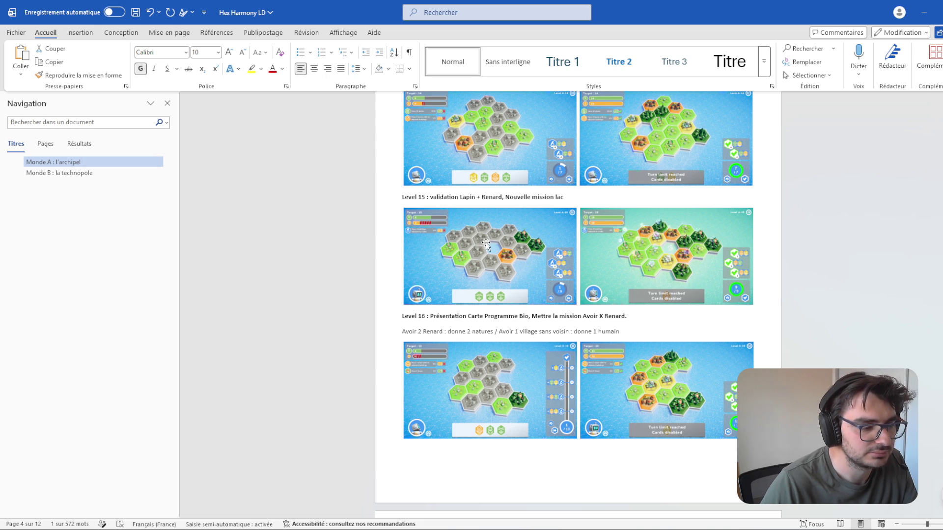
scroll(617, 317, down, 5)
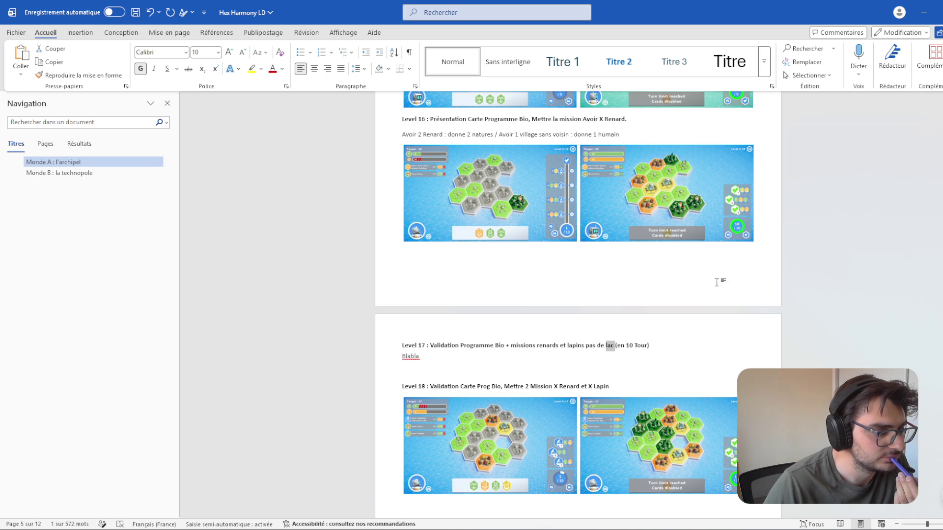
key(Left)
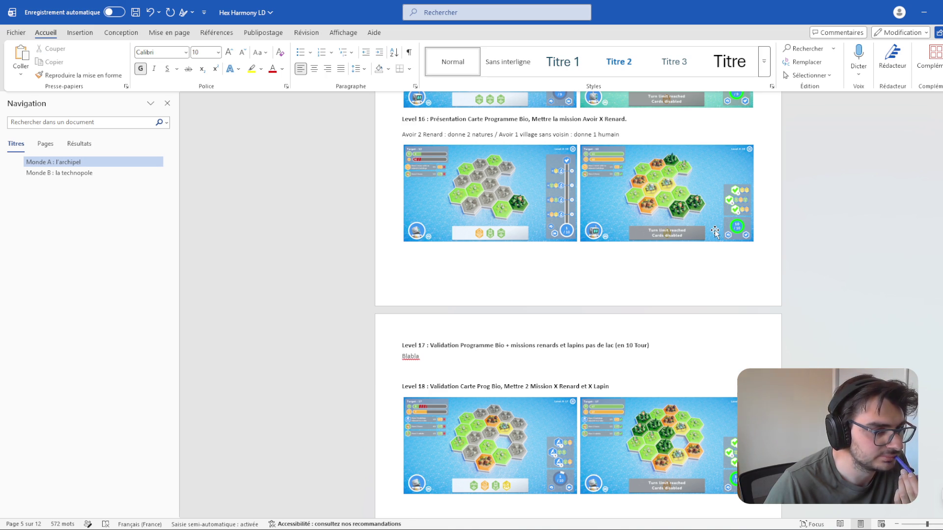
scroll(714, 232, down, 2)
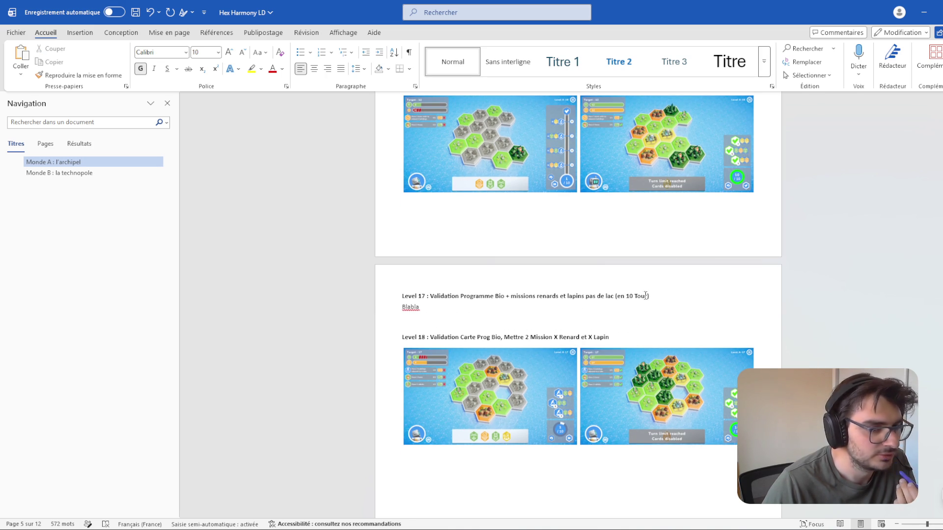
scroll(653, 154, down, 1)
scroll(652, 355, up, 4)
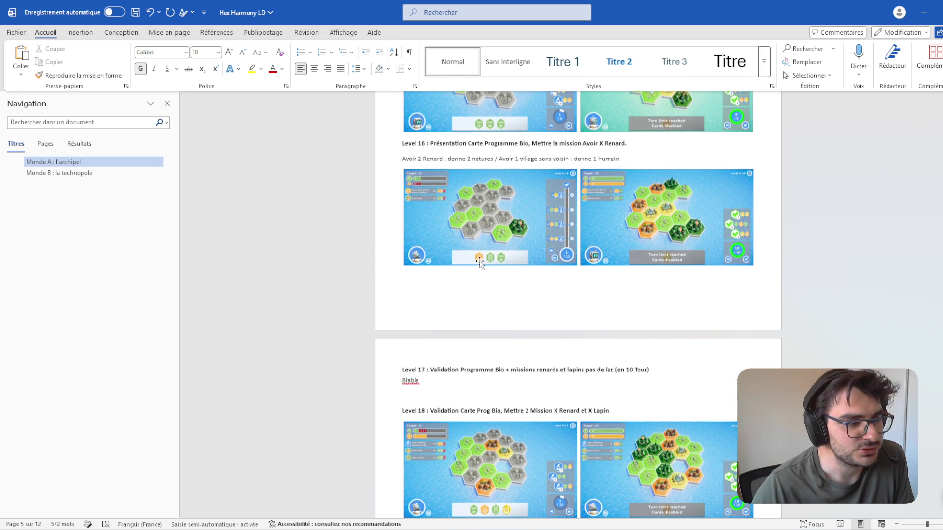
key(Down)
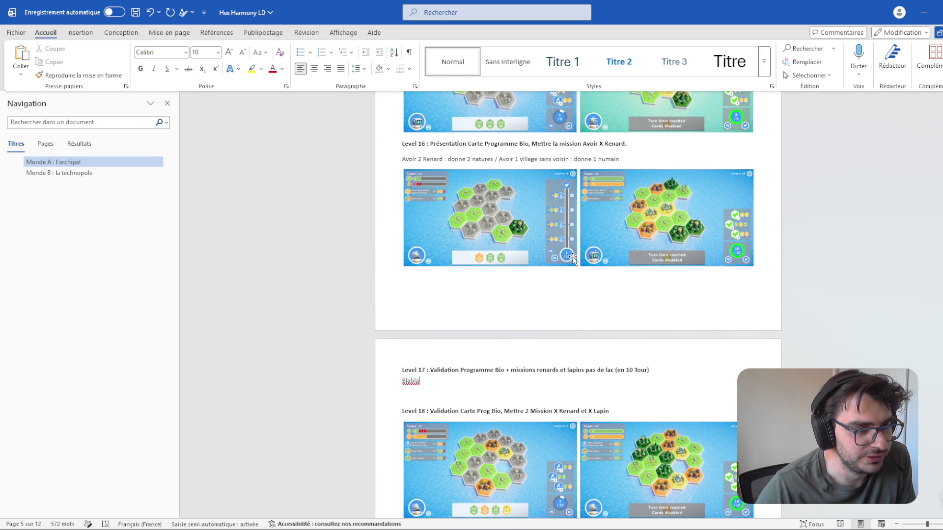
scroll(657, 288, down, 3)
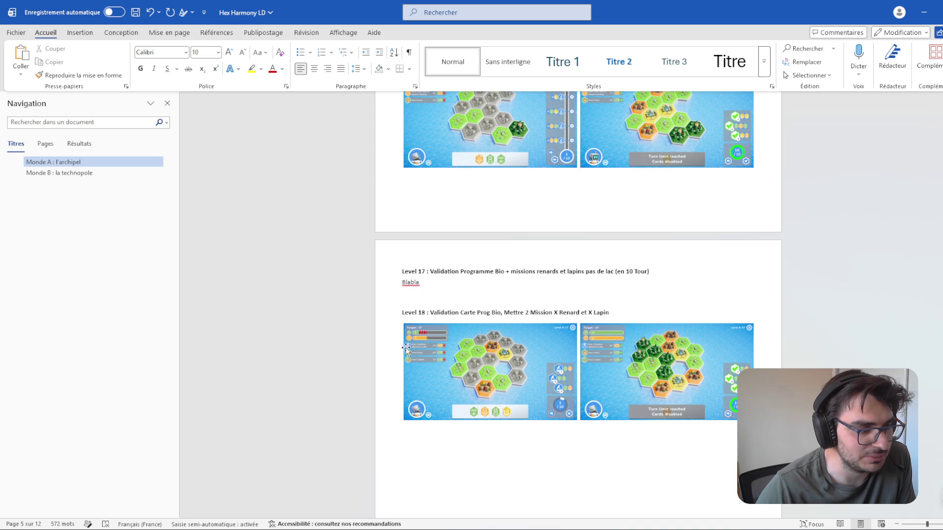
scroll(439, 368, up, 3)
scroll(814, 309, up, 3)
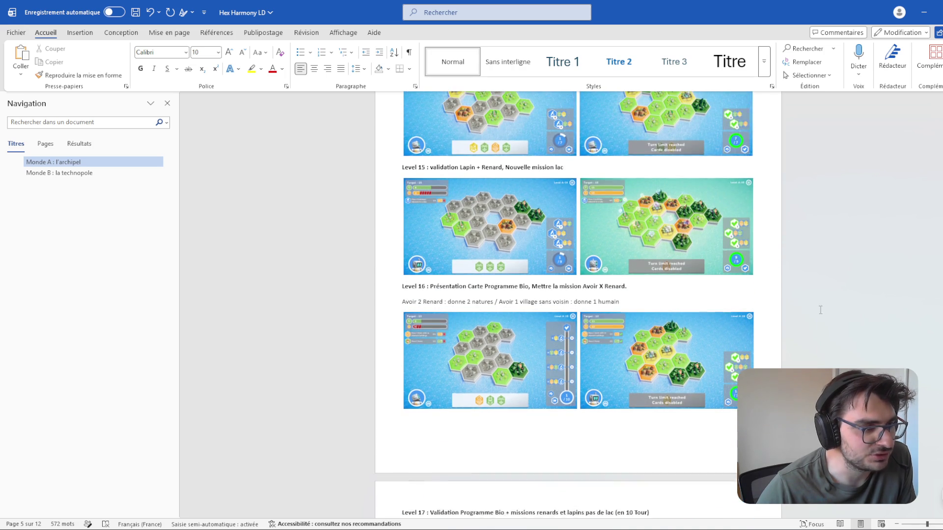
scroll(848, 331, down, 2)
scroll(847, 331, up, 5)
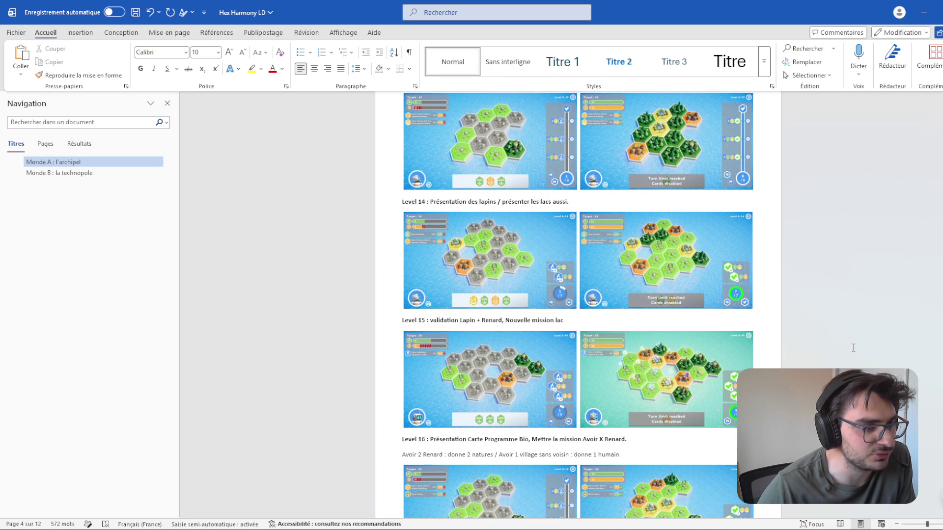
scroll(854, 348, down, 7)
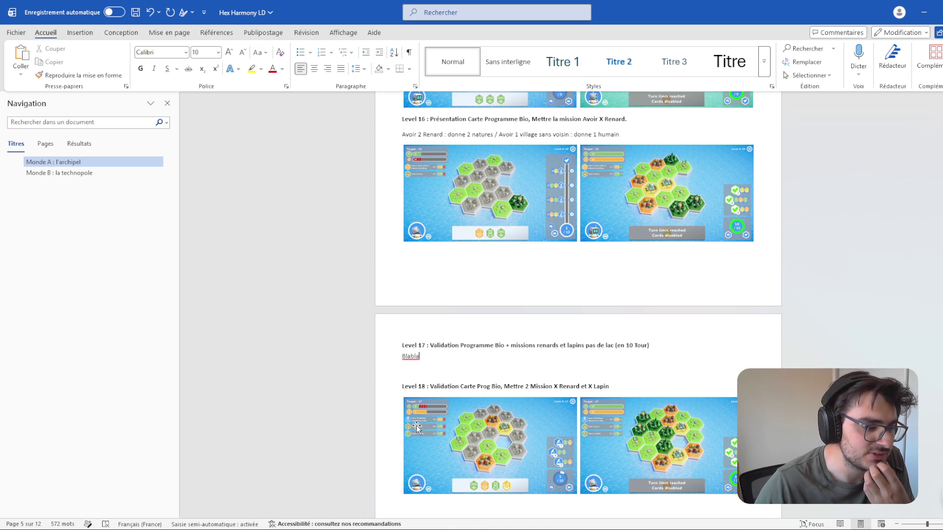
scroll(361, 419, up, 7)
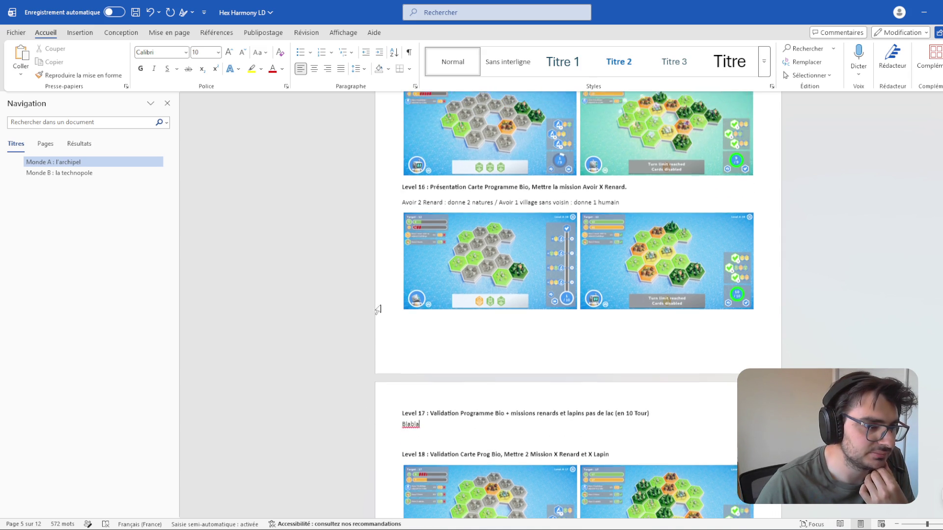
scroll(376, 354, up, 4)
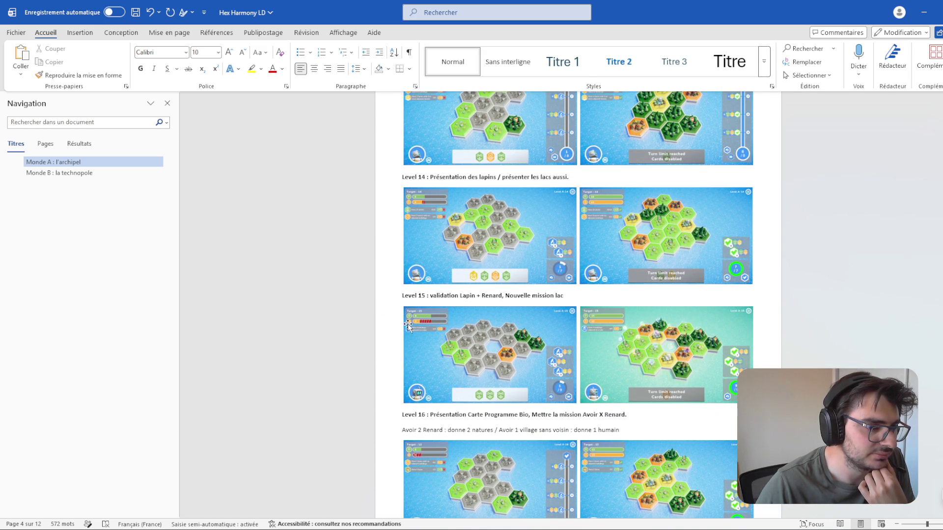
scroll(462, 223, up, 4)
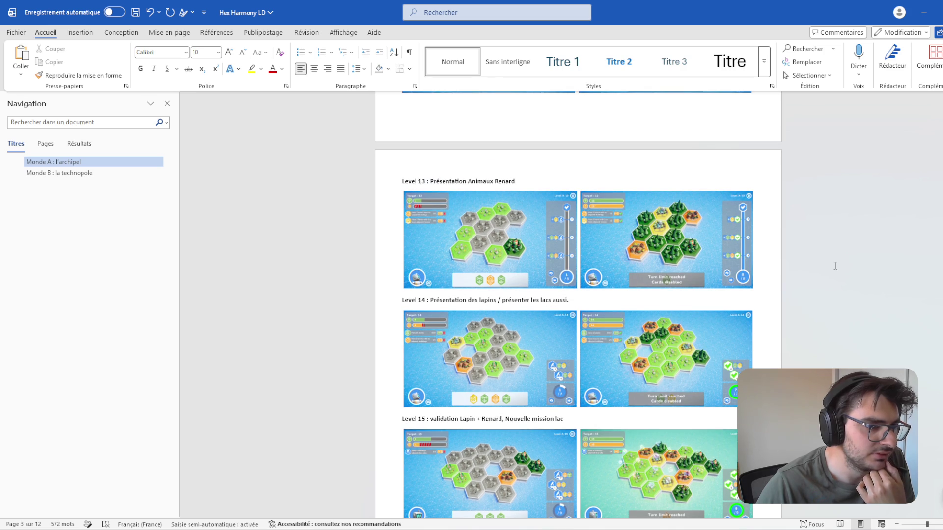
scroll(835, 266, up, 5)
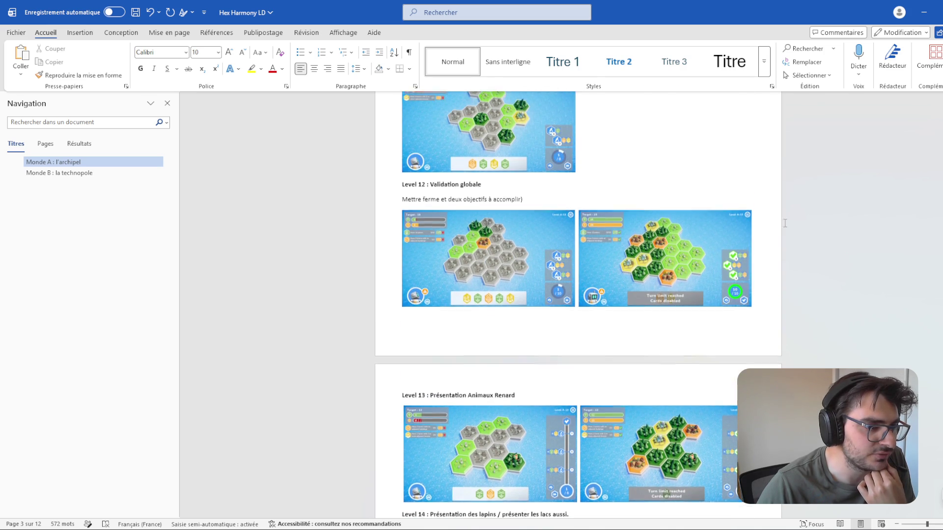
scroll(863, 273, up, 5)
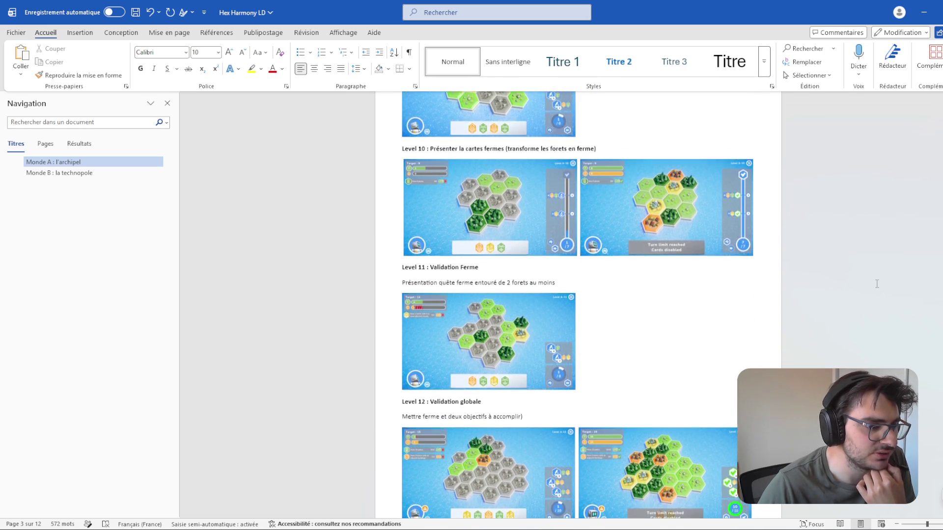
scroll(876, 295, down, 6)
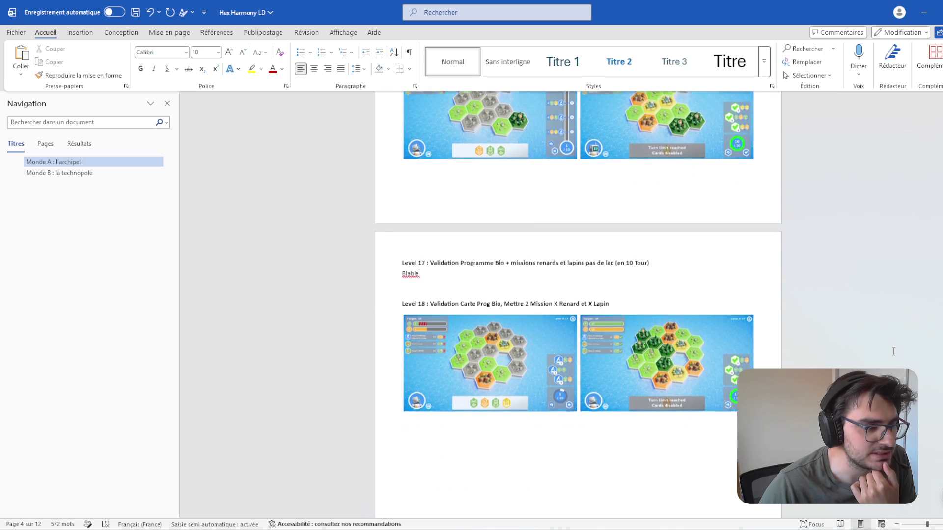
scroll(893, 358, up, 2)
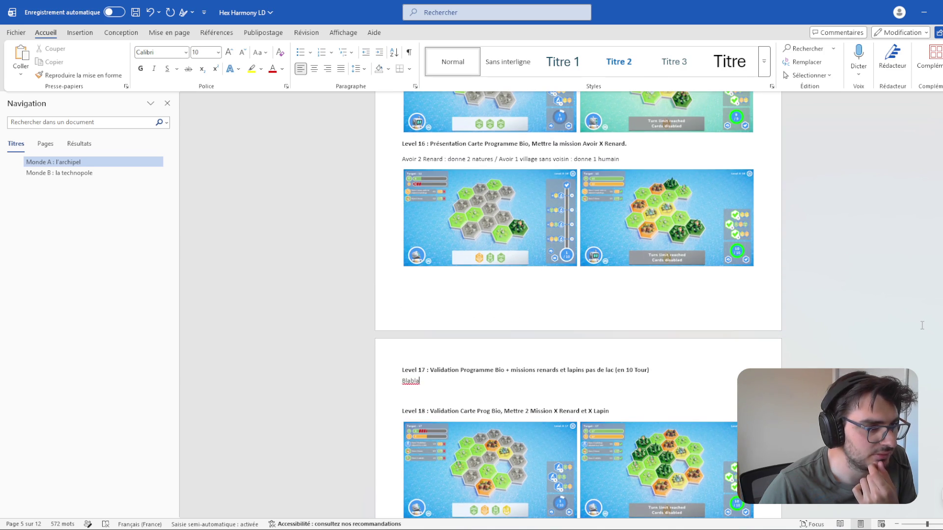
scroll(703, 397, up, 2)
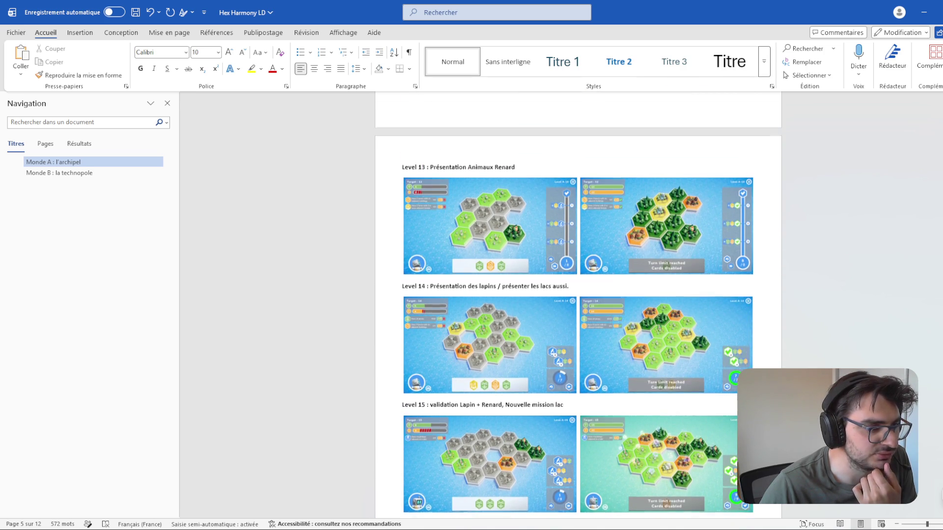
scroll(869, 364, up, 4)
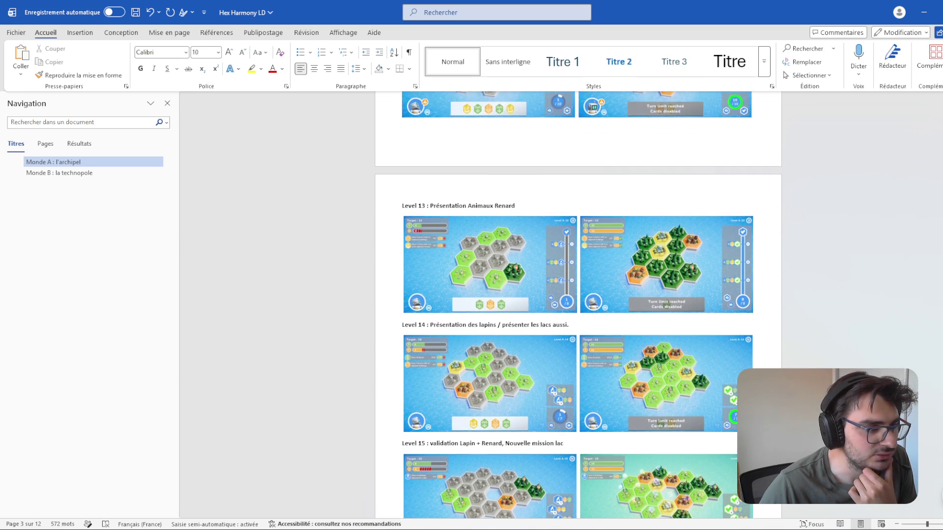
scroll(873, 341, up, 3)
scroll(860, 326, up, 1)
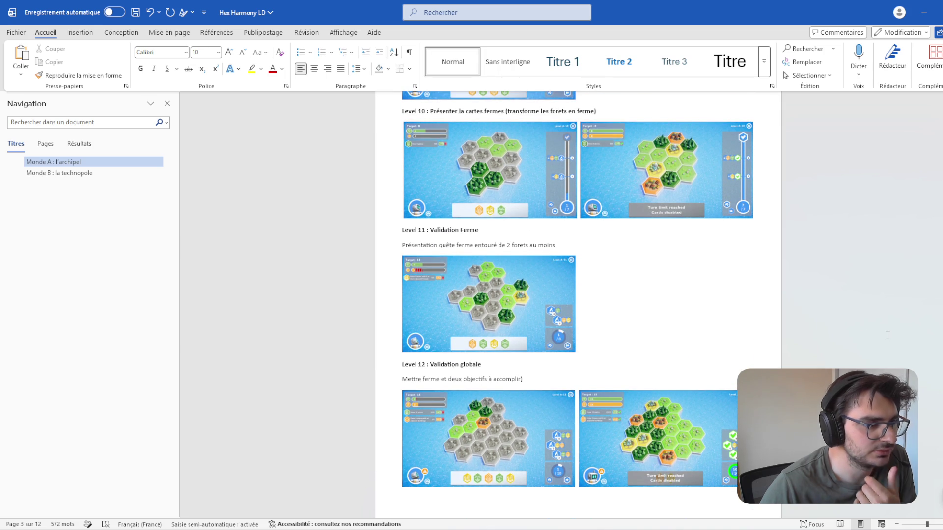
scroll(818, 325, down, 15)
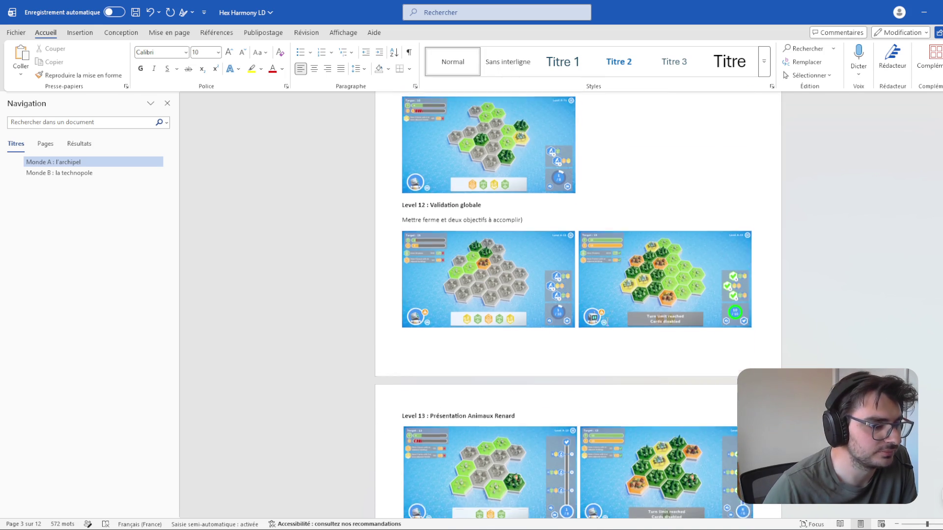
scroll(837, 365, down, 7)
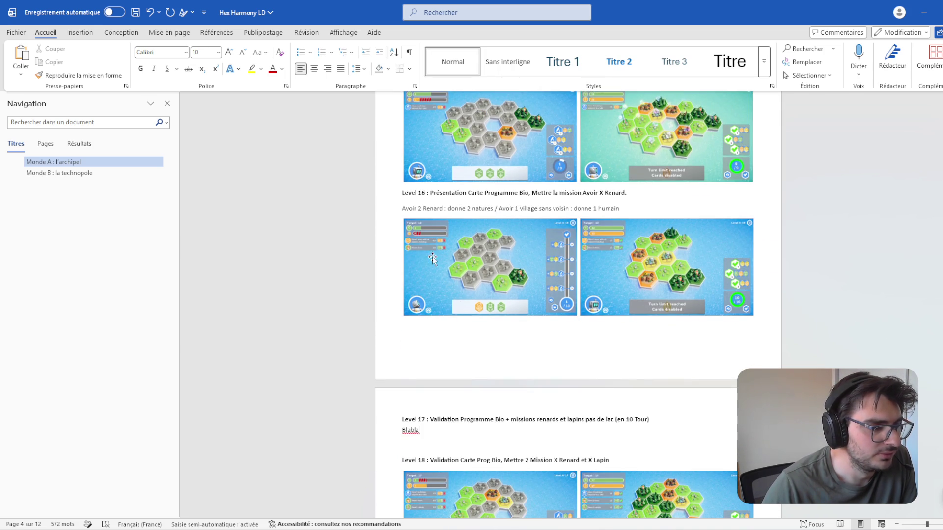
scroll(838, 366, down, 2)
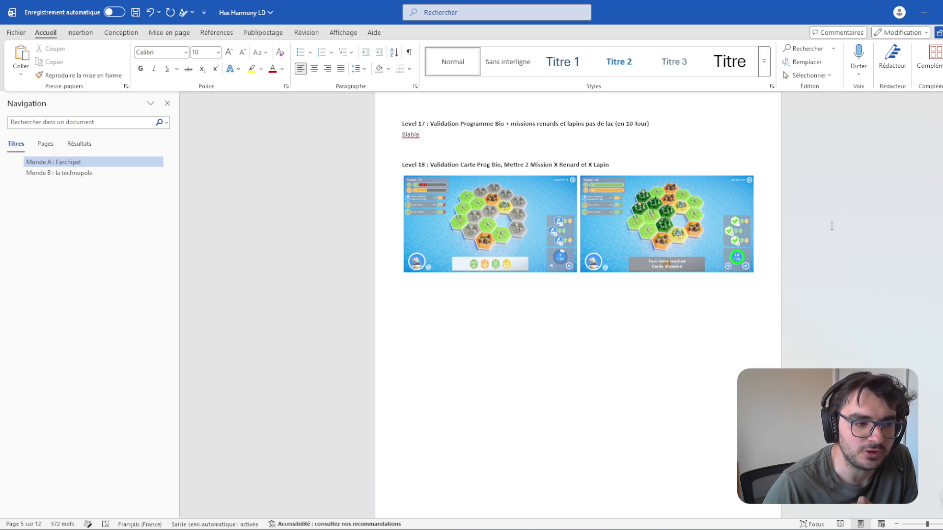
scroll(788, 188, up, 8)
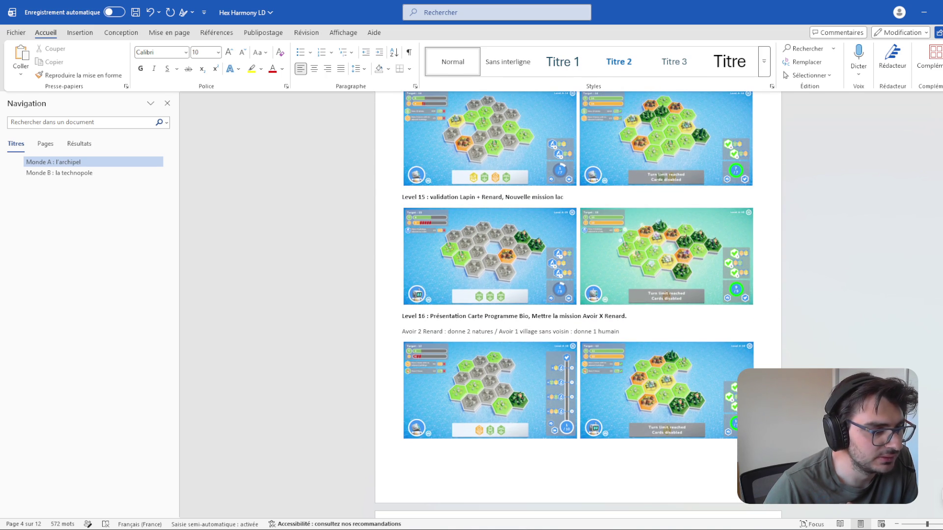
scroll(936, 402, up, 6)
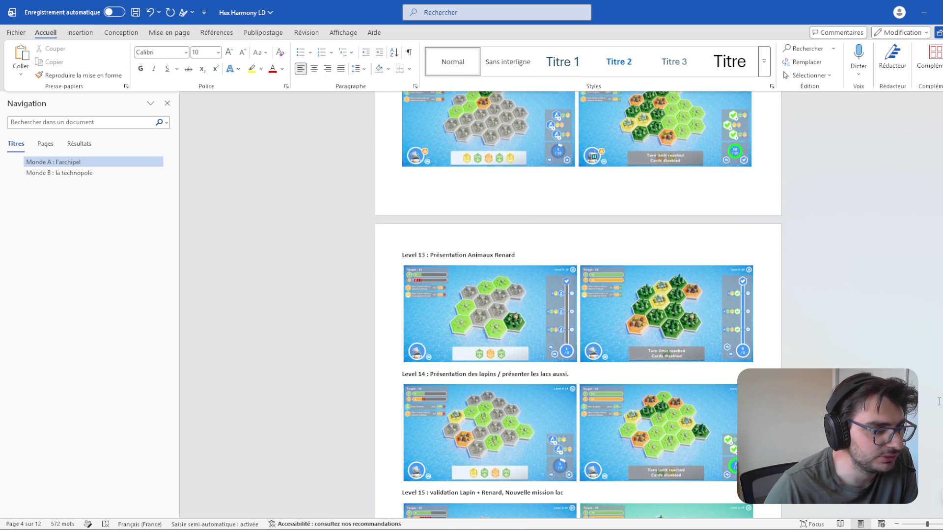
scroll(937, 401, up, 8)
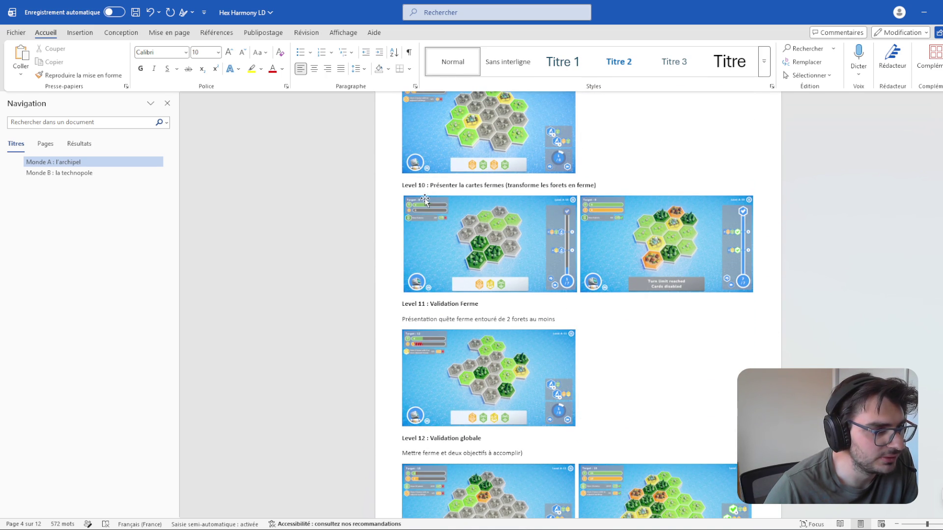
scroll(429, 227, up, 2)
scroll(852, 240, up, 8)
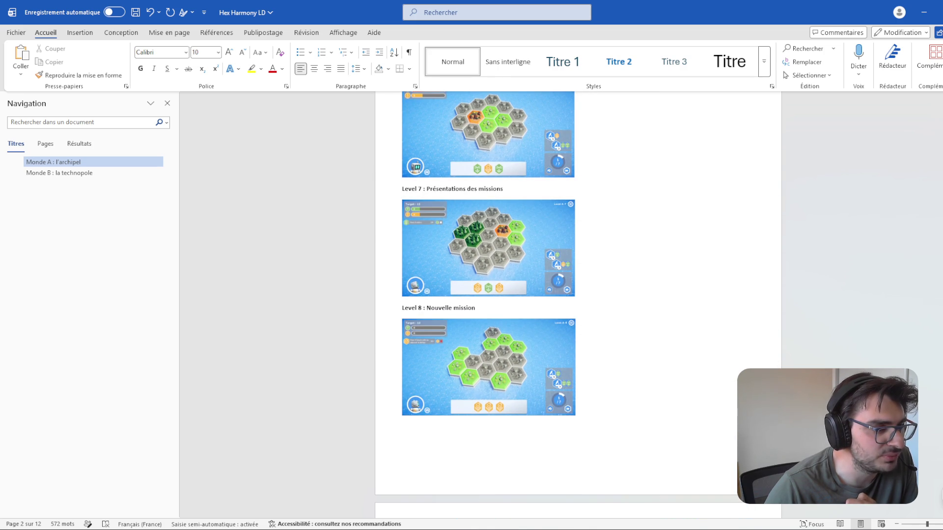
scroll(579, 305, up, 8)
scroll(928, 353, down, 17)
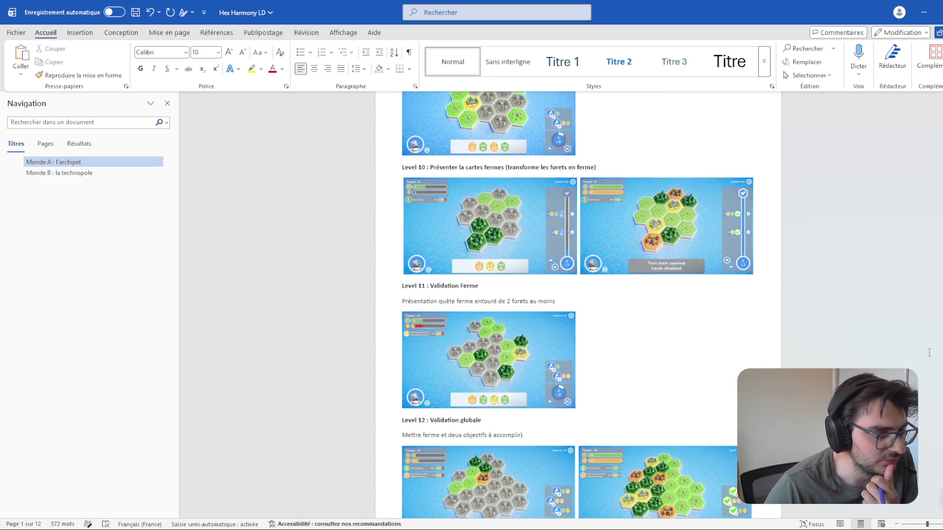
scroll(928, 352, down, 5)
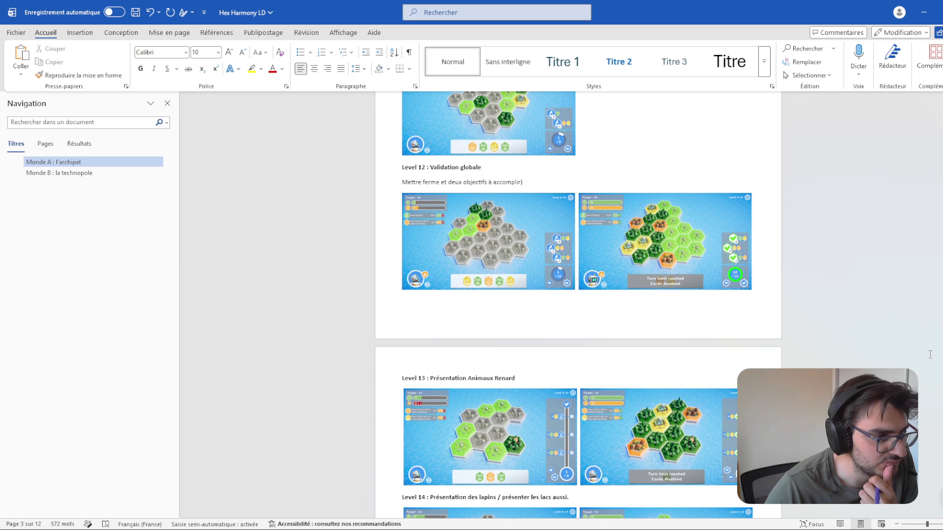
scroll(884, 340, down, 7)
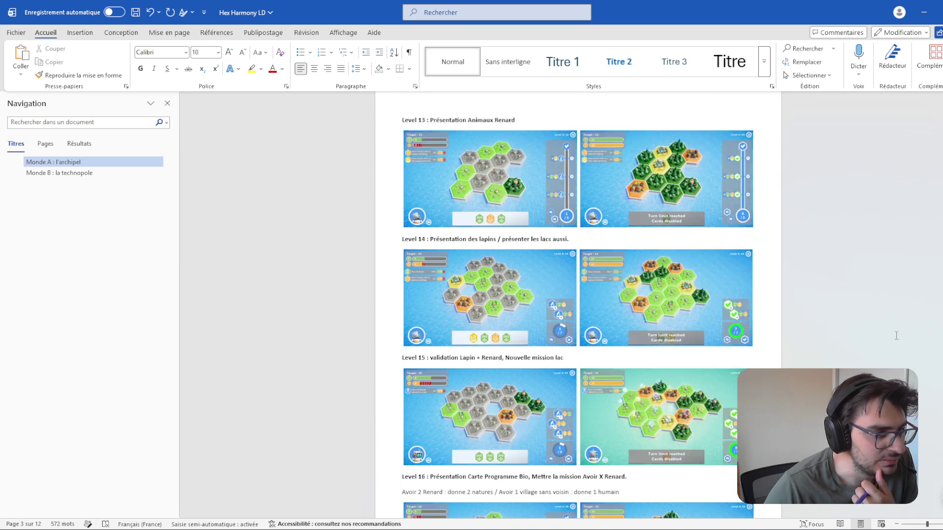
scroll(859, 349, down, 4)
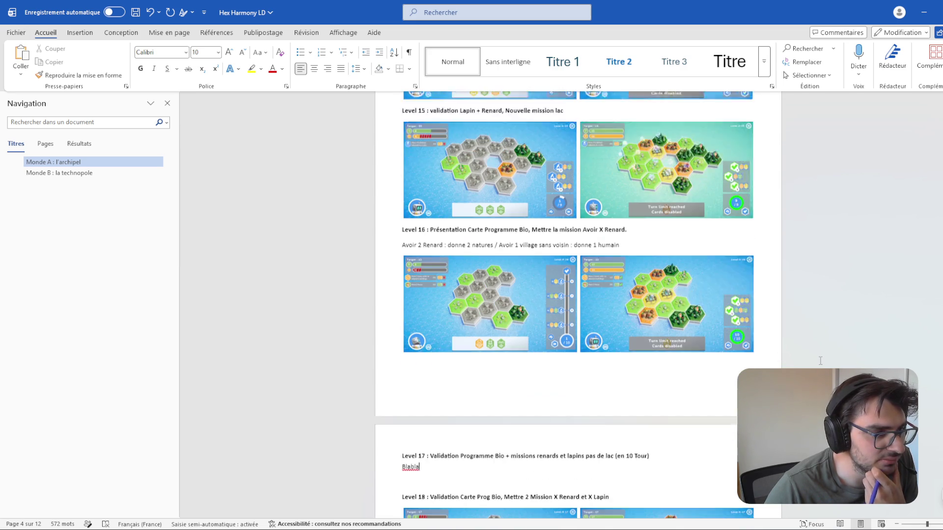
scroll(815, 363, down, 2)
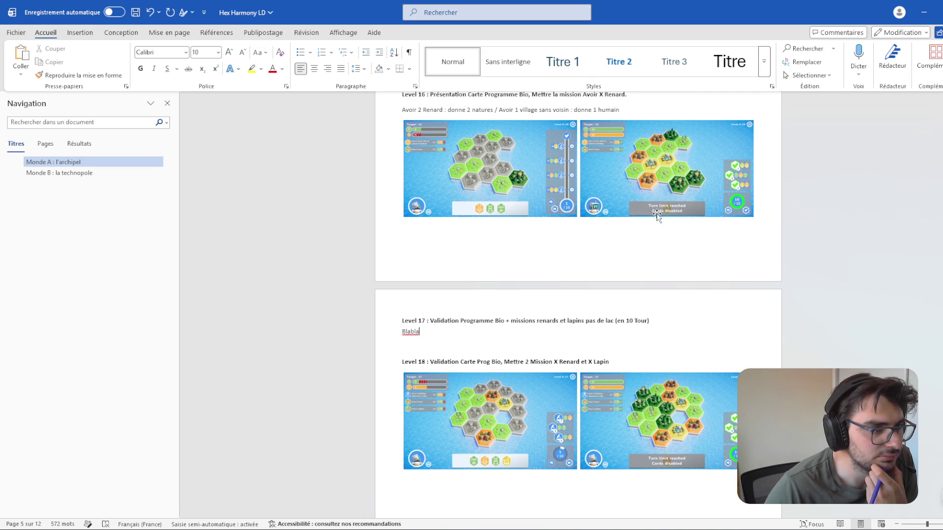
scroll(665, 208, up, 3)
click(625, 170)
ctrl+scroll(641, 240, up, 5)
ctrl+scroll(714, 266, up, 1)
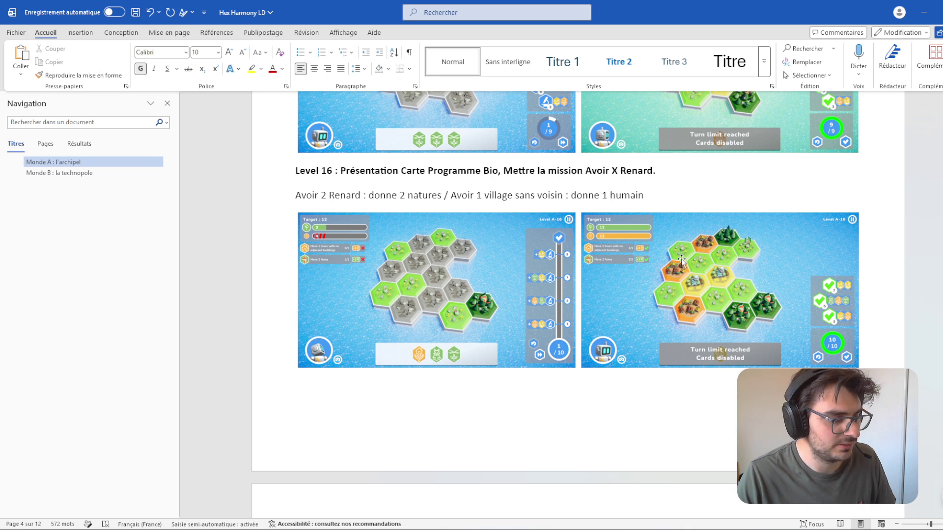
scroll(661, 260, down, 2)
scroll(462, 266, down, 4)
scroll(462, 265, down, 2)
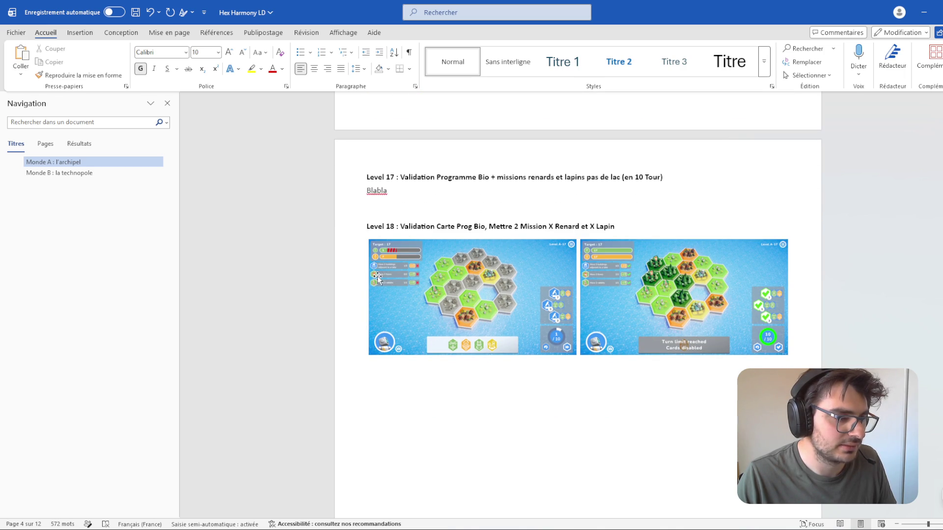
scroll(731, 321, up, 3)
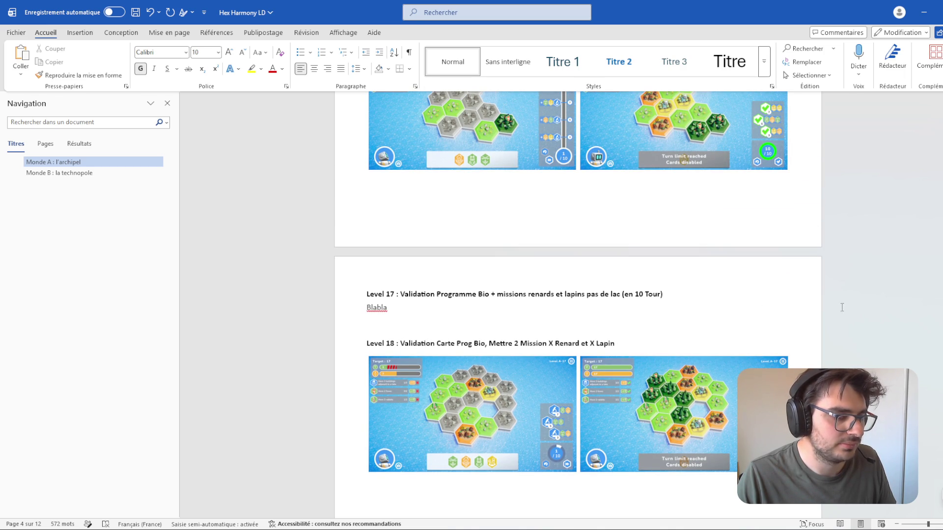
scroll(856, 308, down, 1)
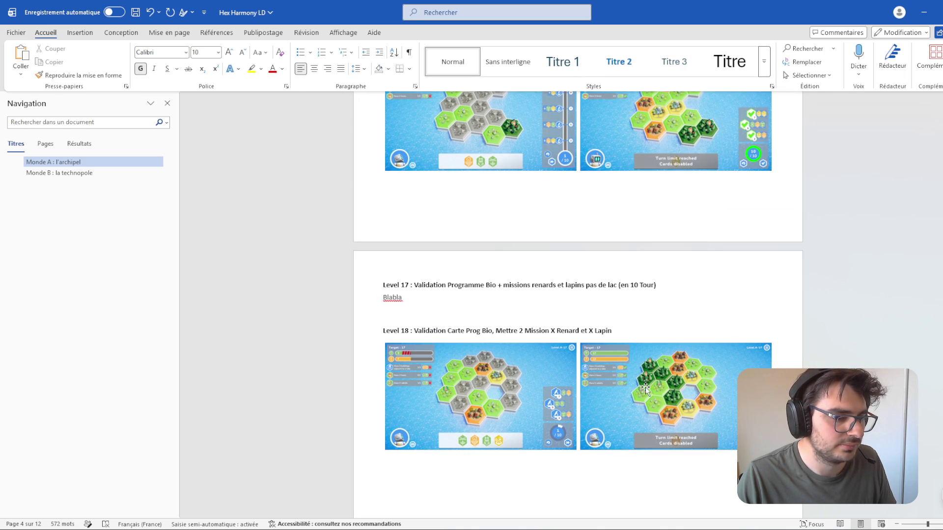
scroll(600, 363, up, 1)
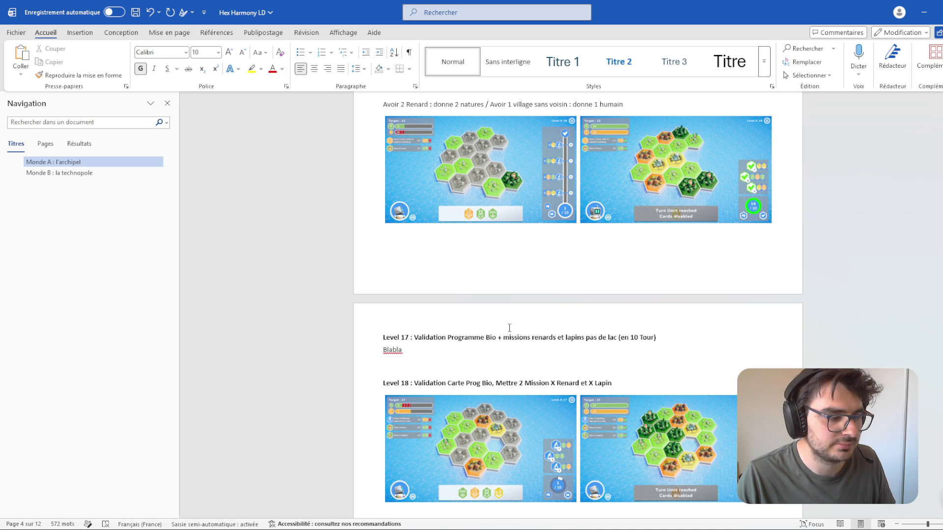
scroll(478, 322, up, 2)
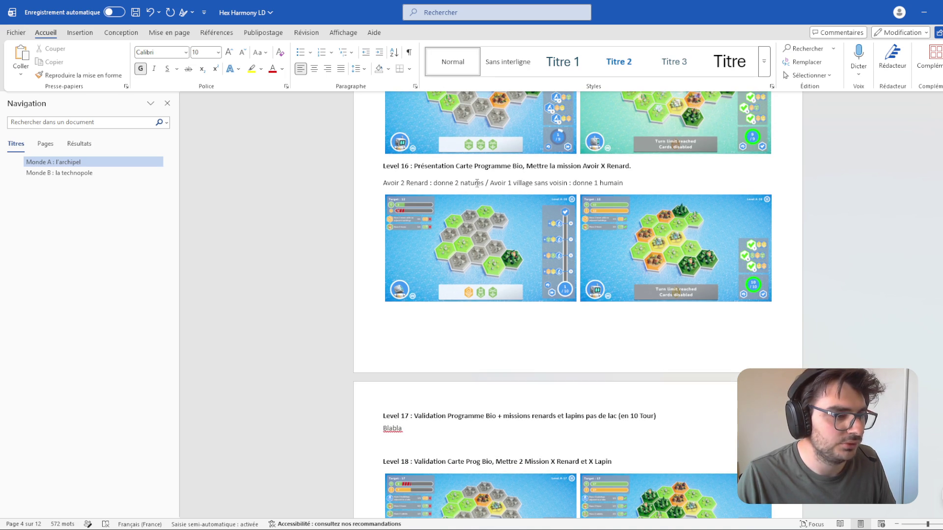
scroll(564, 322, down, 3)
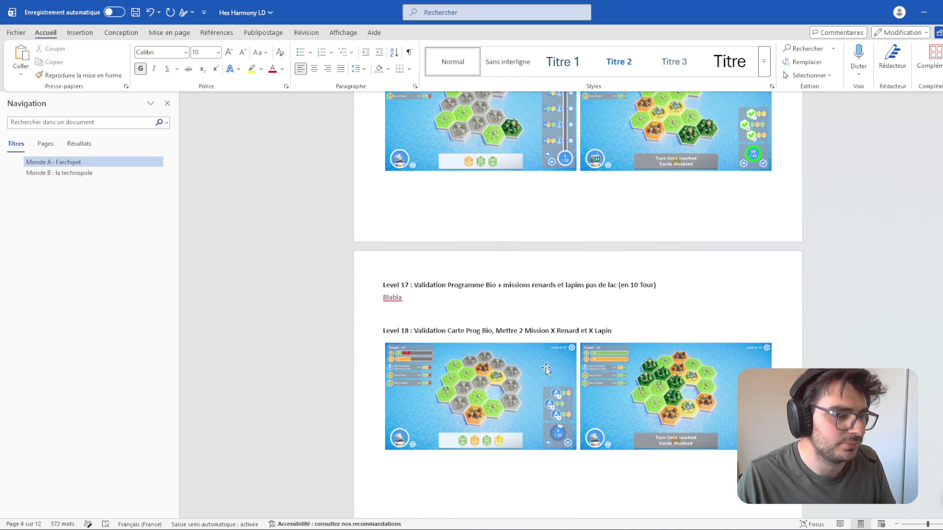
scroll(833, 353, down, 1)
scroll(832, 353, up, 6)
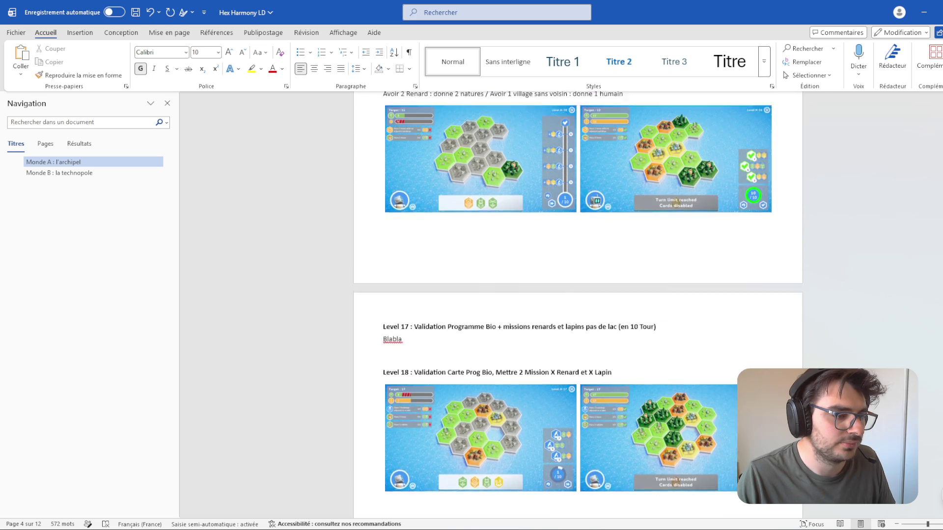
scroll(570, 303, down, 6)
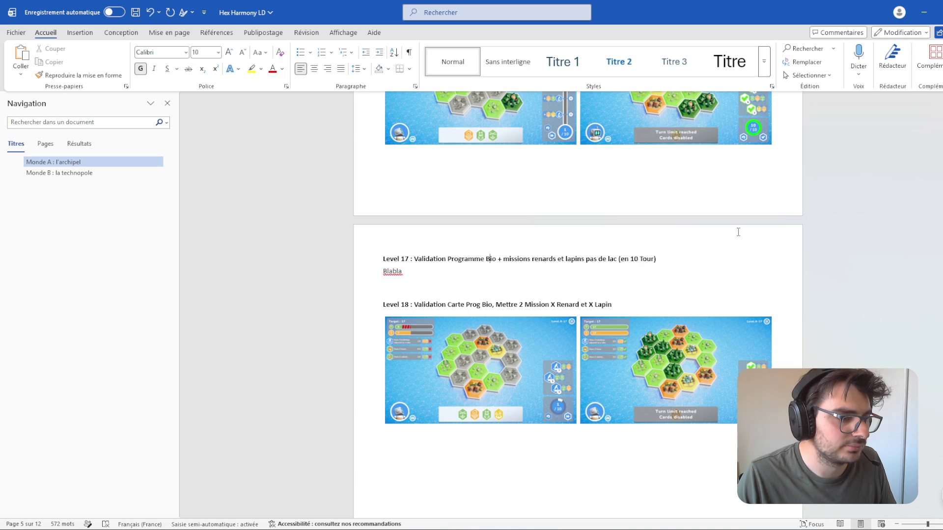
Step: Place the cursor in the Level 17 notes of the Hex Harmony LD Word document
click(692, 278)
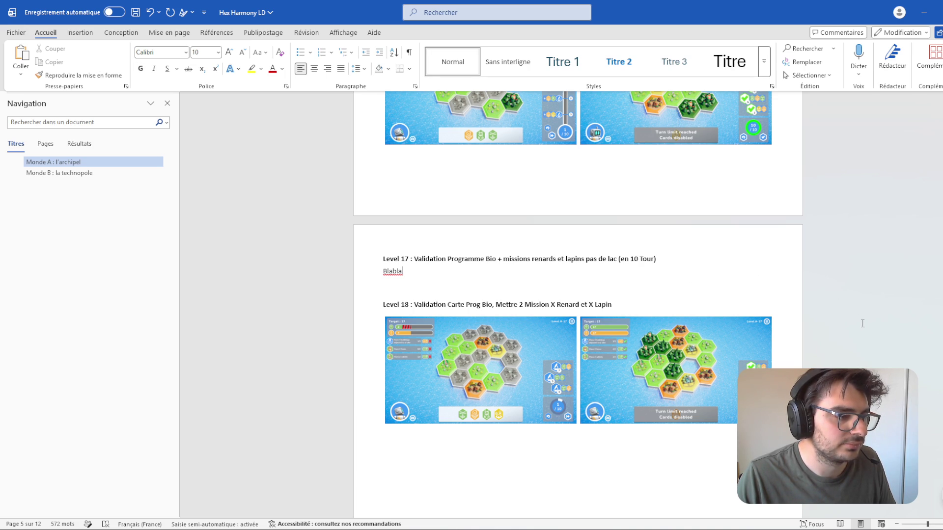
scroll(862, 323, up, 2)
scroll(867, 326, down, 2)
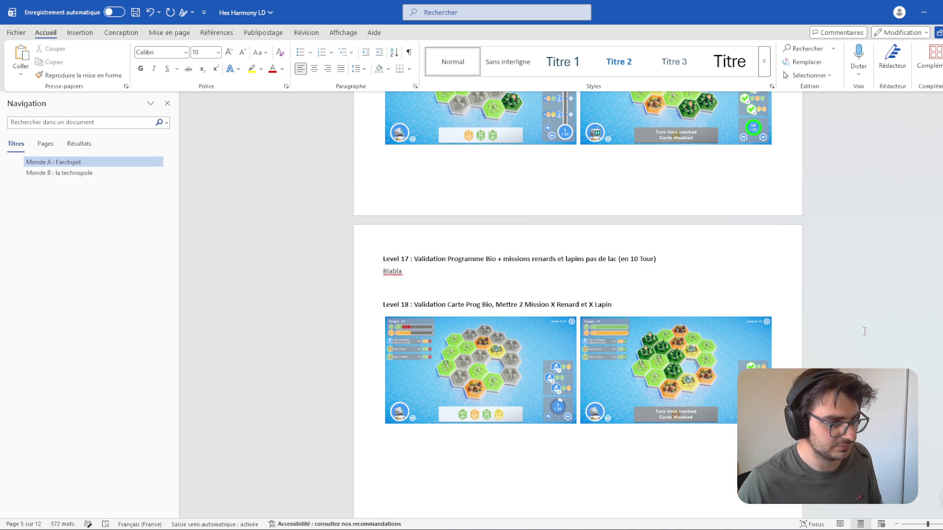
click(433, 261)
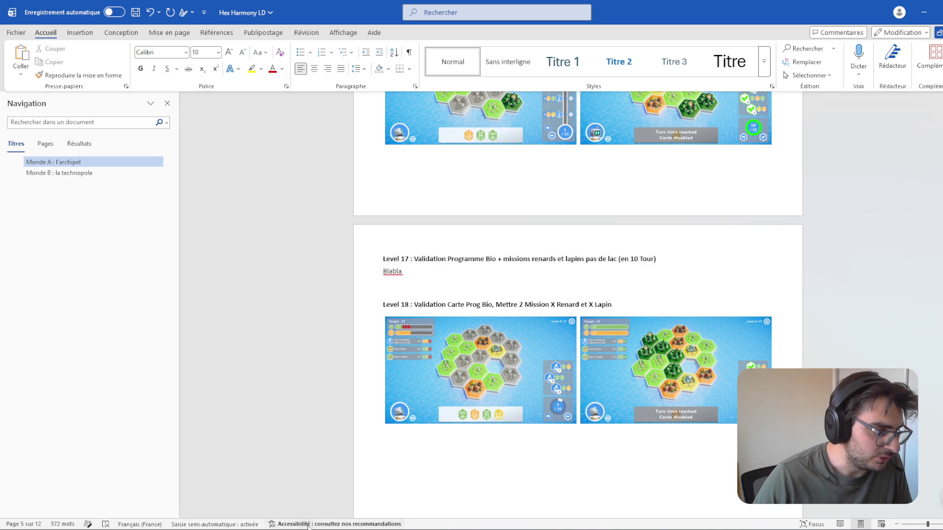
Step: Launch the Tools-LD-HexHarmony project from Unity Hub's Projects list
key(alt+Tab)
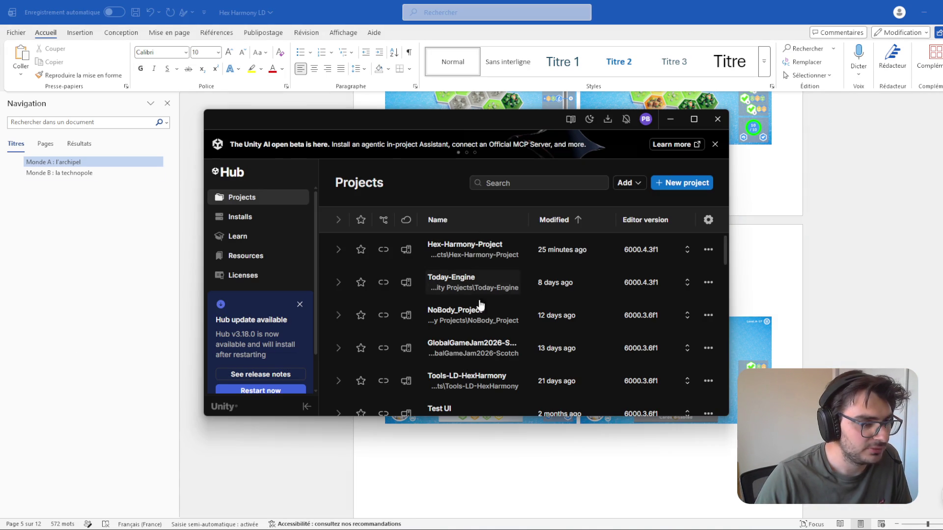
scroll(497, 338, down, 2)
click(489, 278)
scroll(855, 248, up, 5)
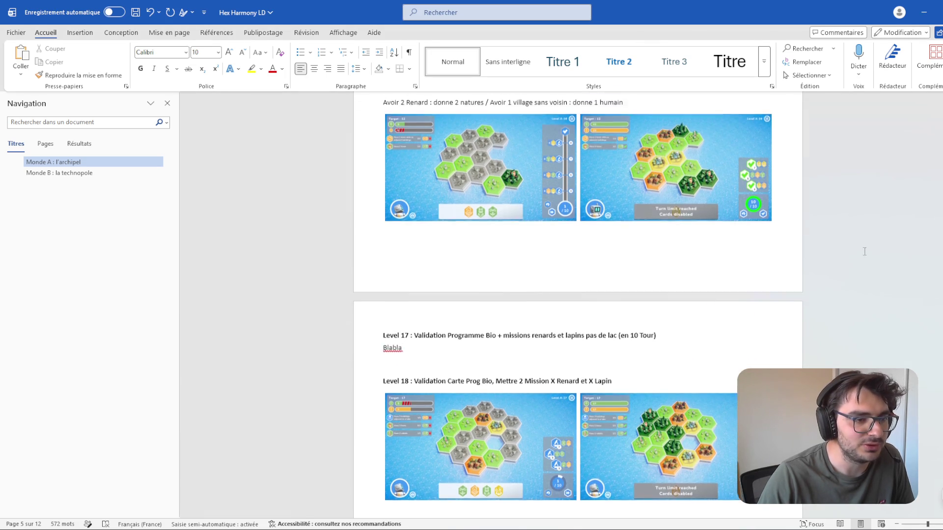
Step: Scroll back and forth through the Word document's Level 13–21 layout sections
scroll(881, 256, up, 4)
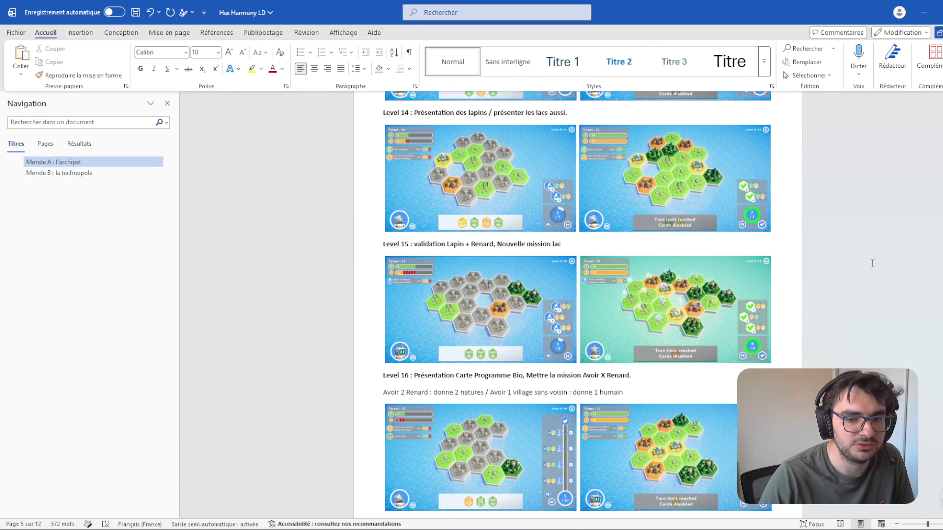
scroll(873, 263, down, 7)
scroll(805, 229, up, 10)
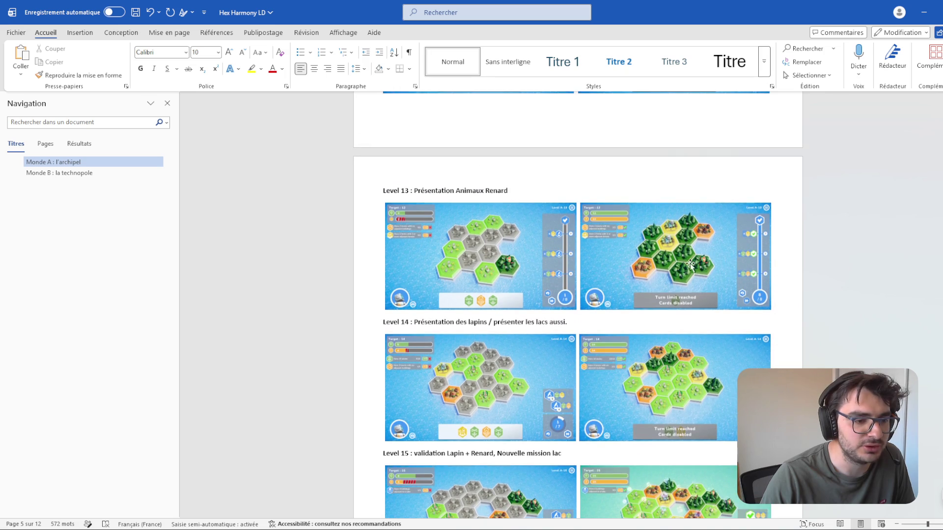
scroll(682, 266, down, 5)
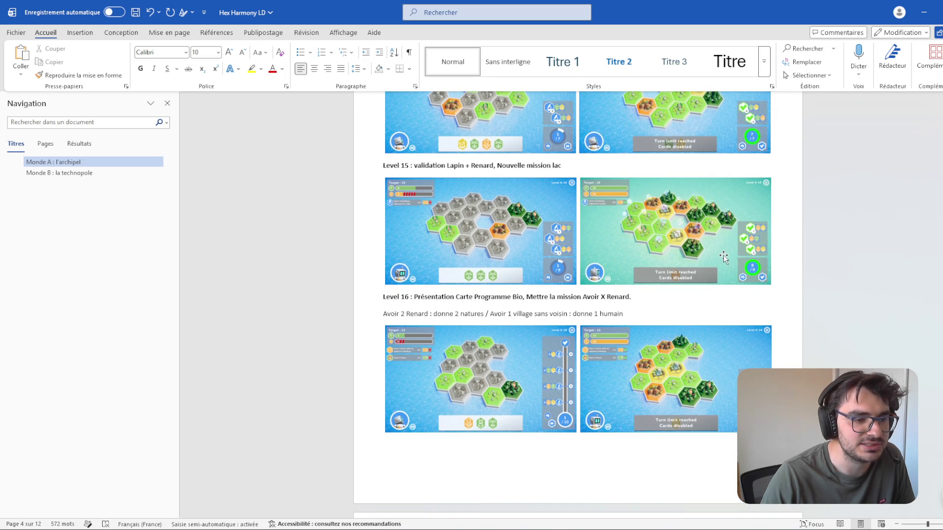
scroll(722, 254, down, 4)
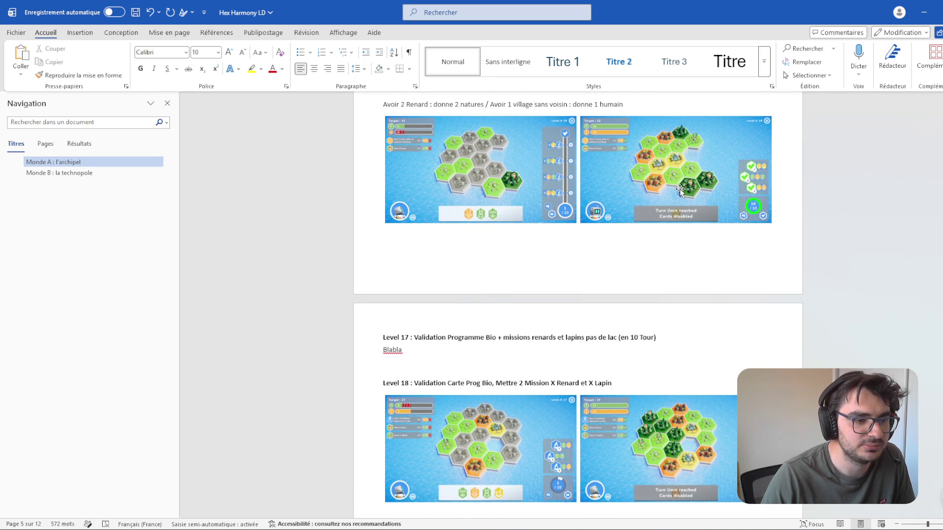
scroll(680, 190, down, 5)
scroll(807, 254, up, 2)
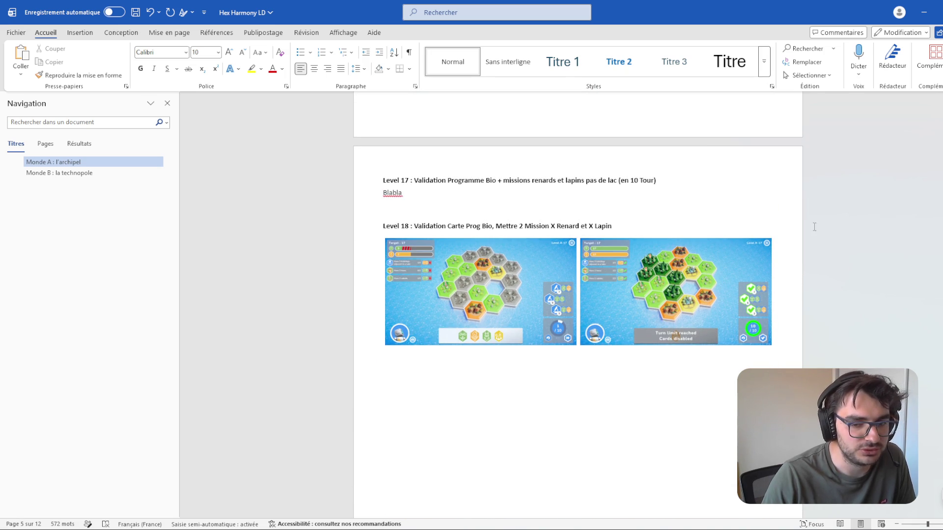
scroll(808, 253, up, 2)
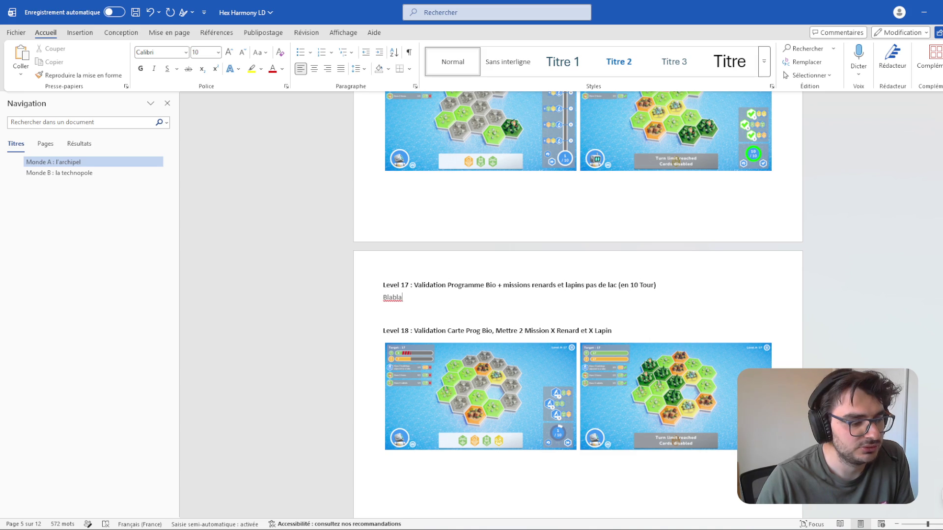
scroll(562, 418, down, 13)
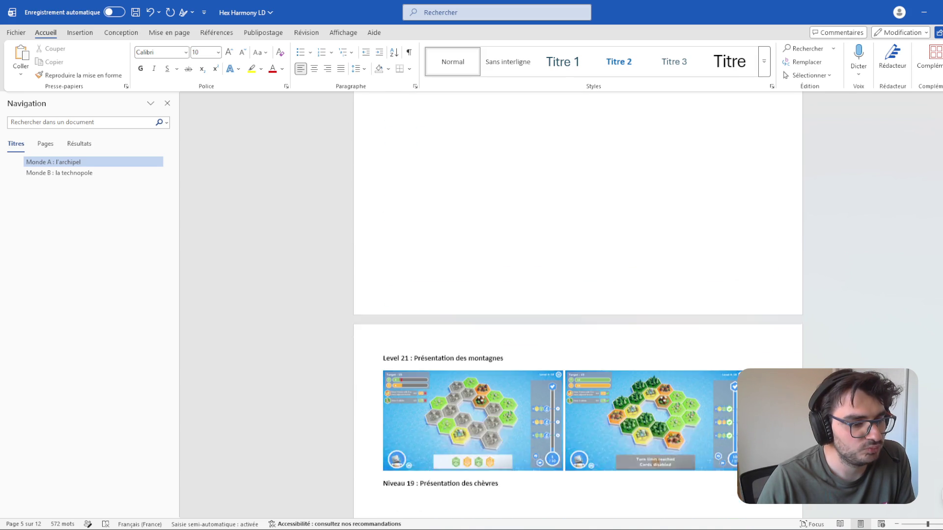
scroll(677, 319, up, 11)
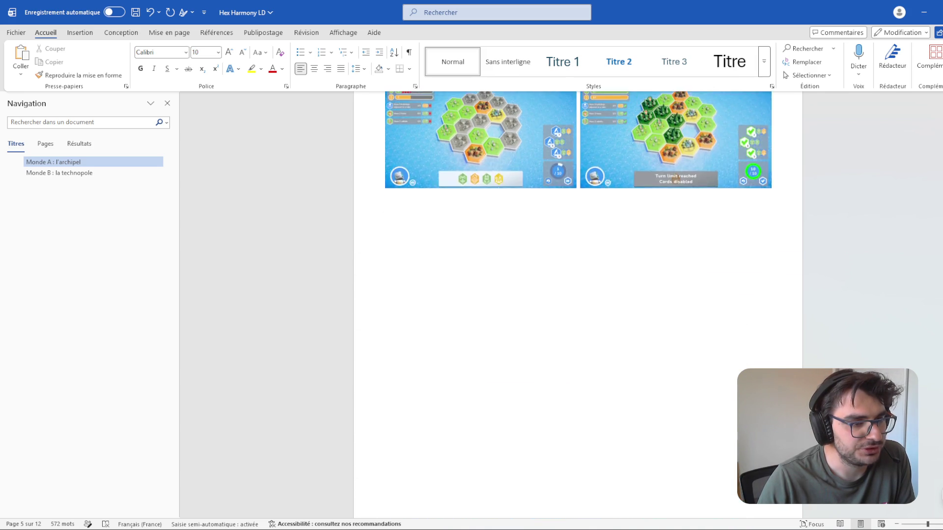
scroll(731, 281, up, 5)
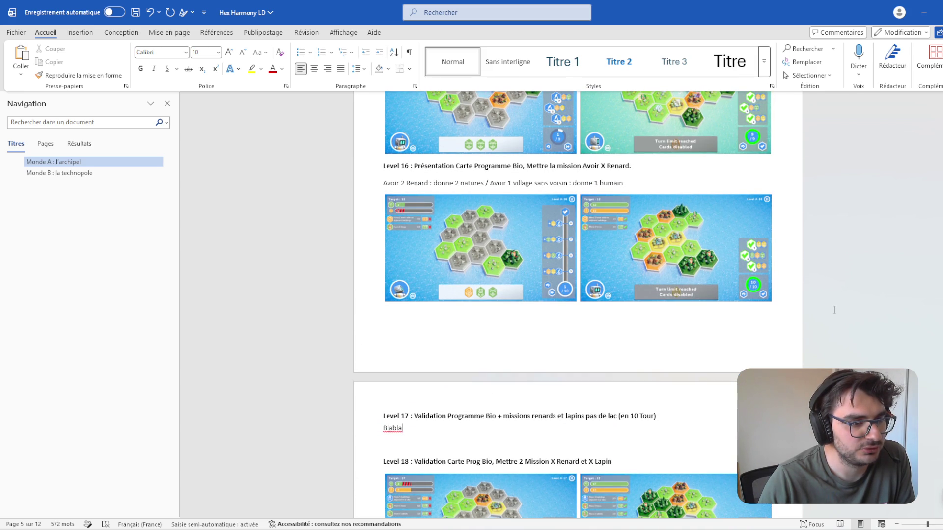
scroll(653, 275, down, 2)
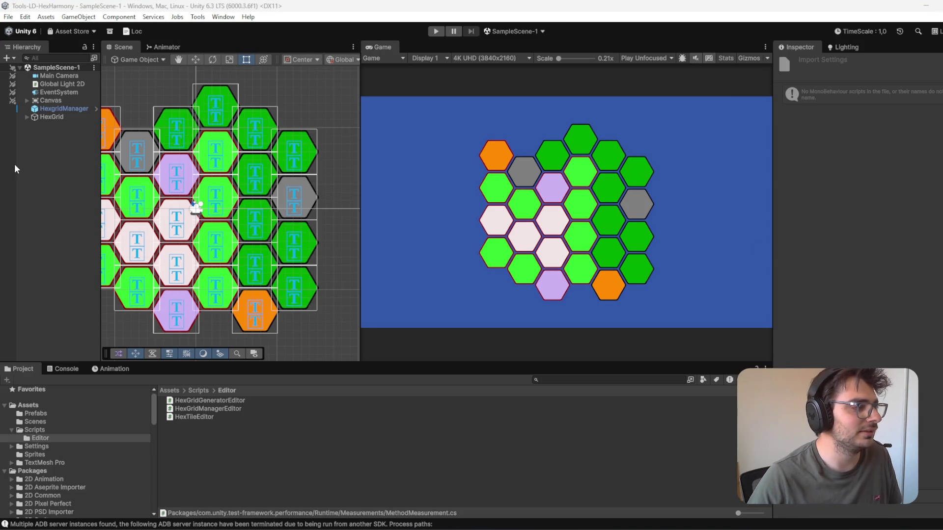
Step: Set the HexGrid generator Width to 6 and generate a new 6x5 grid, replacing the current one
click(68, 117)
click(884, 185)
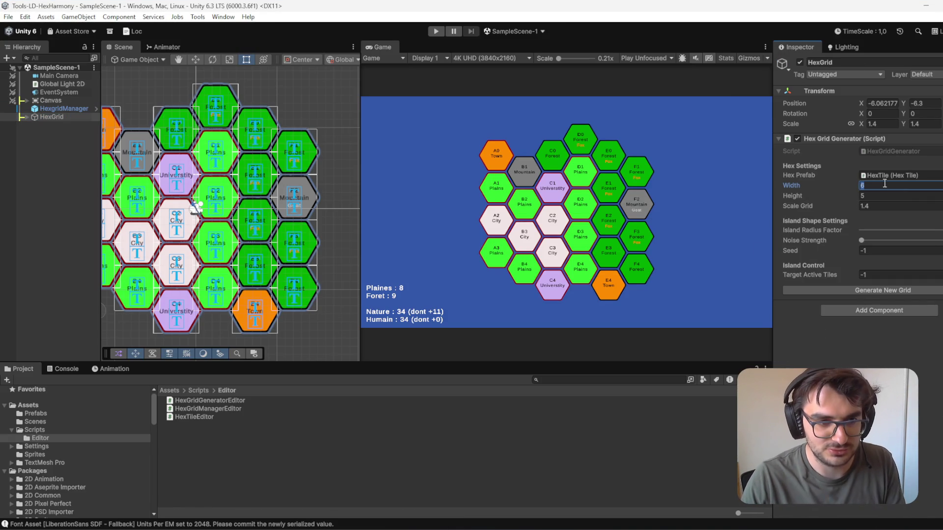
text(5)
key(Tab)
click(888, 186)
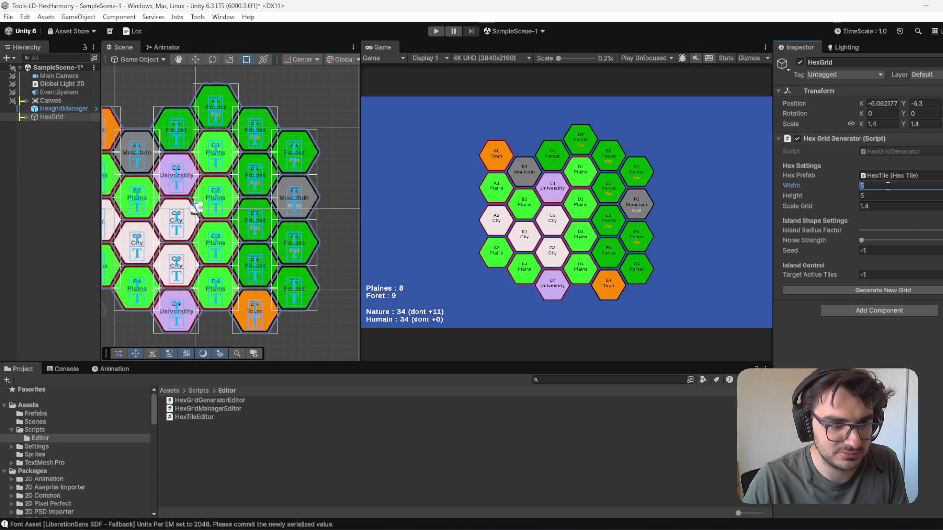
text(6)
key(Return)
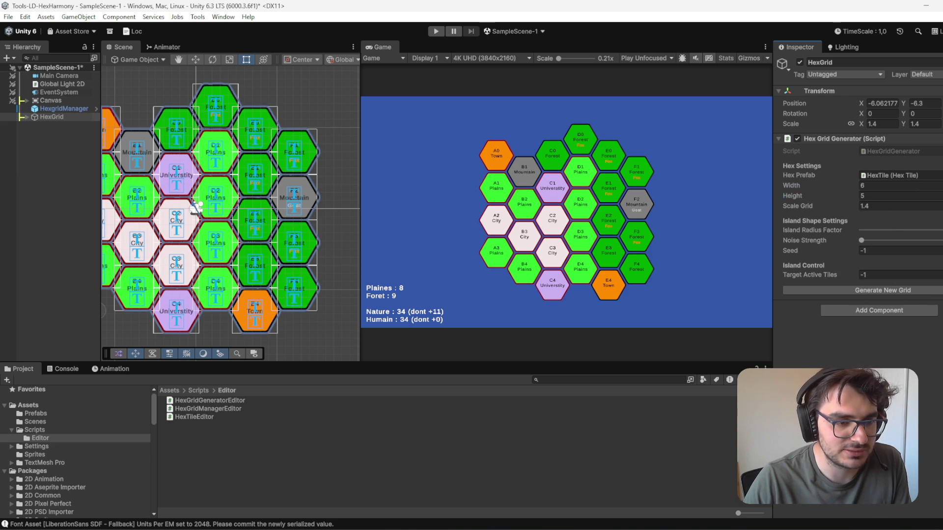
click(908, 290)
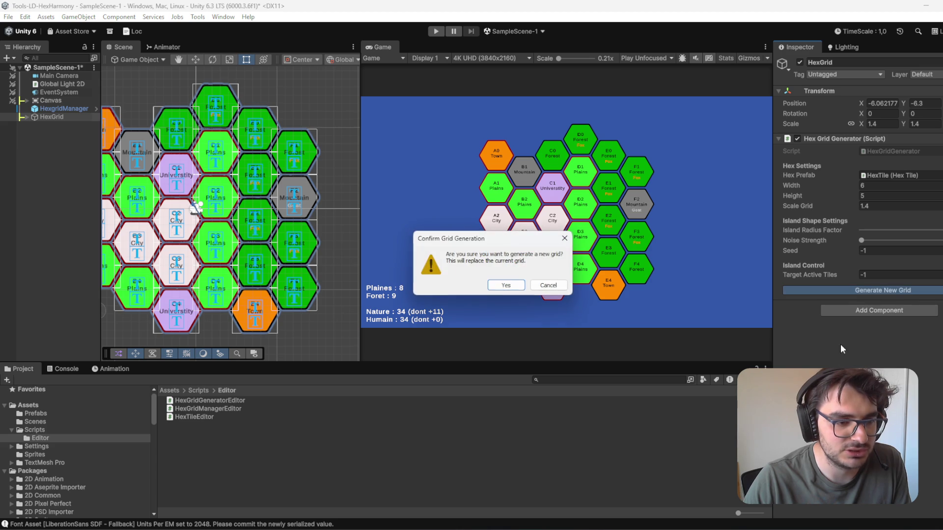
click(514, 287)
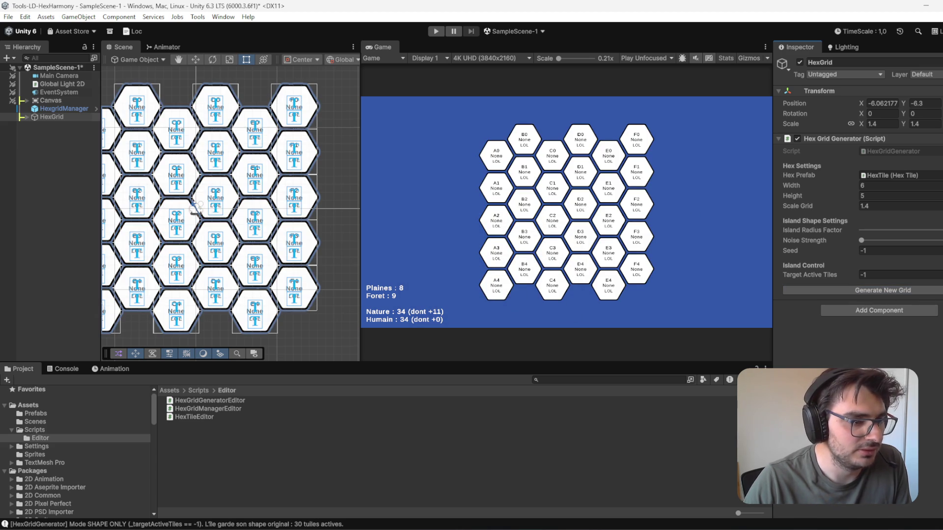
Step: Max Island Radius Factor, set Noise Strength about halfway, and regenerate with all 25 tiles active
click(912, 232)
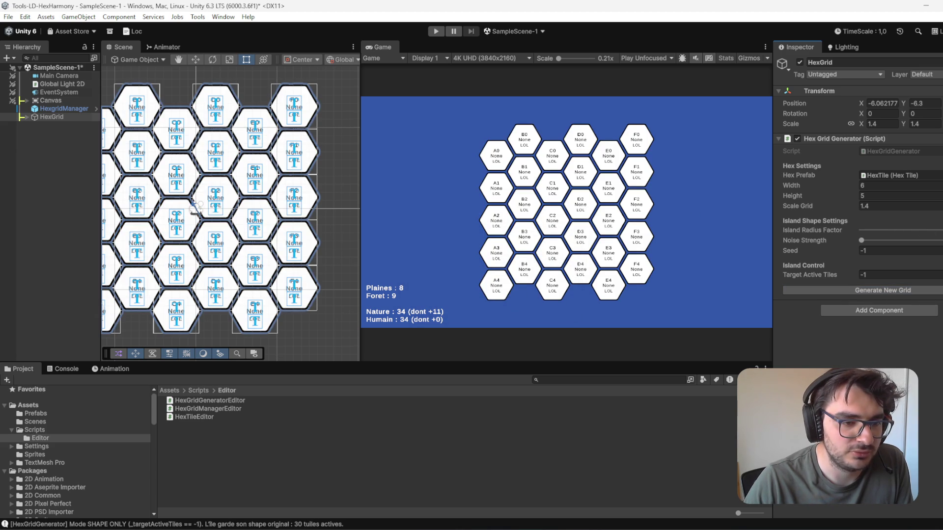
click(922, 290)
drag(914, 229, 933, 237)
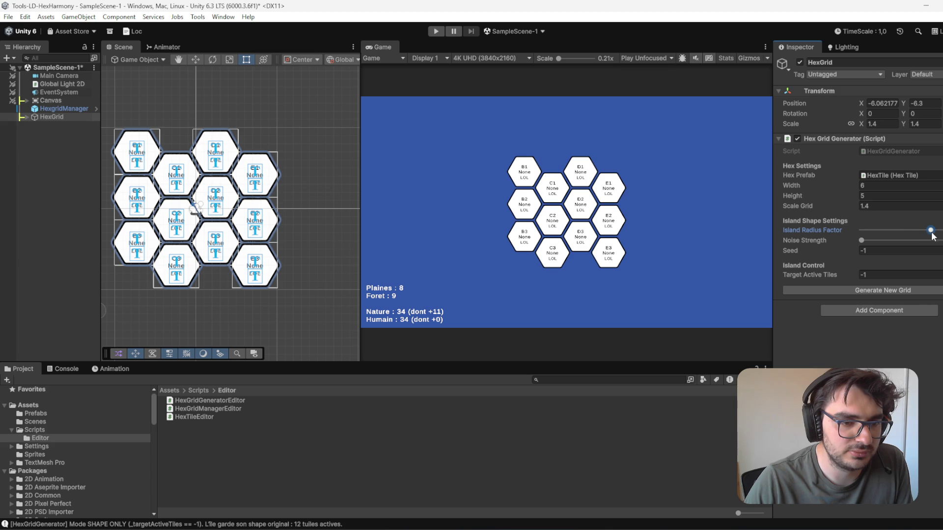
drag(862, 240, 911, 240)
click(941, 230)
click(933, 290)
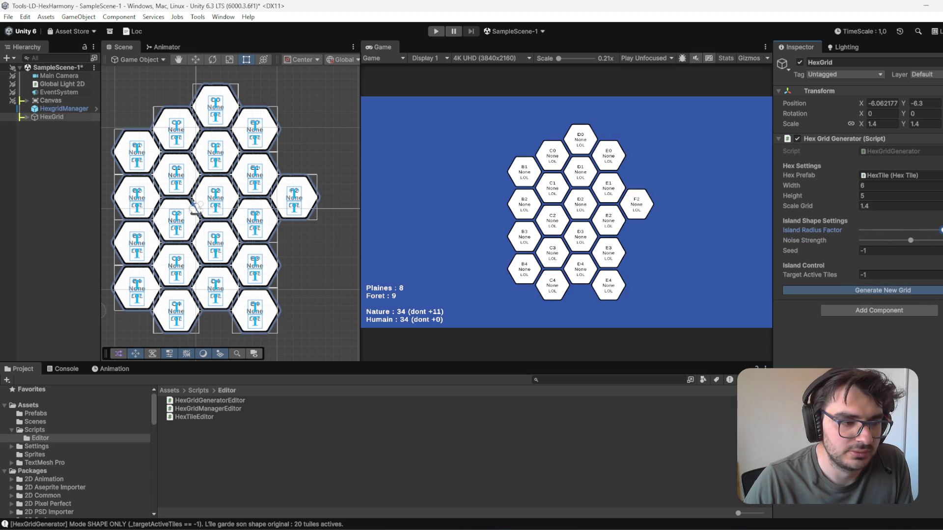
click(933, 290)
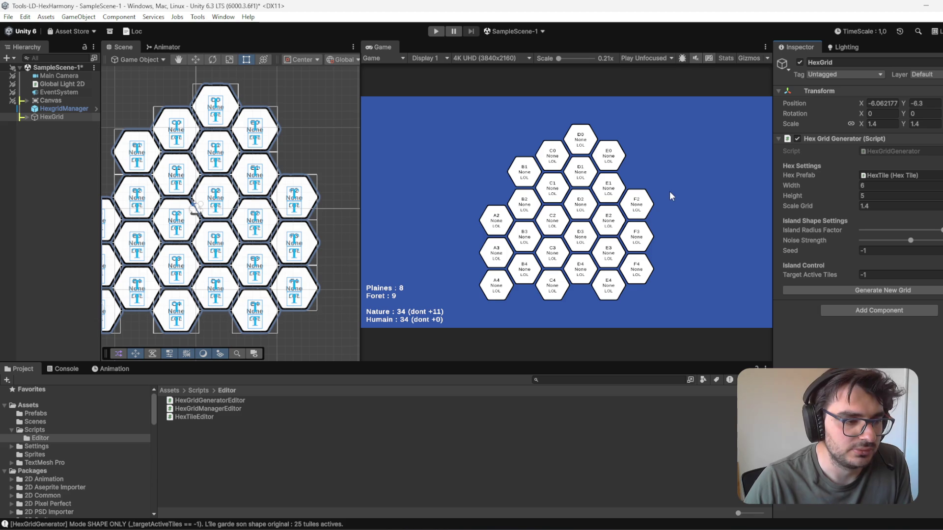
Step: Deactivate the five left-side tiles A2–A4, B3 and B4
mouse_move(380, 529)
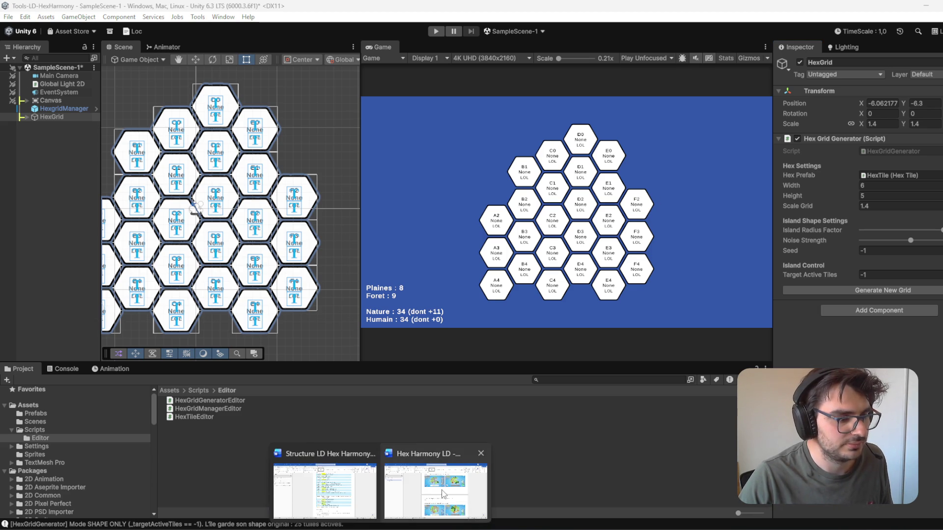
mouse_move(443, 492)
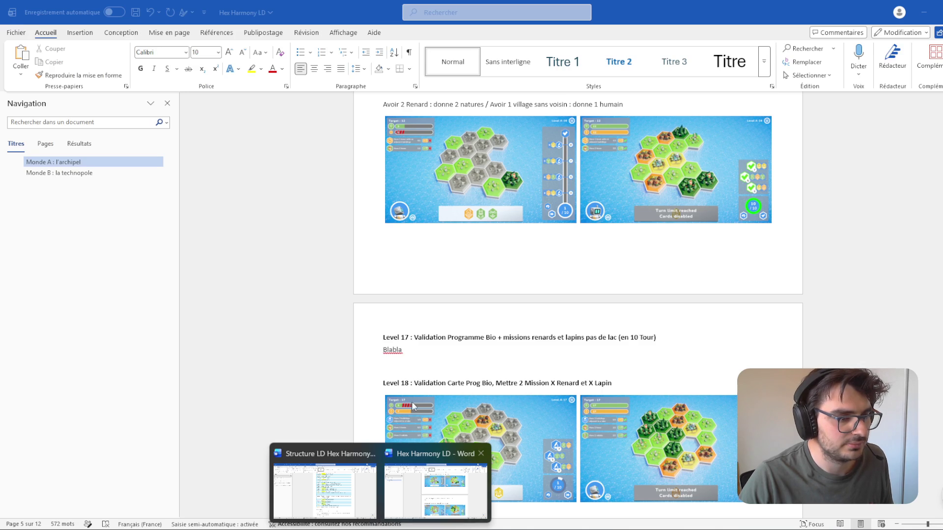
scroll(216, 255, down, 2)
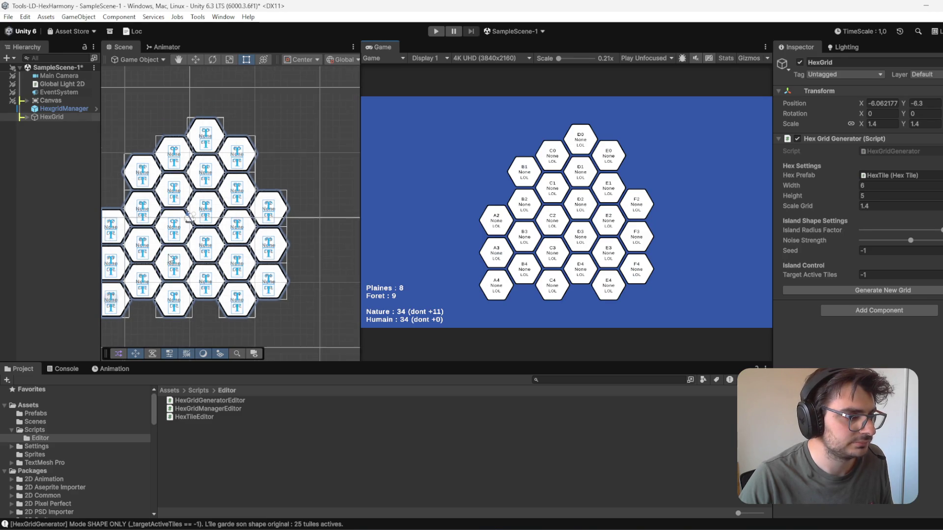
click(204, 219)
ctrl+click(225, 221)
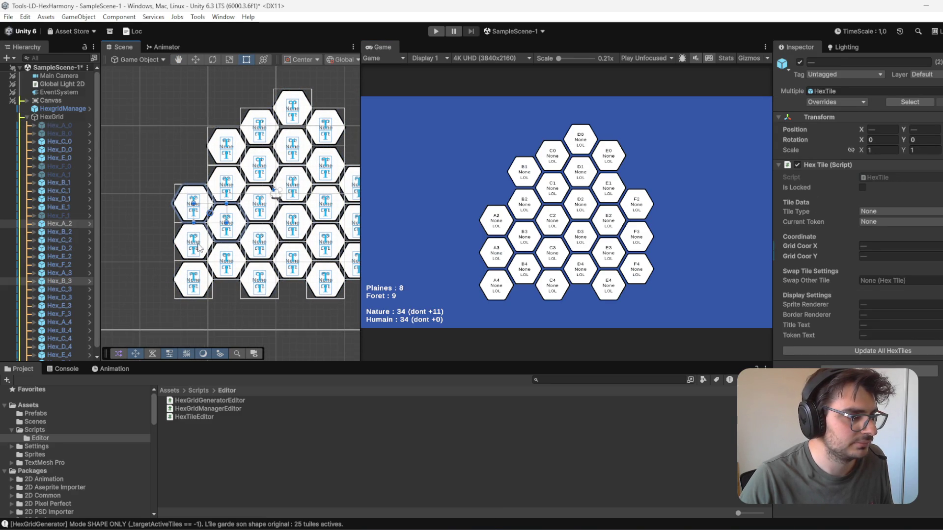
ctrl+click(207, 242)
ctrl+click(224, 260)
ctrl+click(192, 281)
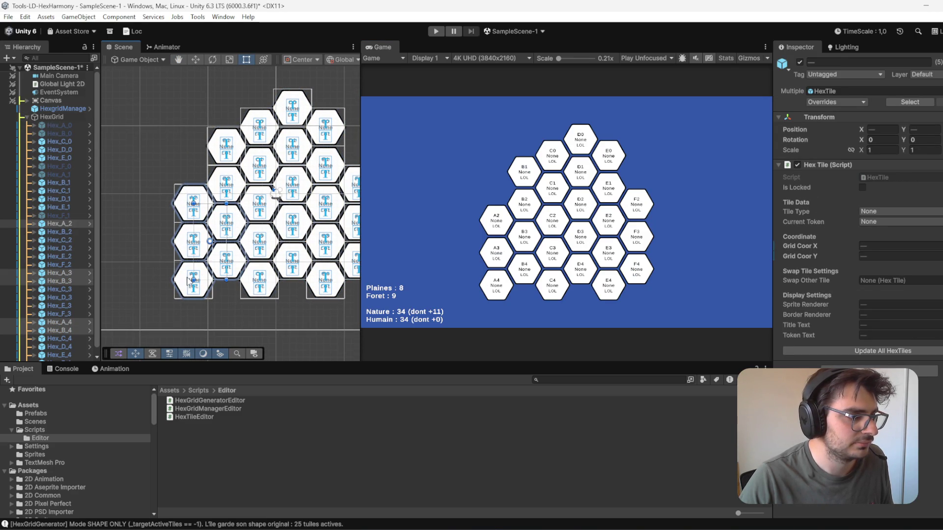
click(800, 61)
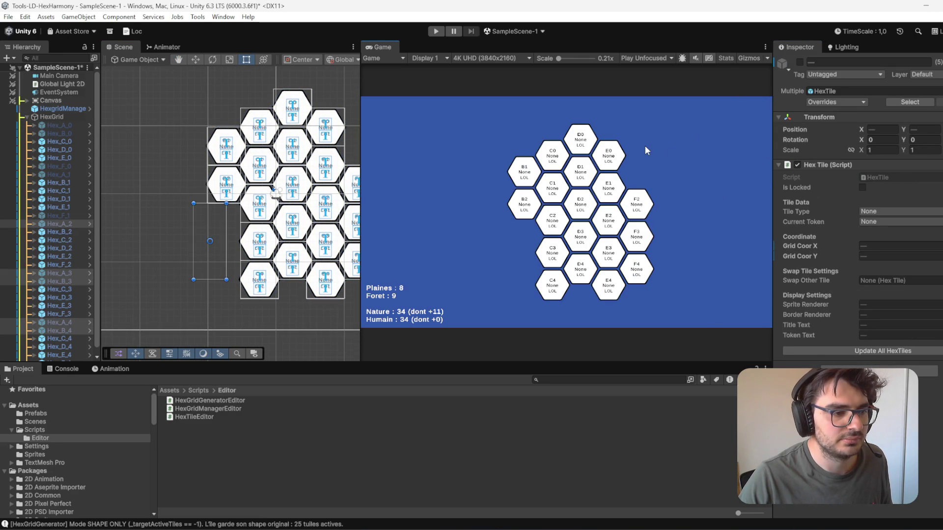
Step: Reframe the scene view and deactivate the C4 tile
key(Right)
key(Up)
click(231, 294)
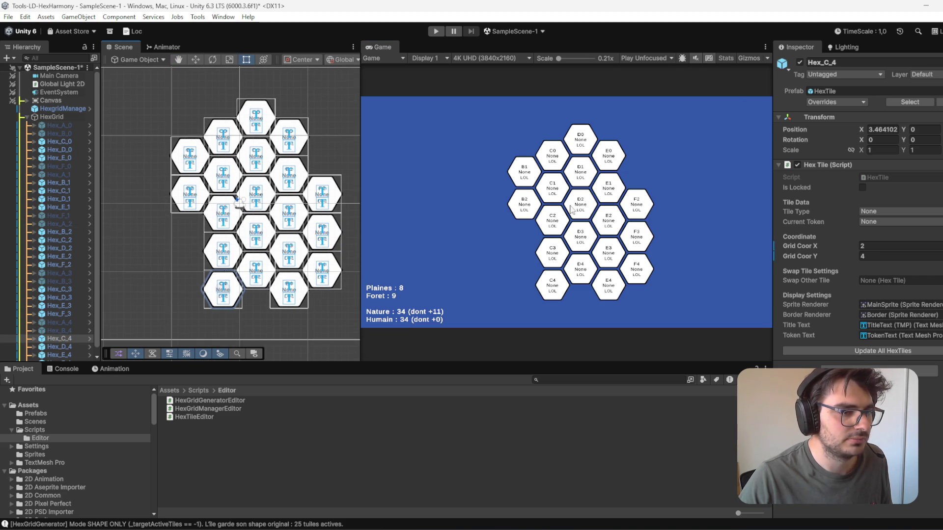
click(800, 62)
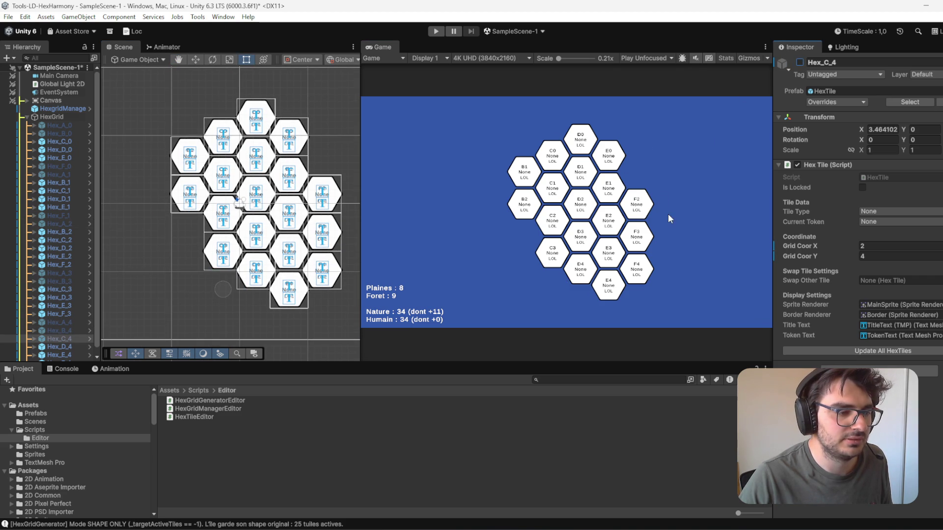
Step: Reactivate the Hex_F_1 tile so it reappears
scroll(668, 216, up, 2)
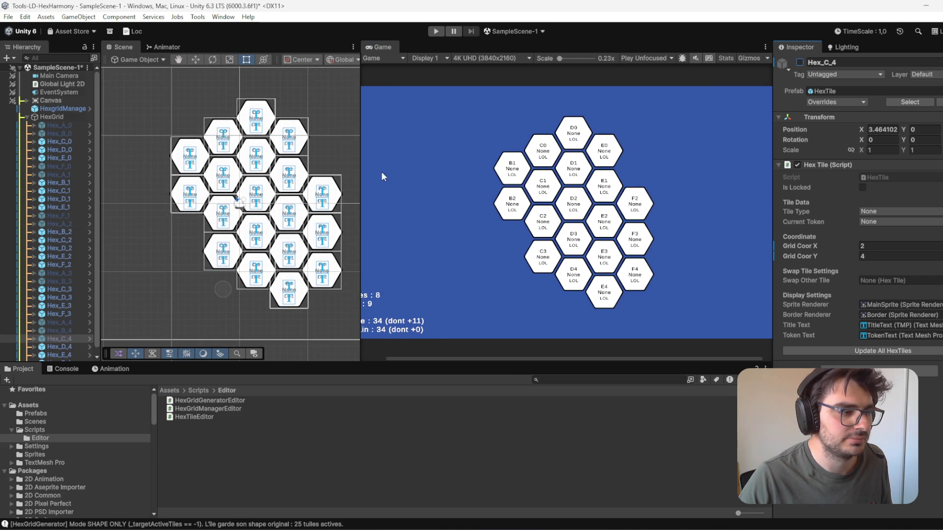
scroll(321, 209, up, 2)
scroll(63, 310, down, 1)
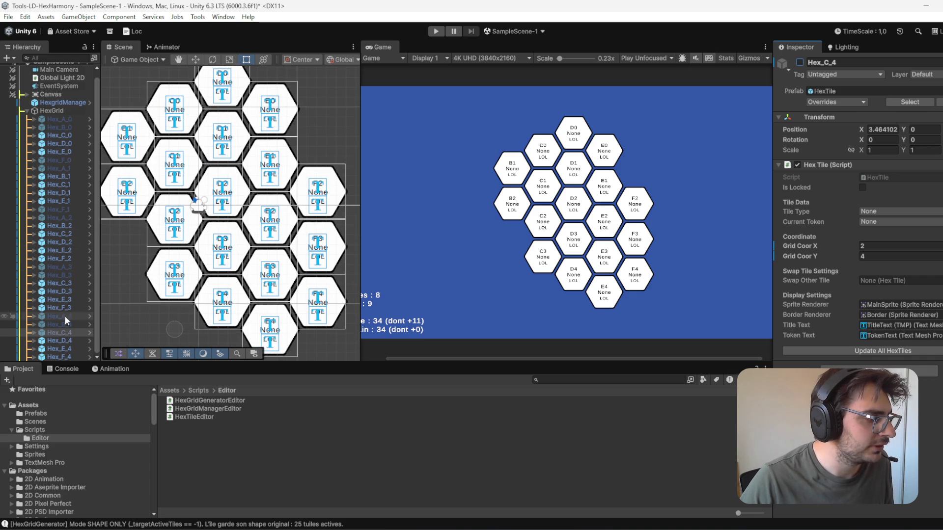
scroll(67, 323, up, 1)
scroll(68, 329, down, 1)
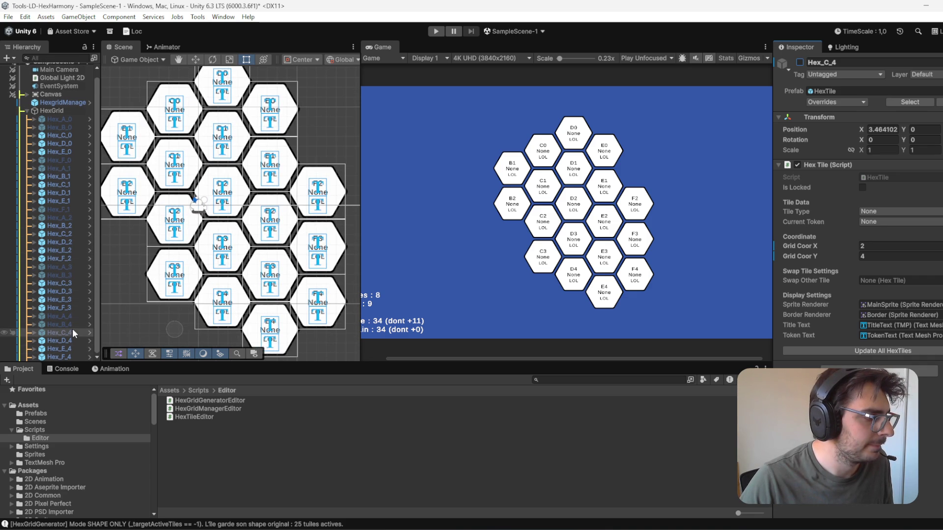
click(72, 211)
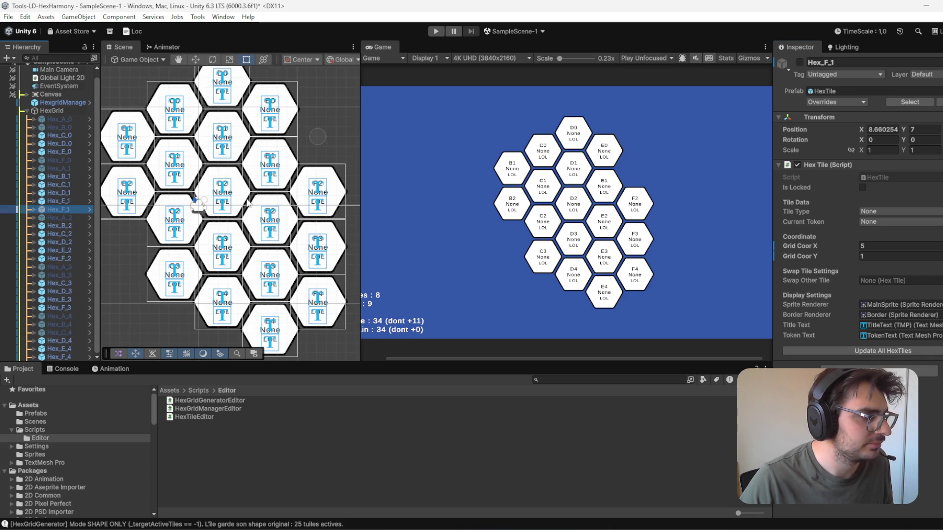
click(801, 63)
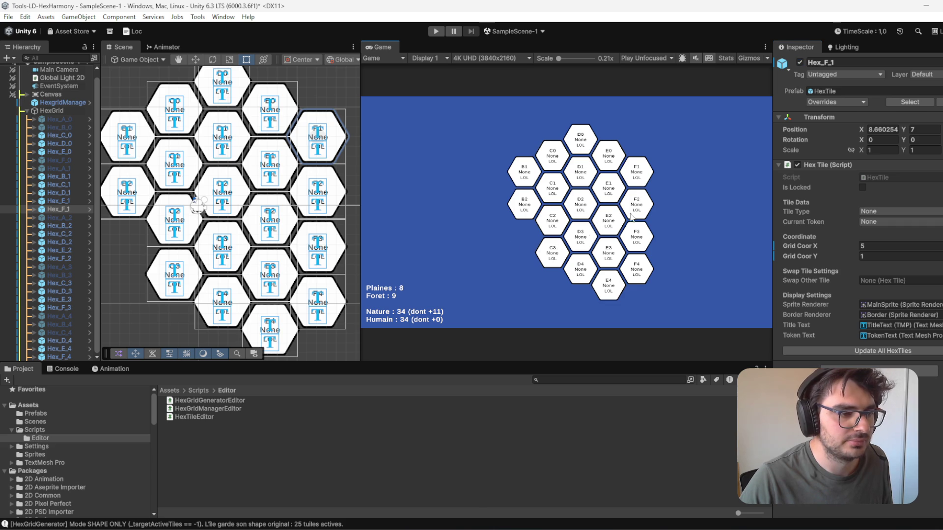
Step: Deactivate the E4 and F4 tiles
click(272, 322)
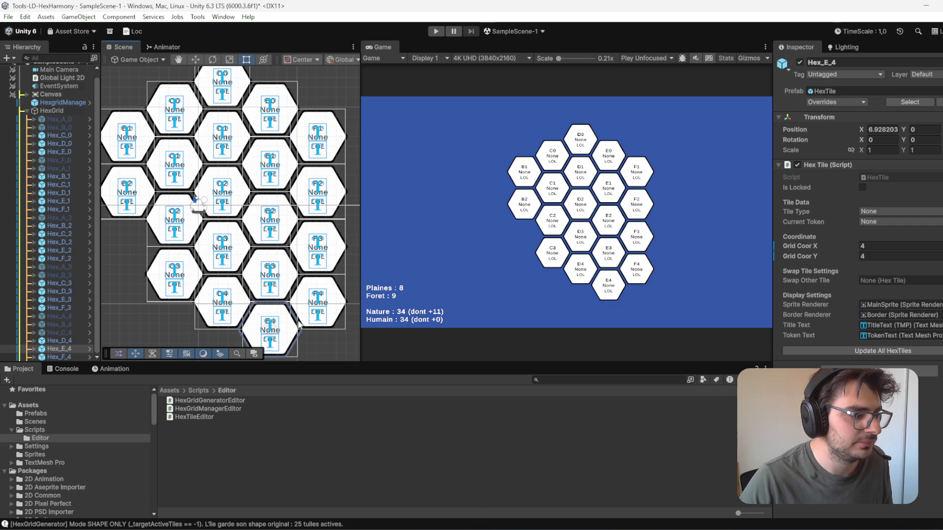
shift+click(327, 307)
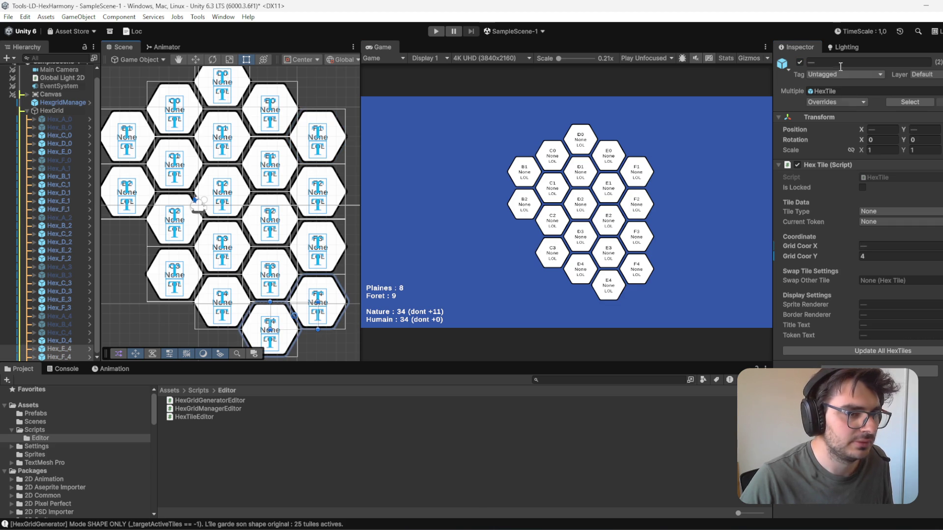
click(800, 62)
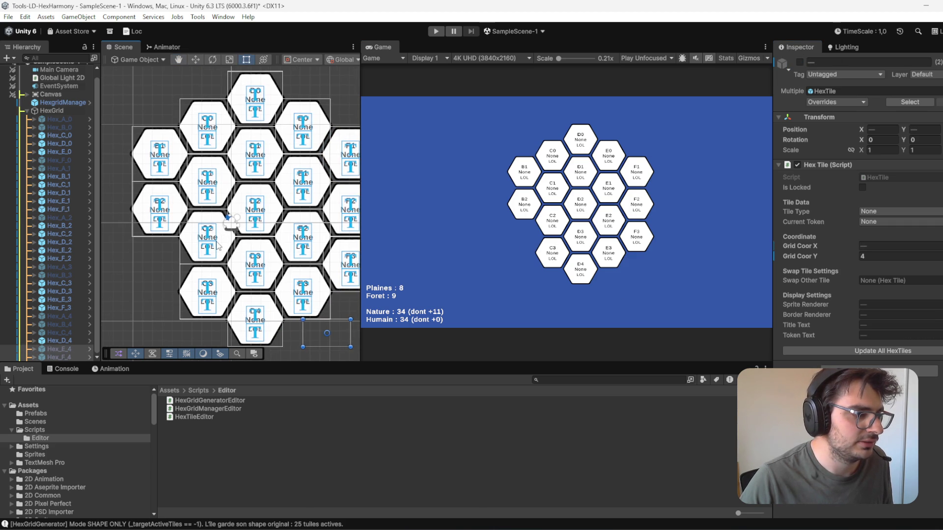
Step: Trial-remove the B2/C2, C3/D4 and B2/C3 tile pairs, restoring each afterward
click(224, 246)
shift+click(176, 217)
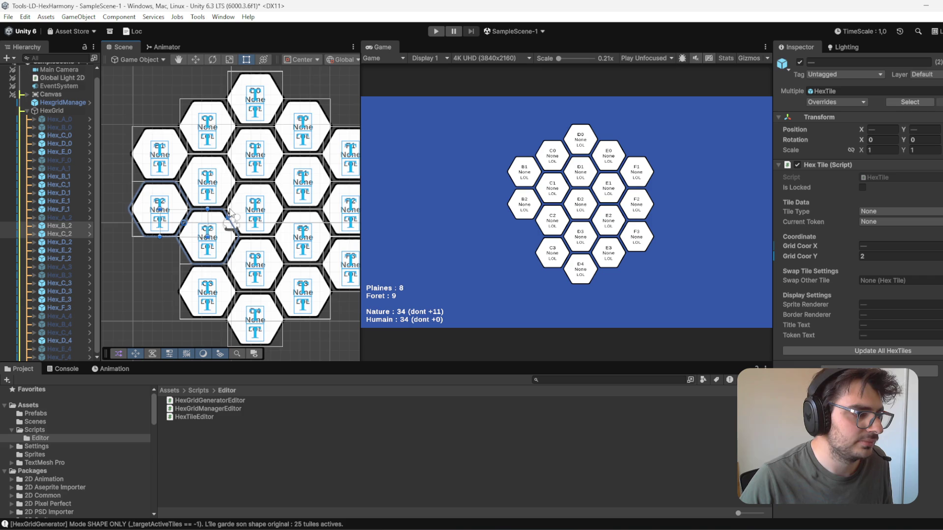
click(800, 62)
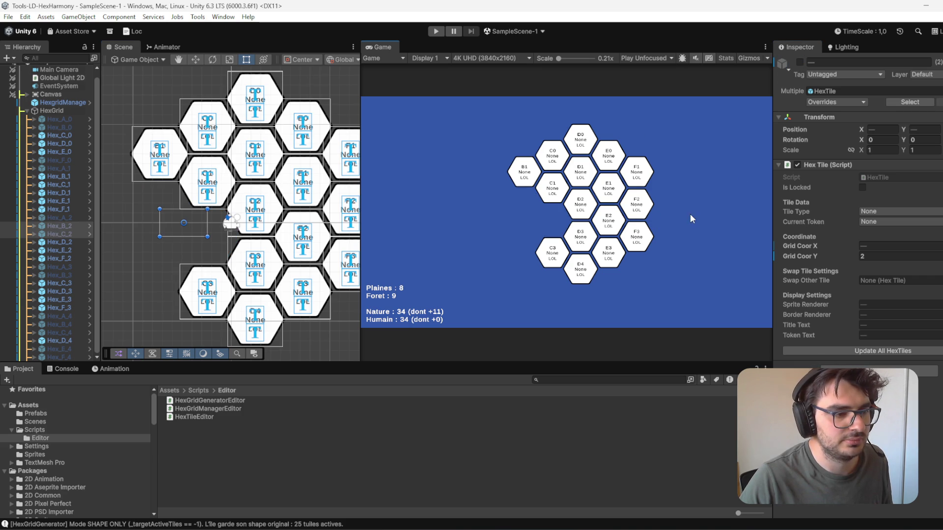
click(801, 63)
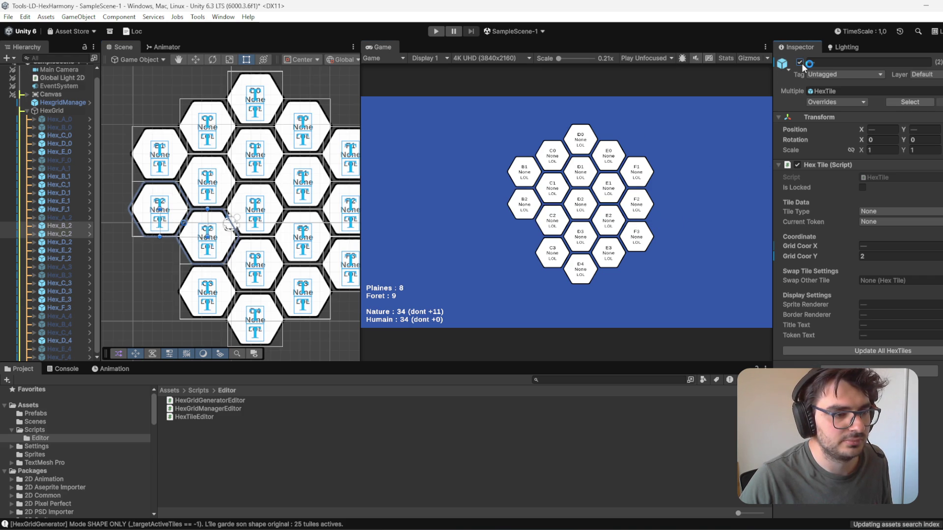
click(210, 276)
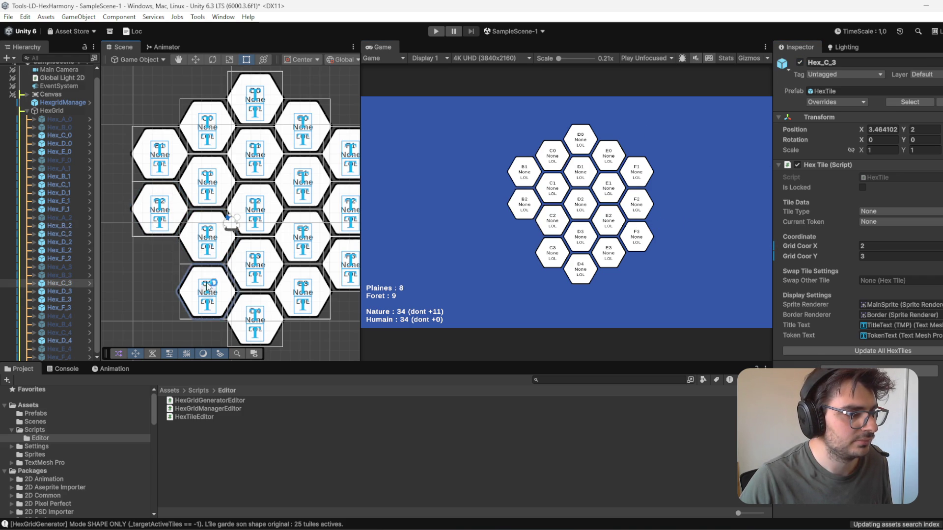
shift+click(266, 317)
click(801, 63)
click(800, 63)
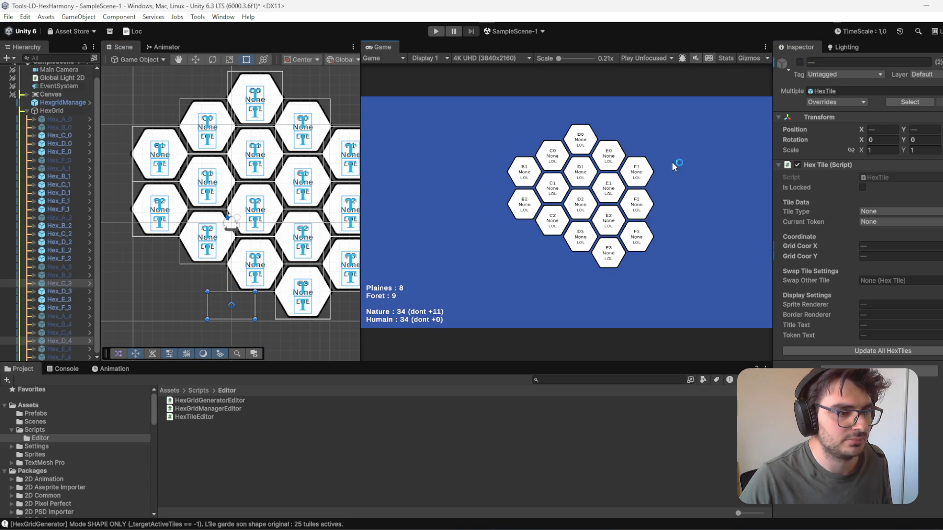
click(193, 284)
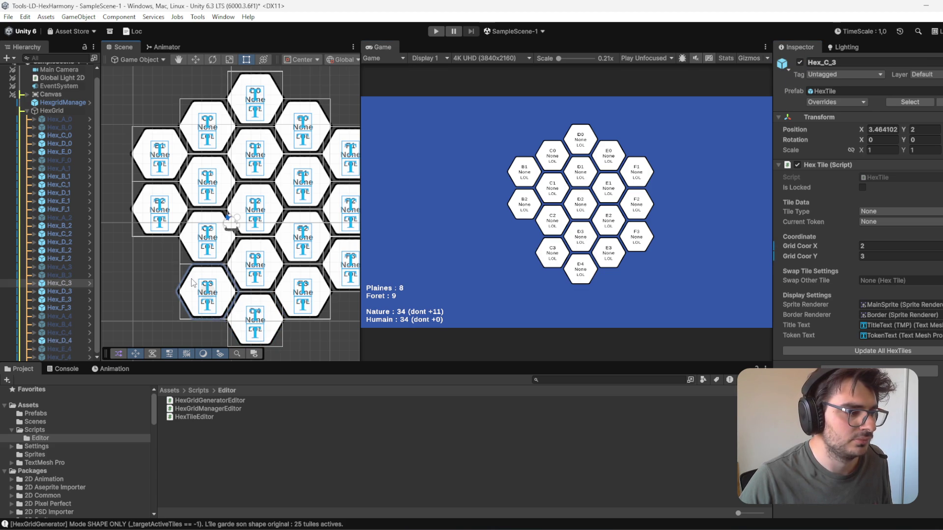
shift+click(186, 213)
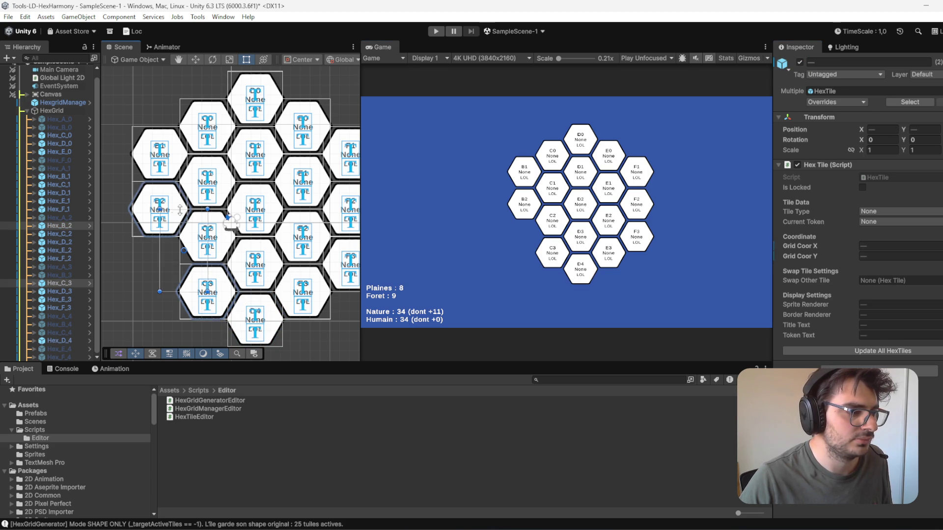
click(800, 63)
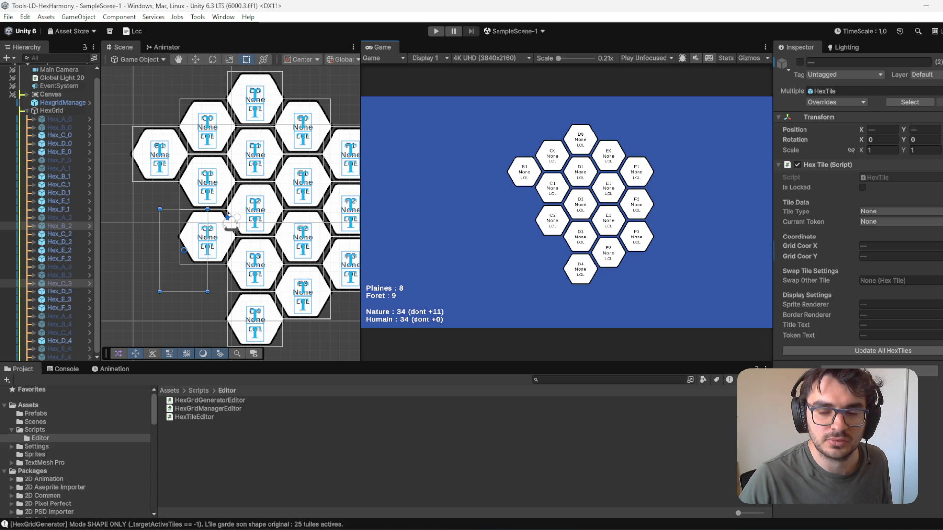
click(799, 62)
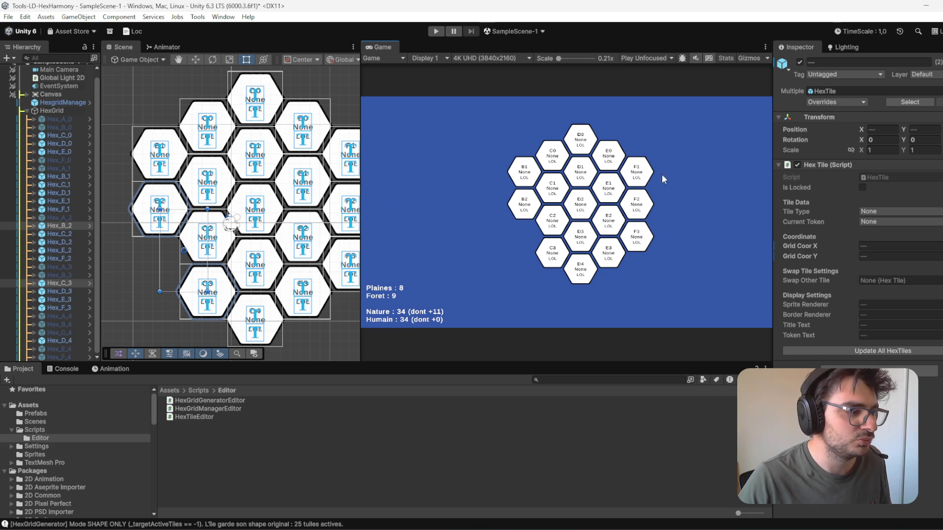
Step: Reposition the scene view on the grid and select the E0 tile
scroll(245, 196, down, 1)
drag(262, 153, 242, 195)
click(242, 195)
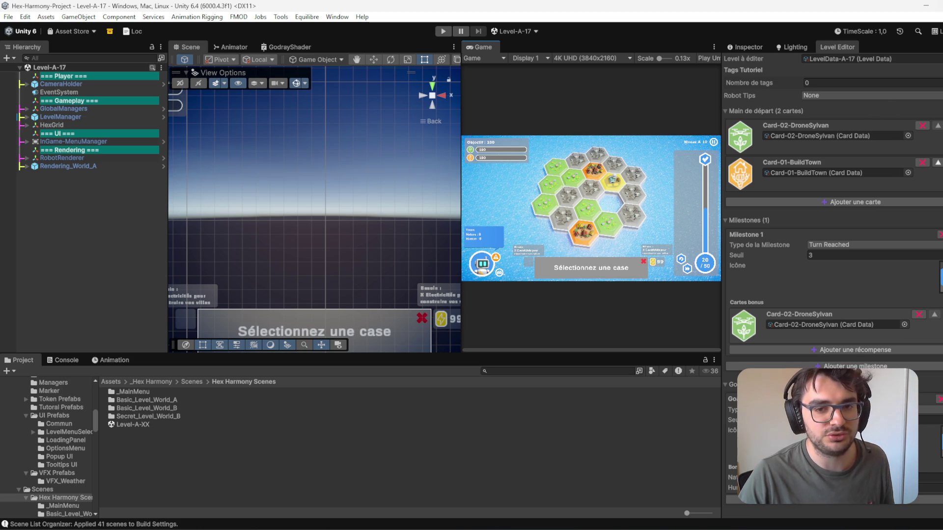
click(926, 6)
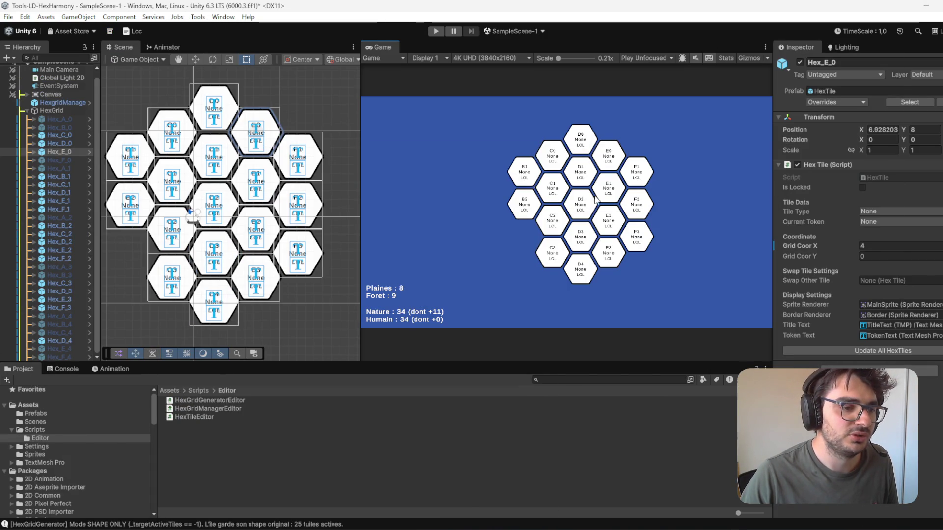
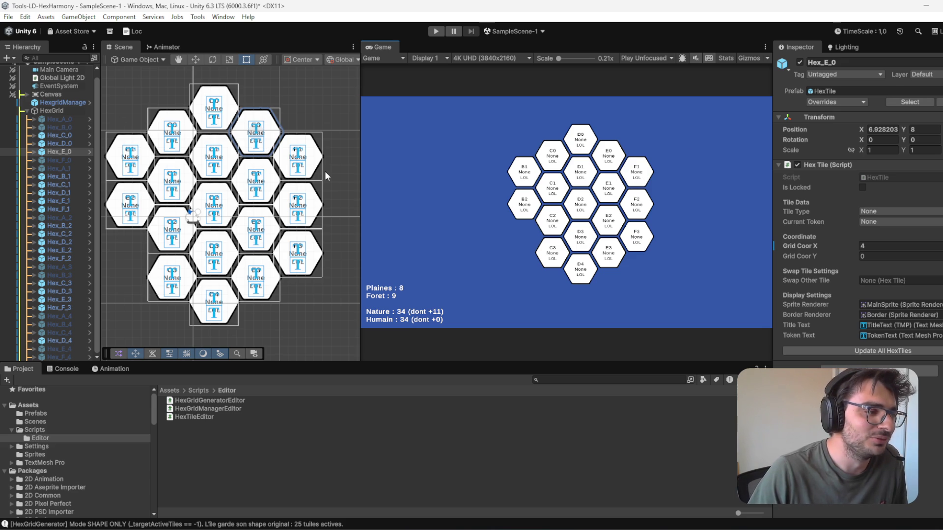
Step: Inspect tiles B0, A0 and C0 while looking over the grid in the Scene view
click(59, 128)
scroll(305, 303, down, 2)
scroll(304, 303, up, 3)
mouse_move(305, 303)
mouse_down()
mouse_move(260, 215)
mouse_move(278, 256)
mouse_up()
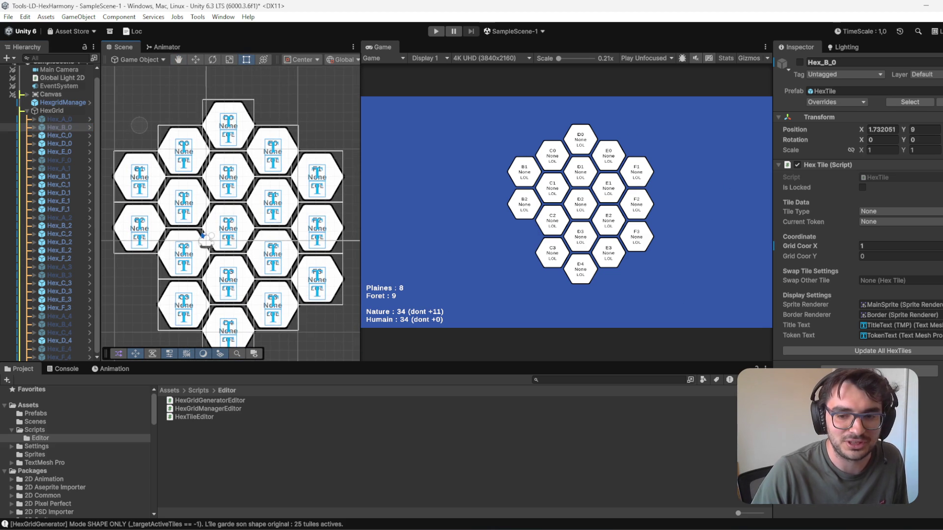
click(66, 118)
click(70, 134)
mouse_move(243, 248)
mouse_down()
mouse_move(212, 221)
mouse_move(252, 210)
mouse_up()
scroll(252, 210, down, 4)
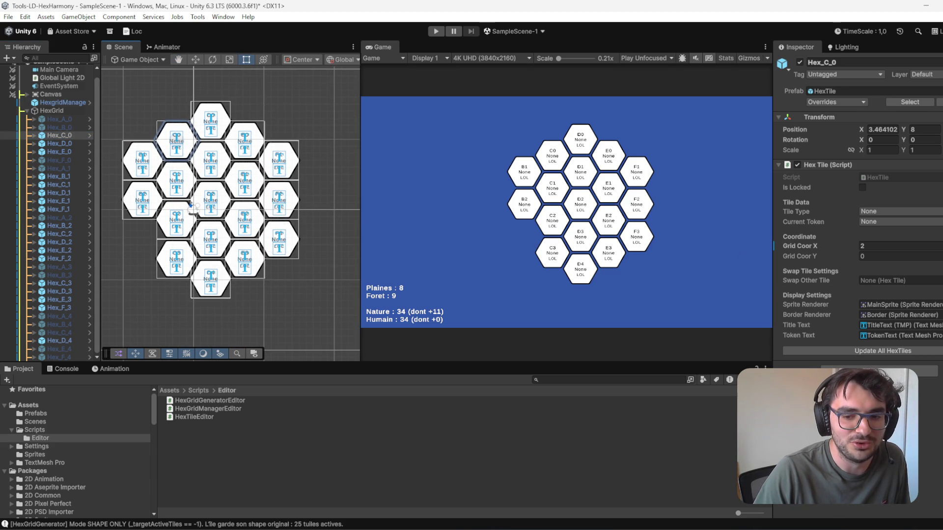
Step: Briefly show tile A1, hide it again, and select the HexgridManager
click(59, 168)
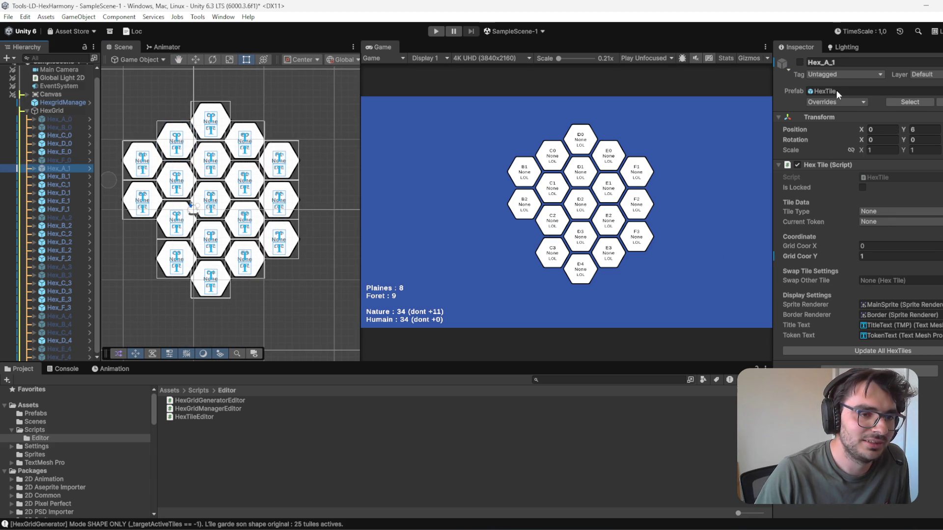
click(803, 62)
click(803, 62)
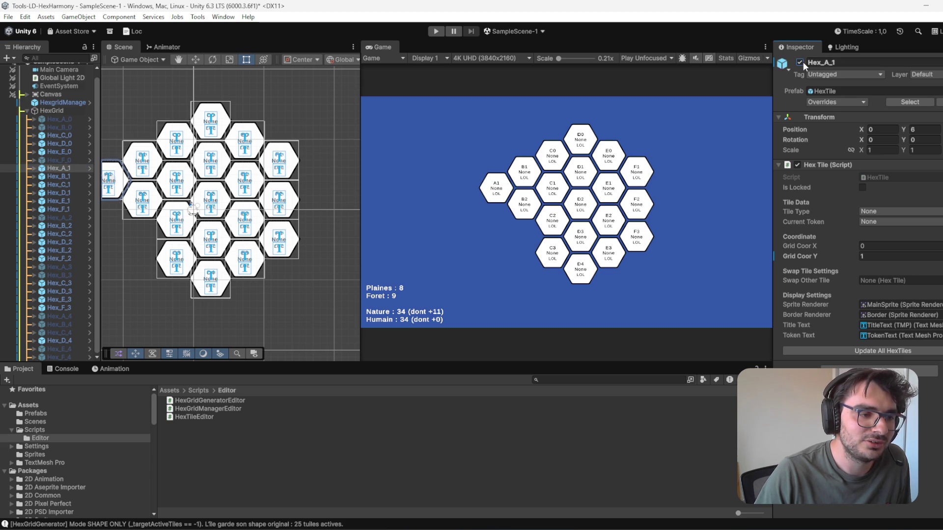
click(804, 62)
click(63, 104)
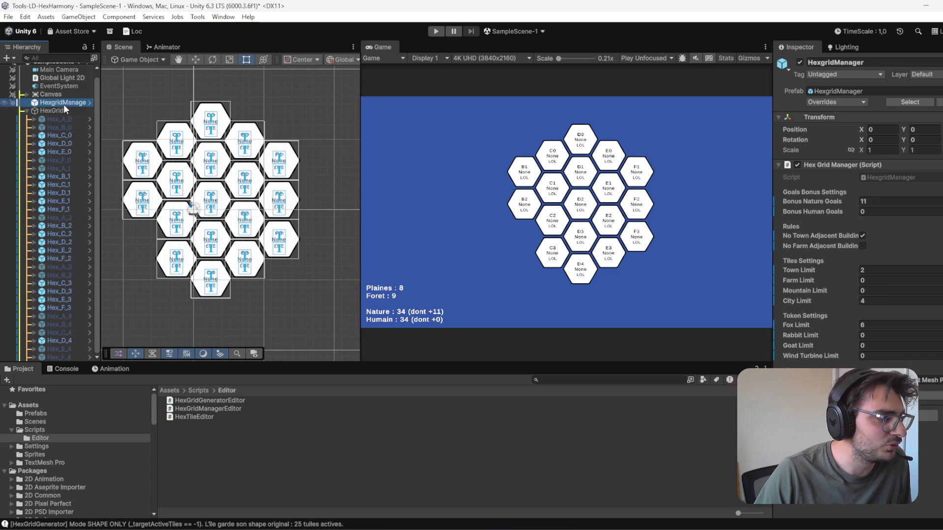
Step: Set the HexGrid Height to 6 and generate a new grid, confirming the replacement
click(71, 109)
click(884, 195)
text(6)
click(883, 290)
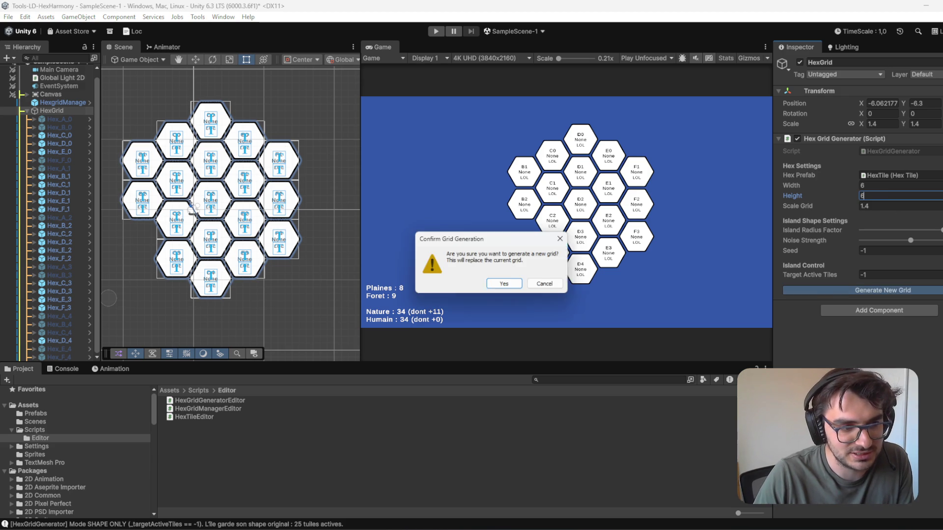
click(502, 282)
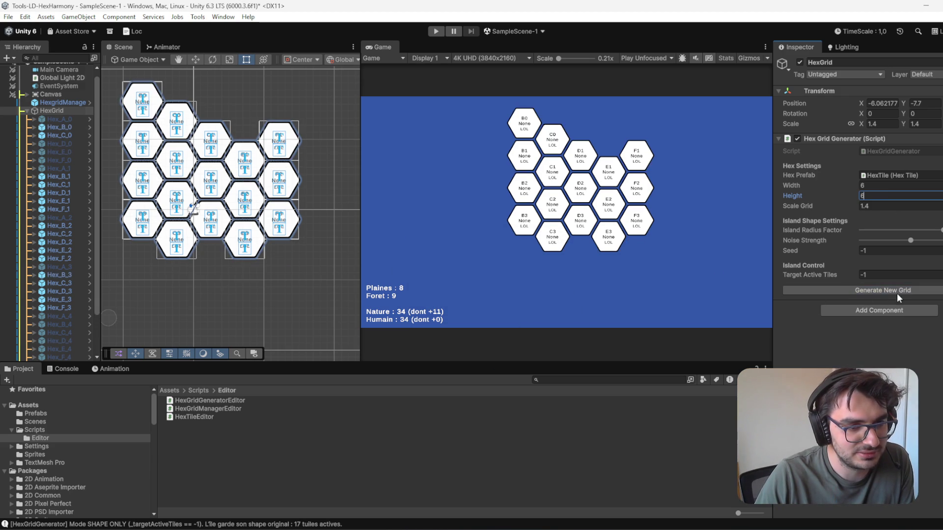
key(Return)
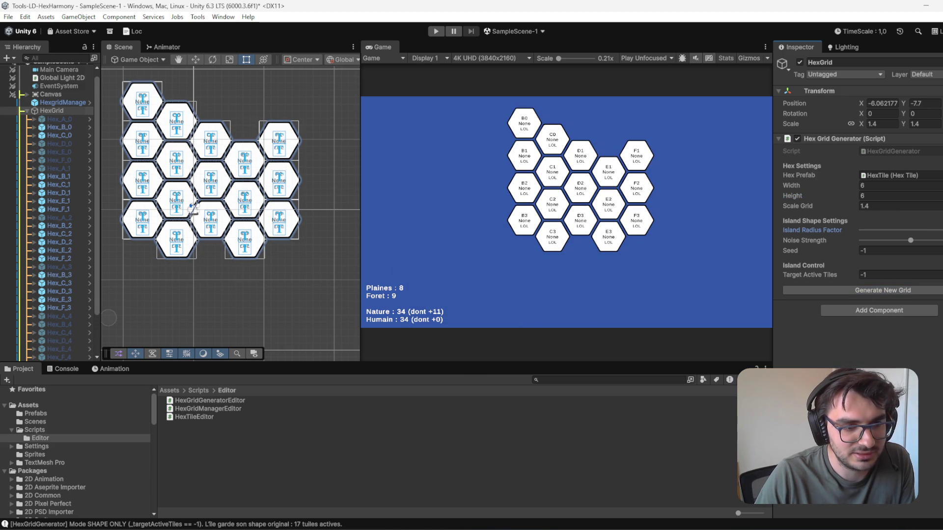
click(923, 291)
Step: Drop Noise Strength to its minimum and regenerate until the grid is full, then select tile A0
click(907, 241)
drag(906, 242, 882, 241)
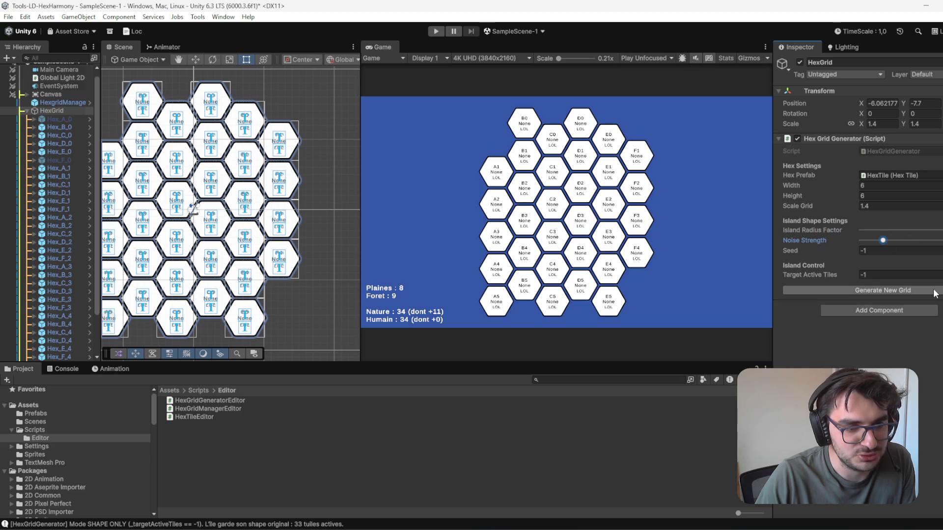
click(936, 290)
click(935, 290)
click(936, 290)
click(936, 290)
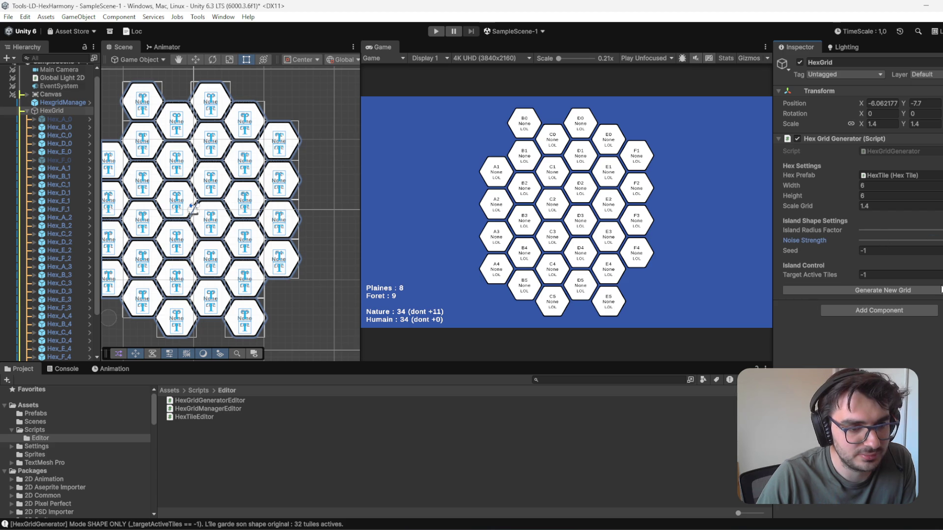
click(885, 290)
drag(932, 240, 862, 240)
click(876, 293)
mouse_move(320, 266)
mouse_down()
mouse_move(370, 275)
mouse_move(354, 276)
mouse_up()
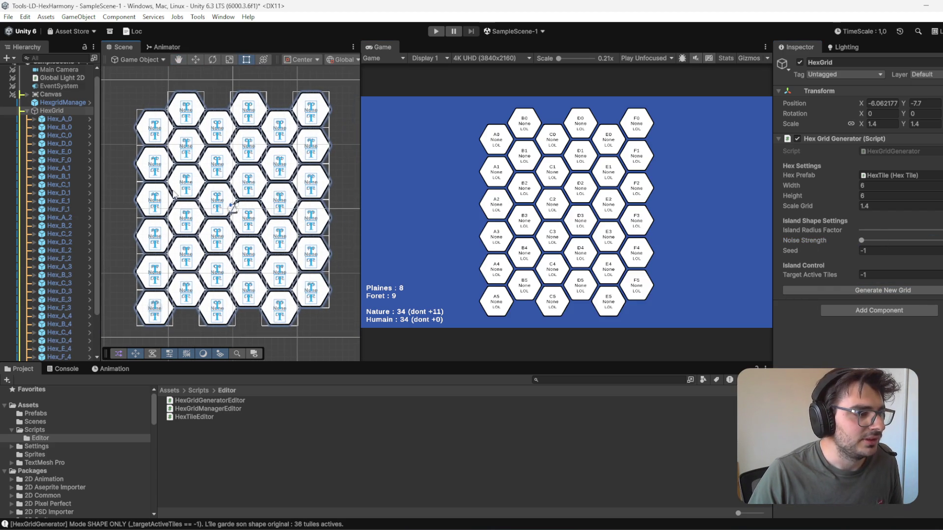
click(157, 143)
Step: Deactivate tiles A0, B0 and F0
shift+click(187, 118)
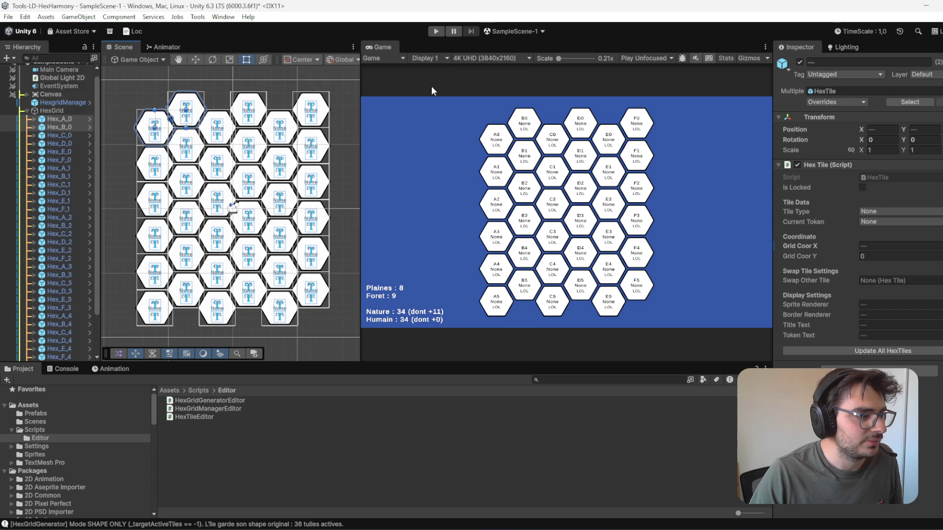
click(799, 62)
click(321, 110)
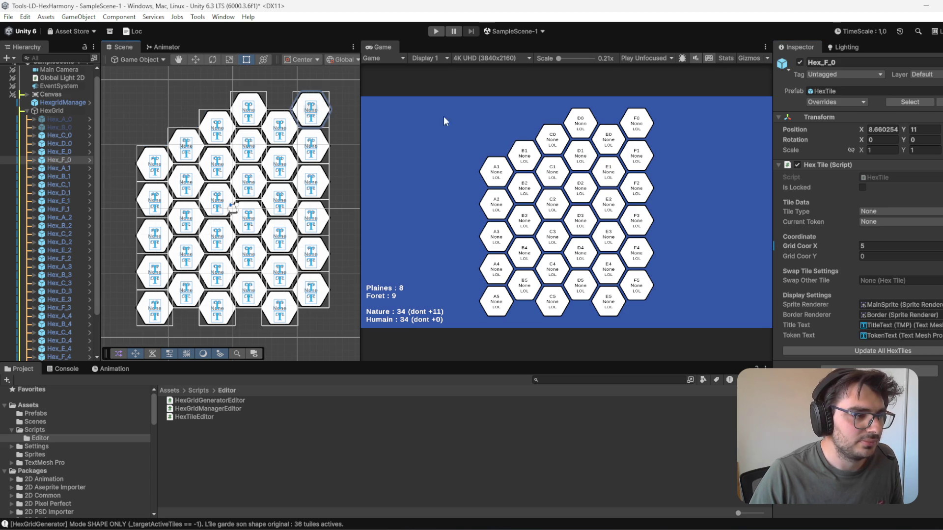
click(800, 62)
Step: Try hiding the whole F1–F5 column, then restore it
click(249, 118)
scroll(326, 99, up, 2)
scroll(334, 96, down, 2)
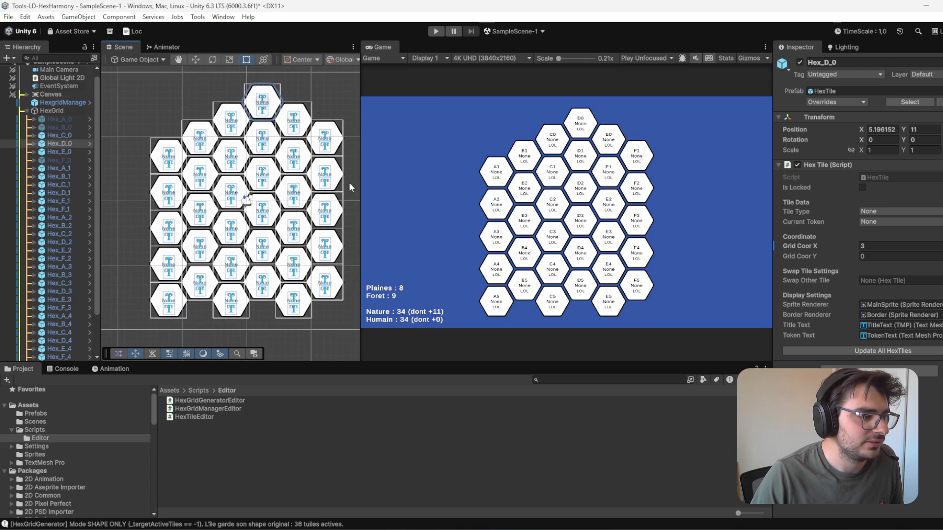
click(335, 147)
ctrl+click(334, 190)
ctrl+click(334, 213)
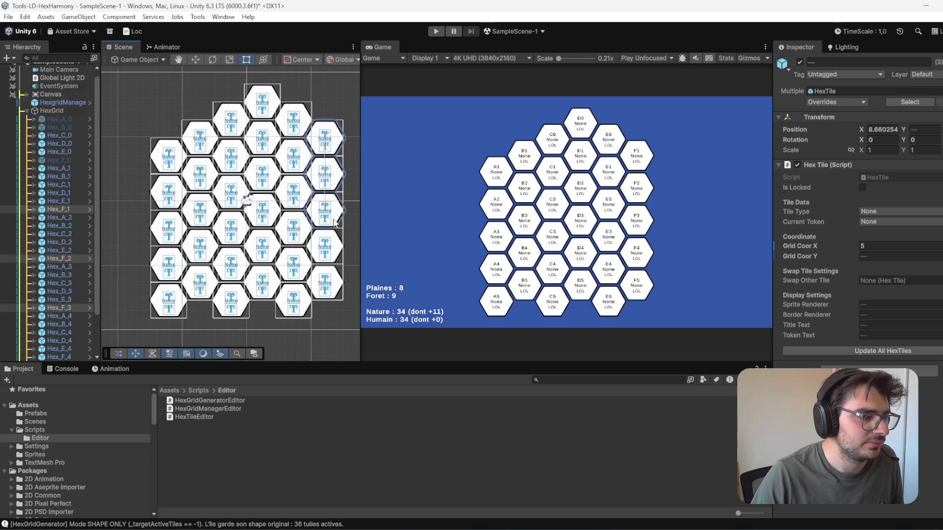
ctrl+click(328, 253)
ctrl+click(329, 289)
click(800, 62)
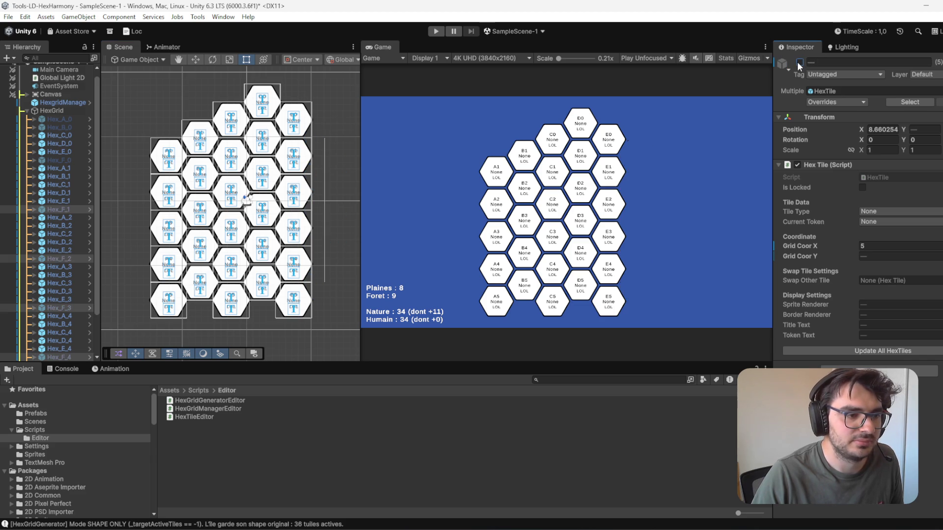
click(800, 63)
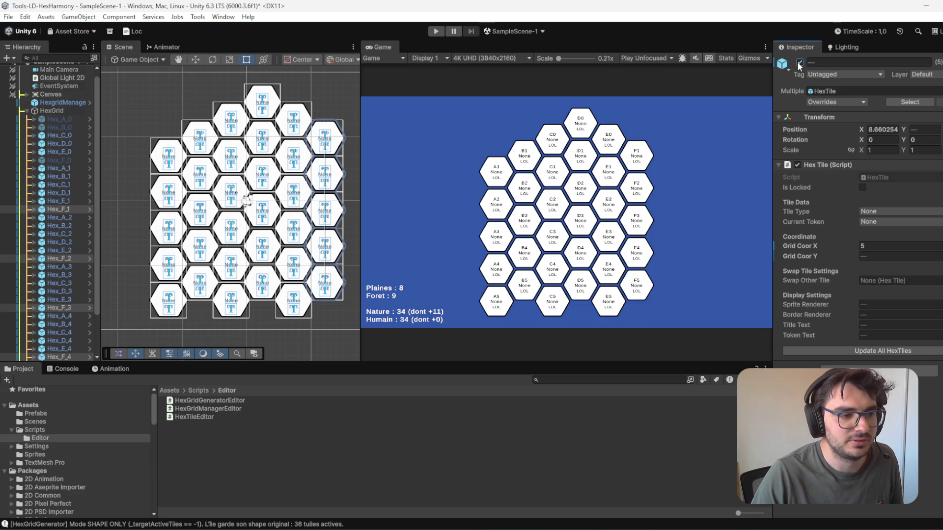
Step: Deactivate tile D0 and the bottom-row tiles C5, D5, E5 and F5
click(271, 110)
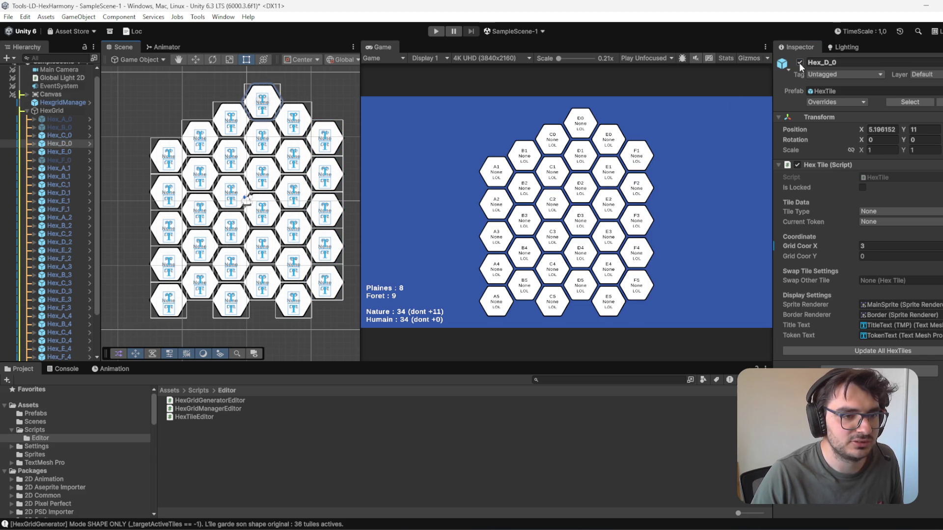
click(800, 63)
click(261, 297)
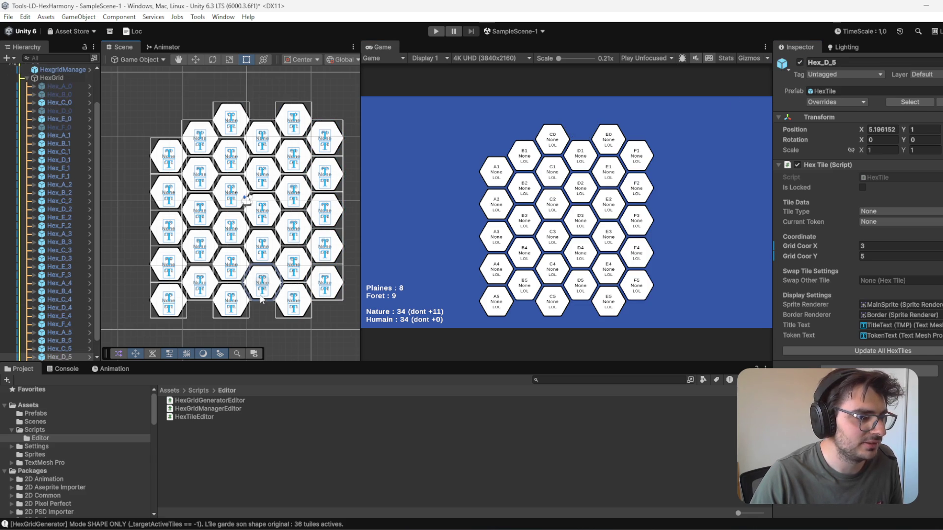
shift+click(232, 306)
shift+click(305, 307)
shift+click(326, 284)
click(800, 63)
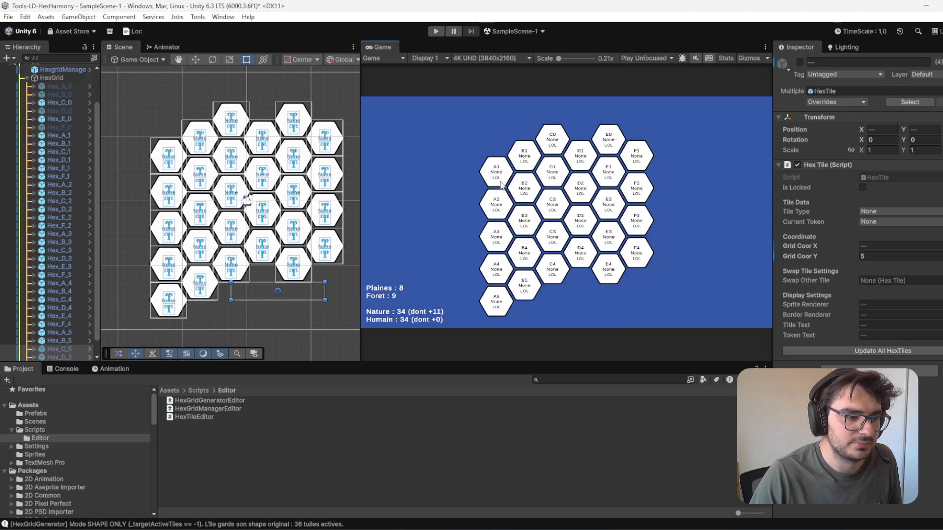
Step: Deactivate tiles A5, A4 and B5
click(169, 301)
click(800, 62)
click(169, 263)
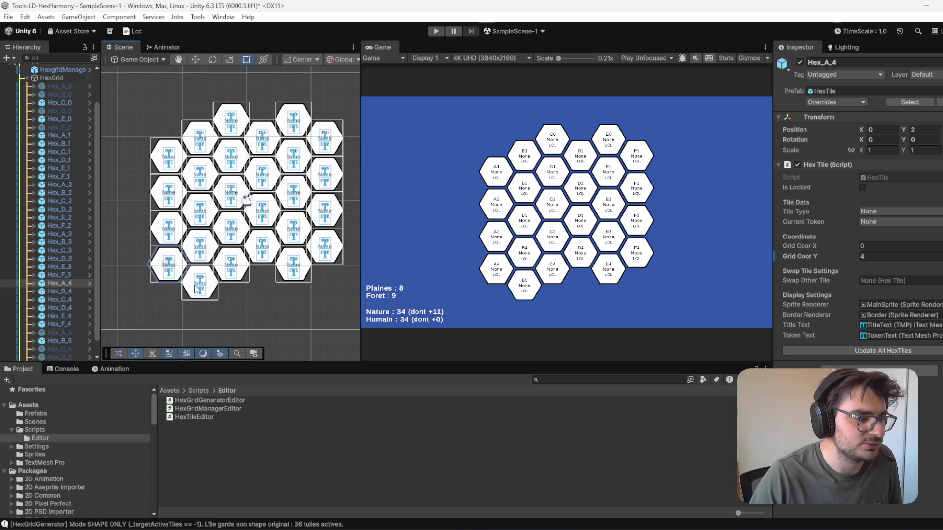
ctrl+click(199, 284)
click(799, 63)
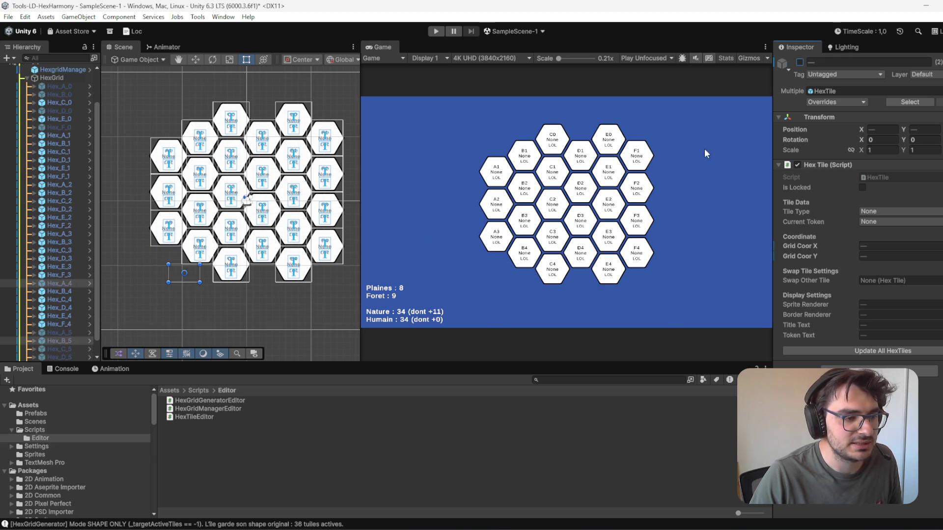
Step: Test hiding tiles A1, A2 and A3, then reactivate them
drag(326, 236, 288, 235)
key(t)
click(140, 155)
ctrl+click(141, 221)
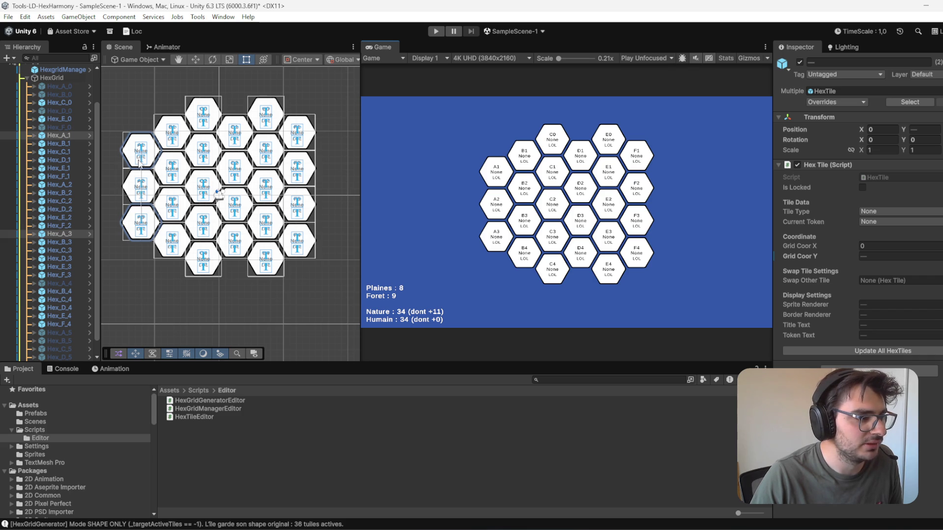
ctrl+click(141, 189)
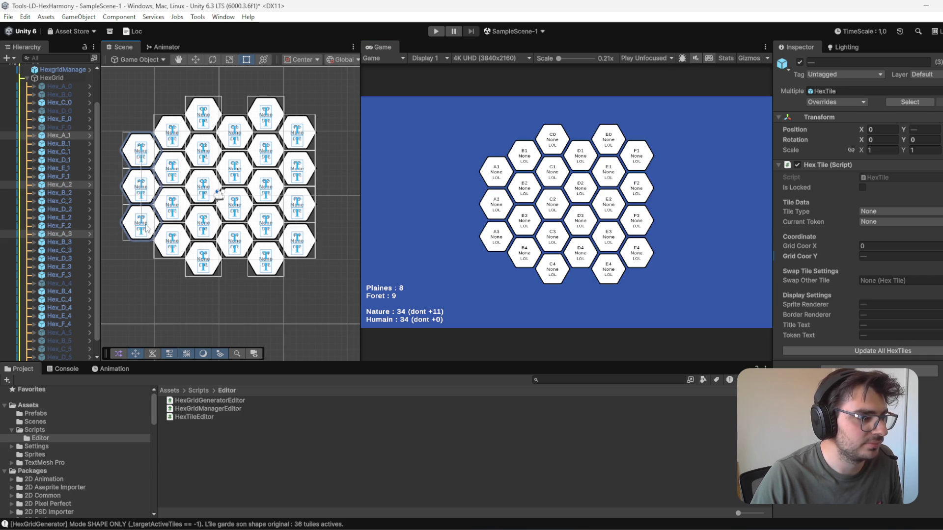
click(799, 62)
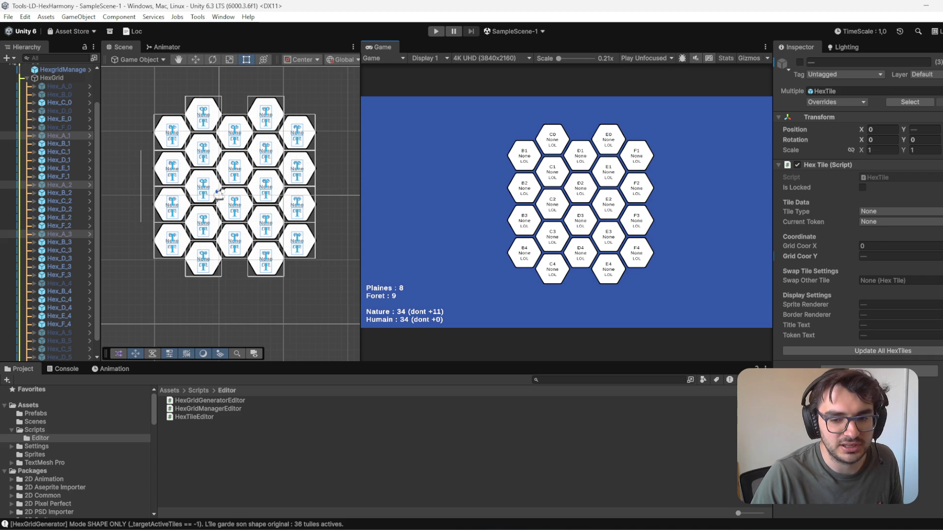
click(802, 61)
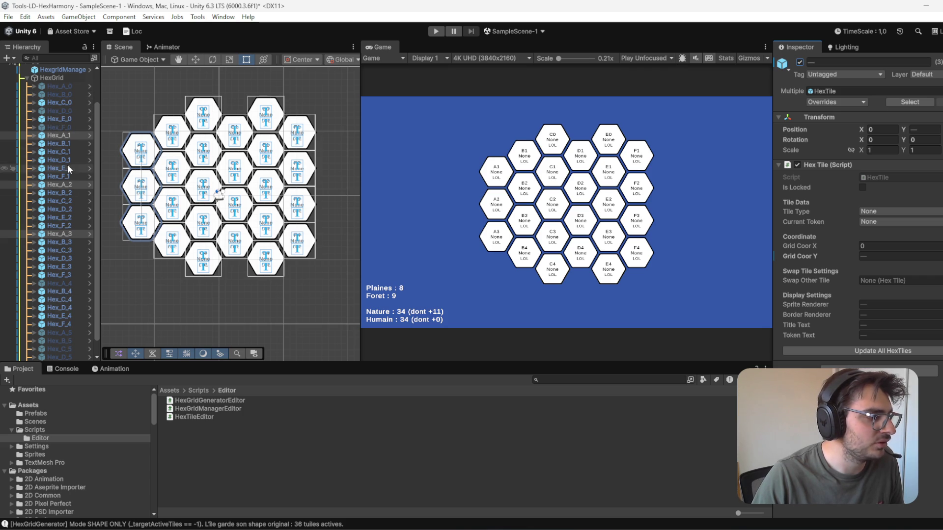
Step: Reactivate tile D0, then briefly hide and restore tiles B4 and C4
click(70, 111)
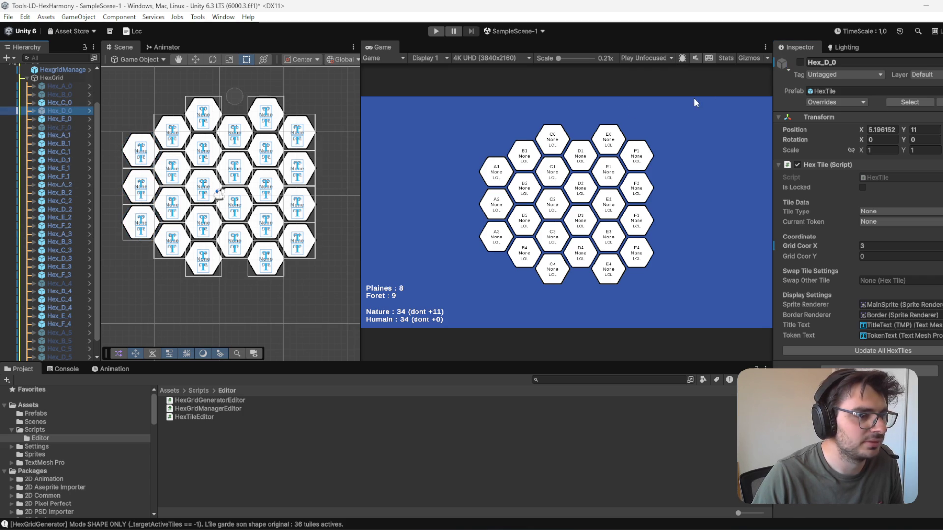
click(801, 62)
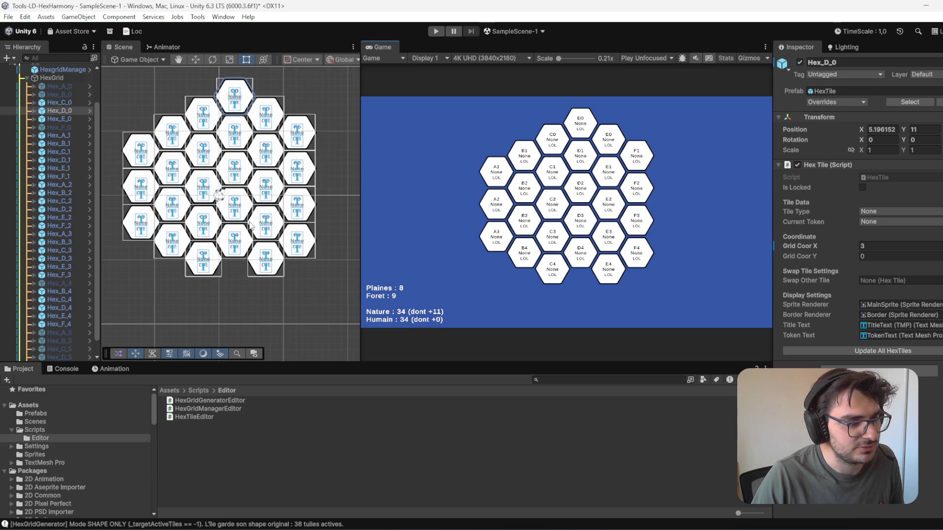
click(178, 246)
shift+click(200, 265)
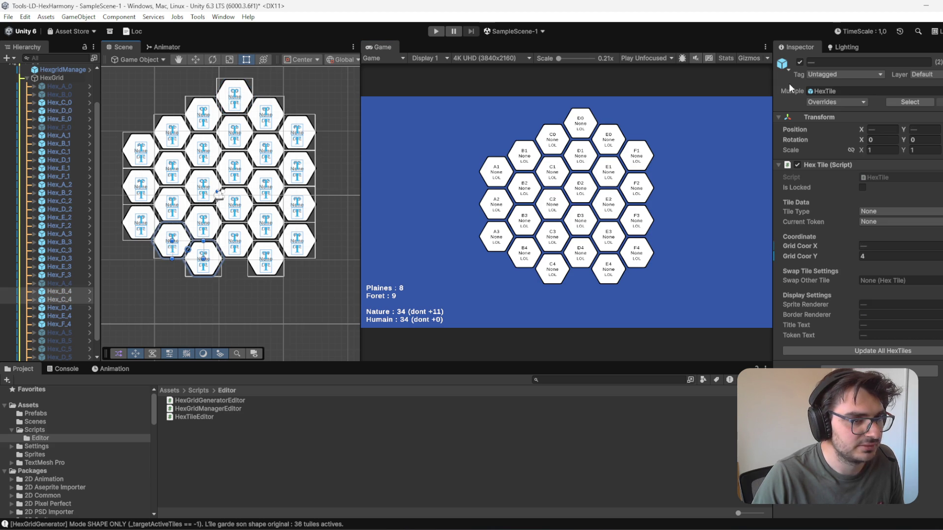
click(800, 63)
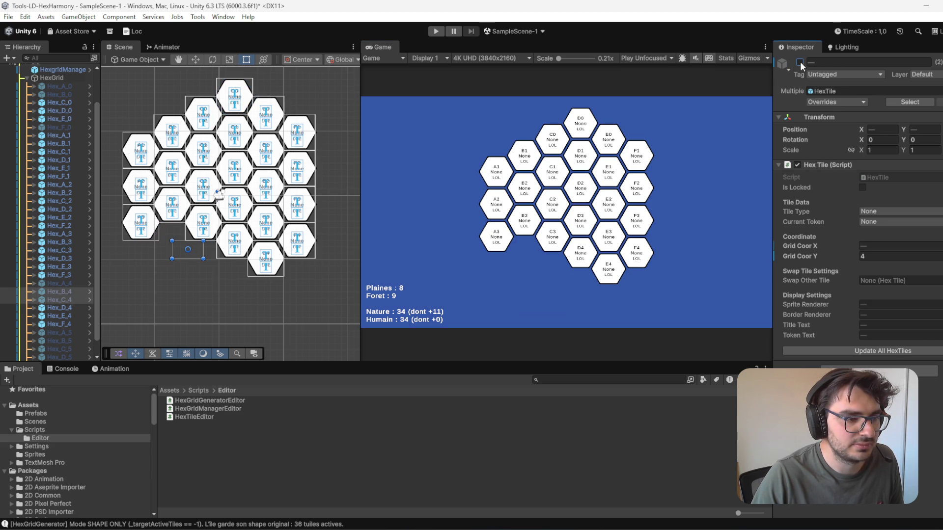
click(800, 62)
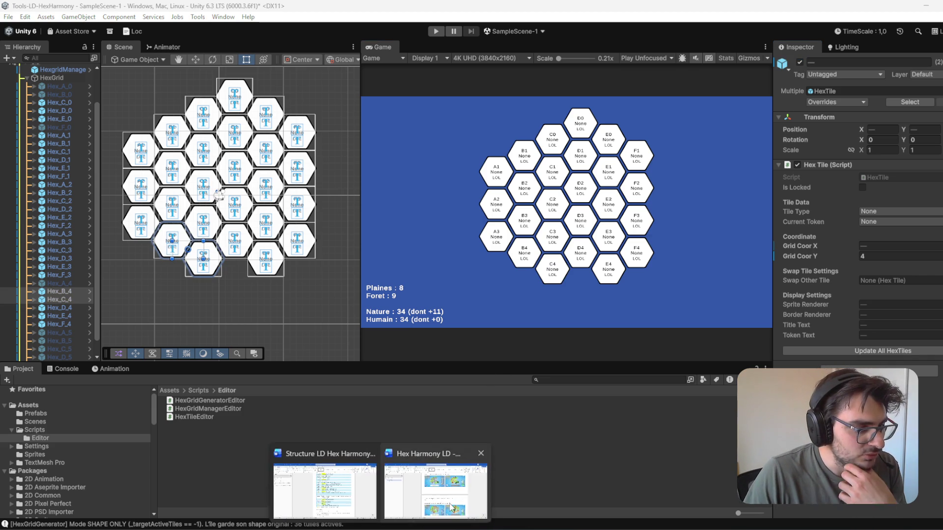
click(451, 507)
scroll(451, 491, down, 10)
scroll(670, 387, up, 15)
scroll(670, 388, down, 2)
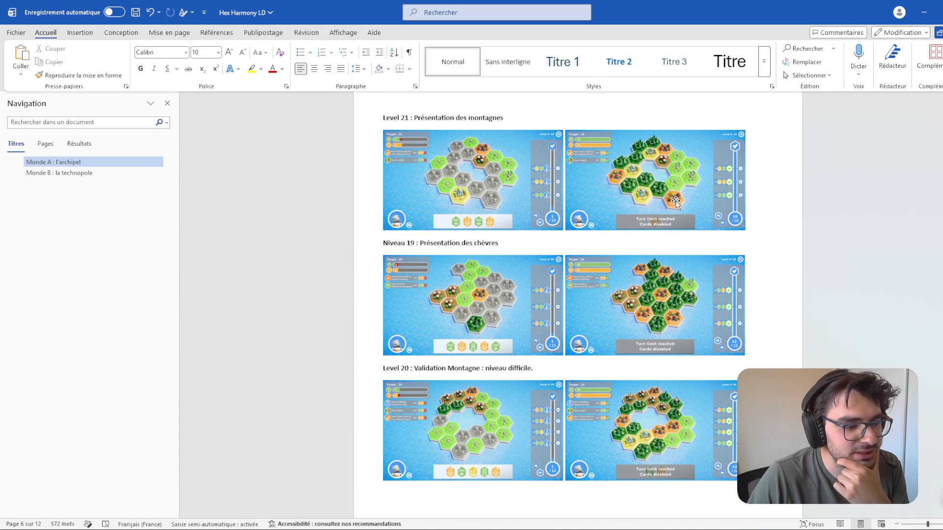
scroll(751, 201, up, 9)
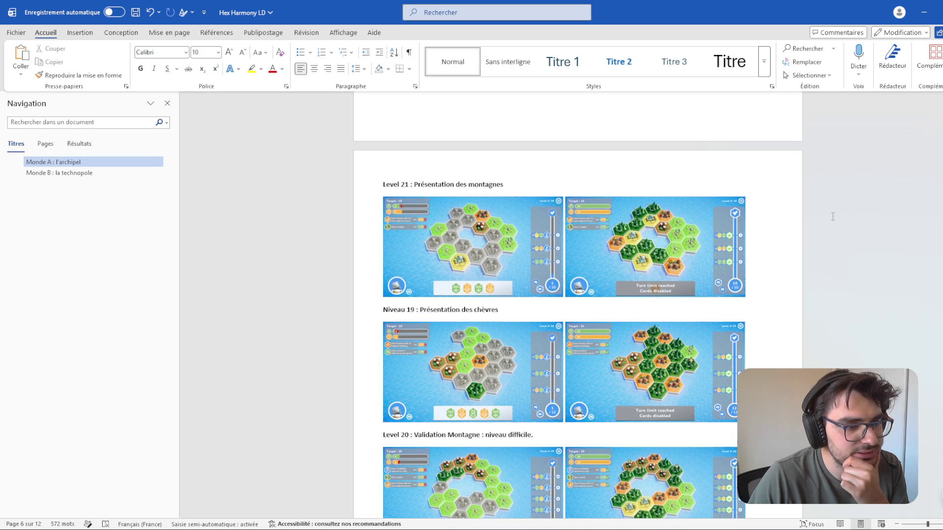
scroll(754, 276, up, 10)
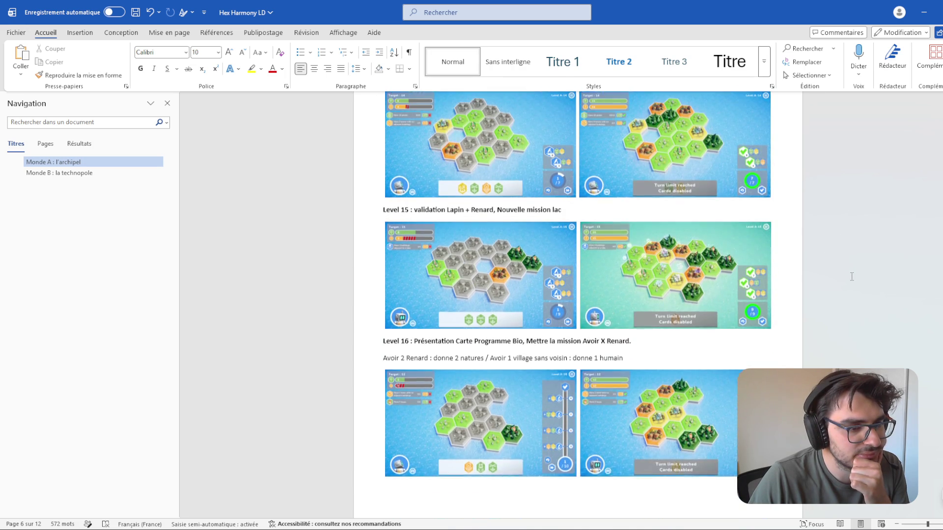
scroll(853, 276, up, 10)
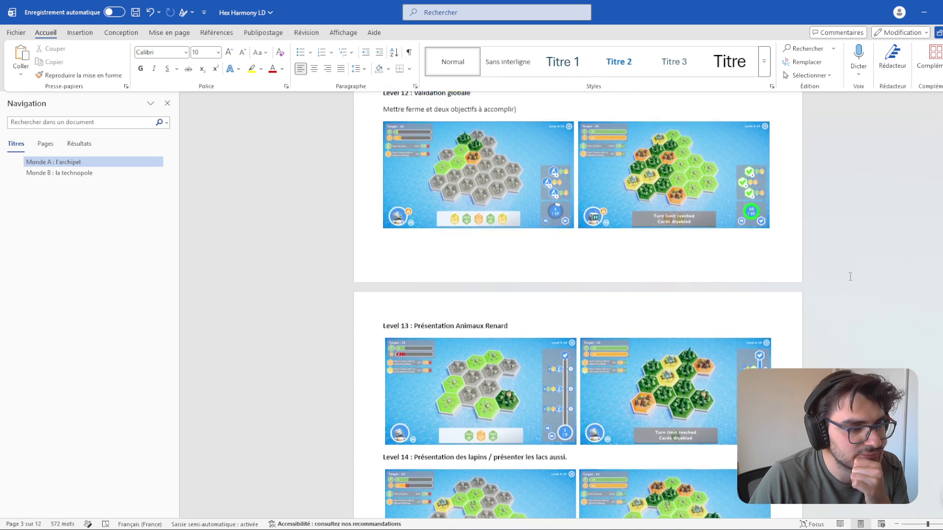
scroll(811, 292, down, 3)
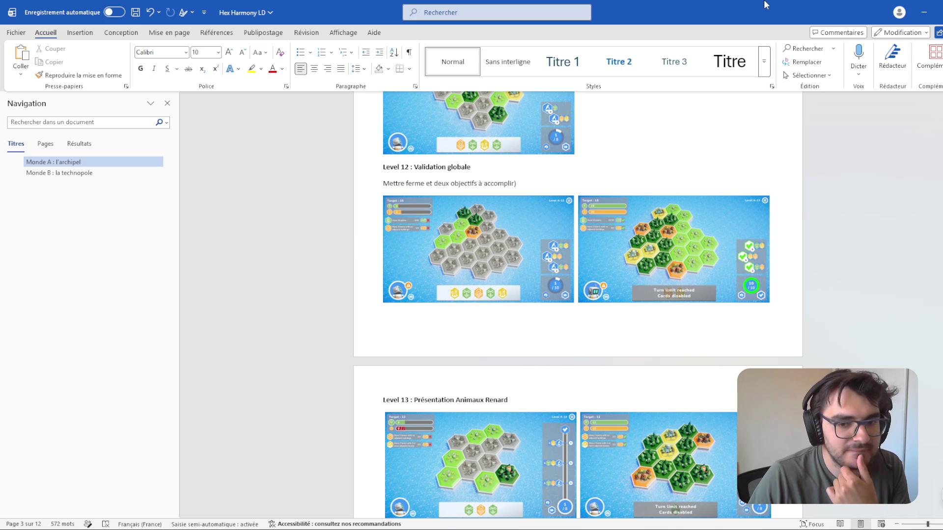
click(924, 12)
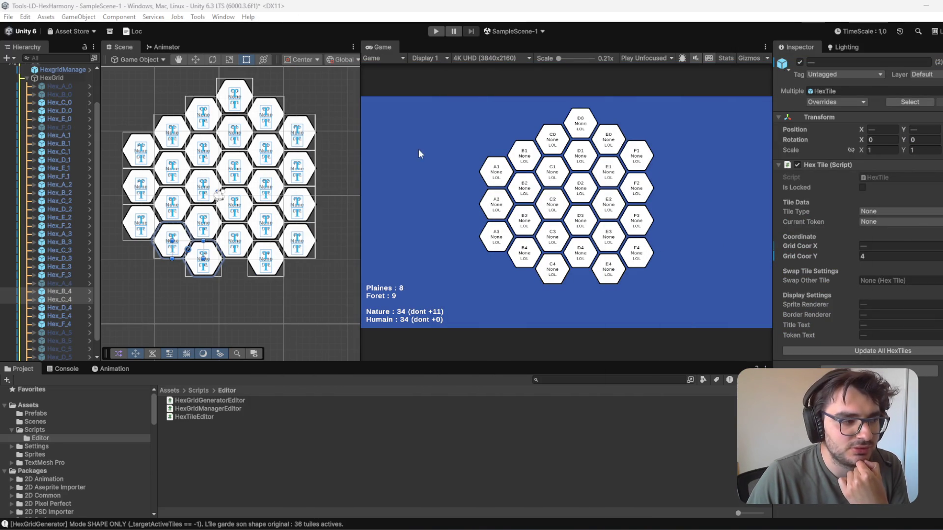
Step: Preview the grid without tile Hex_F_1 twice, re-enabling it each time
click(200, 116)
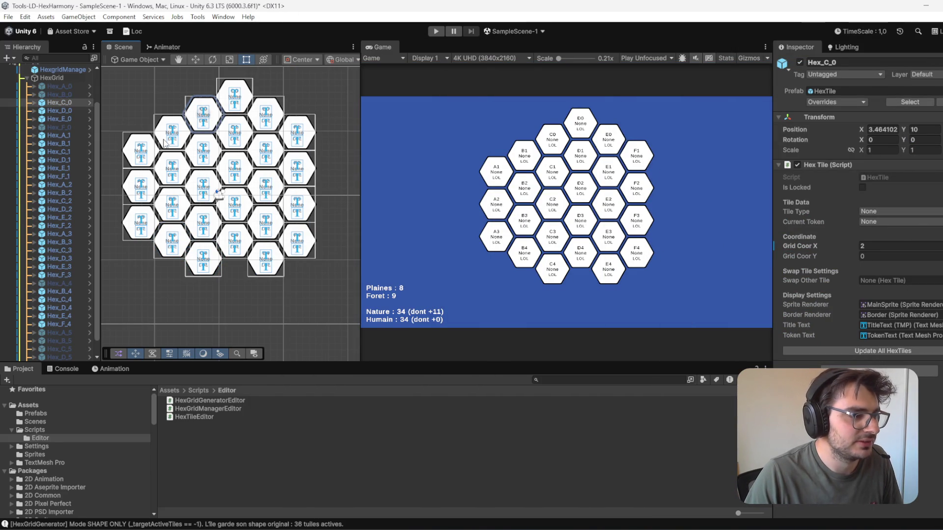
click(165, 143)
click(302, 127)
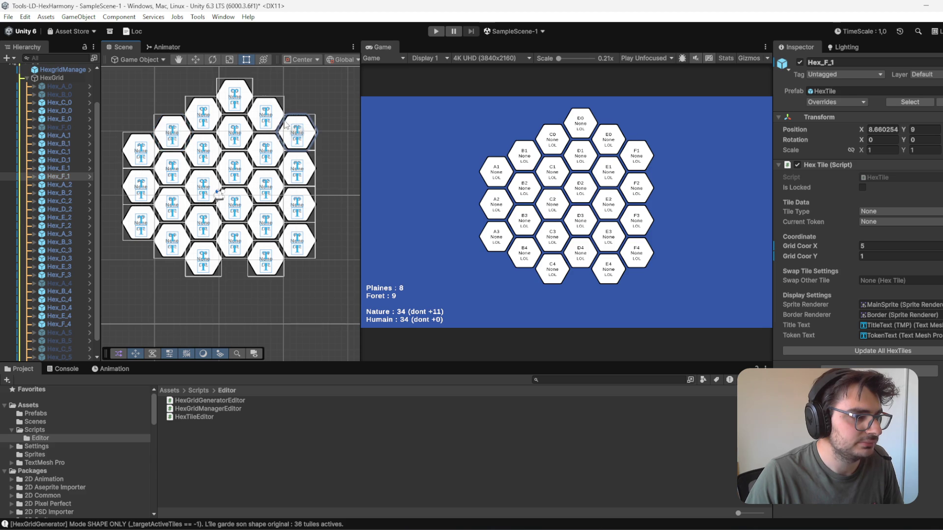
click(801, 62)
click(801, 62)
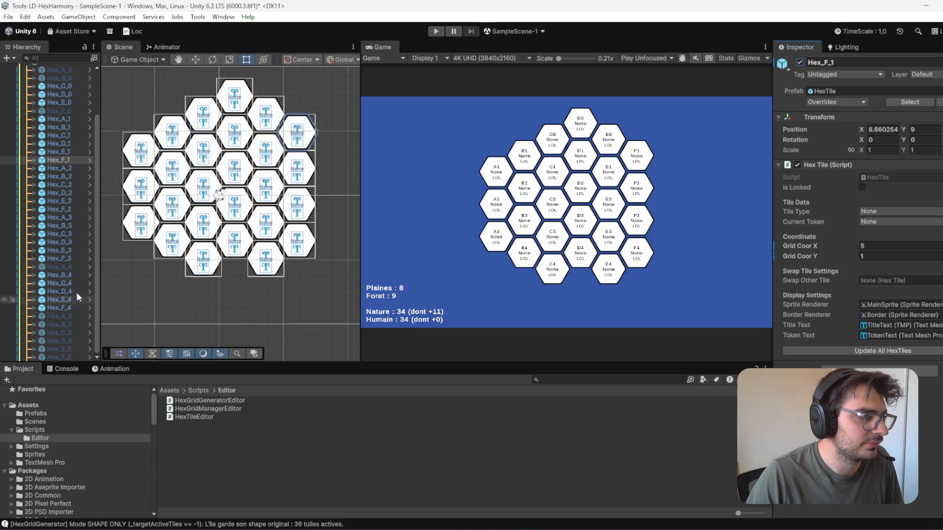
scroll(73, 269, up, 3)
scroll(72, 240, down, 4)
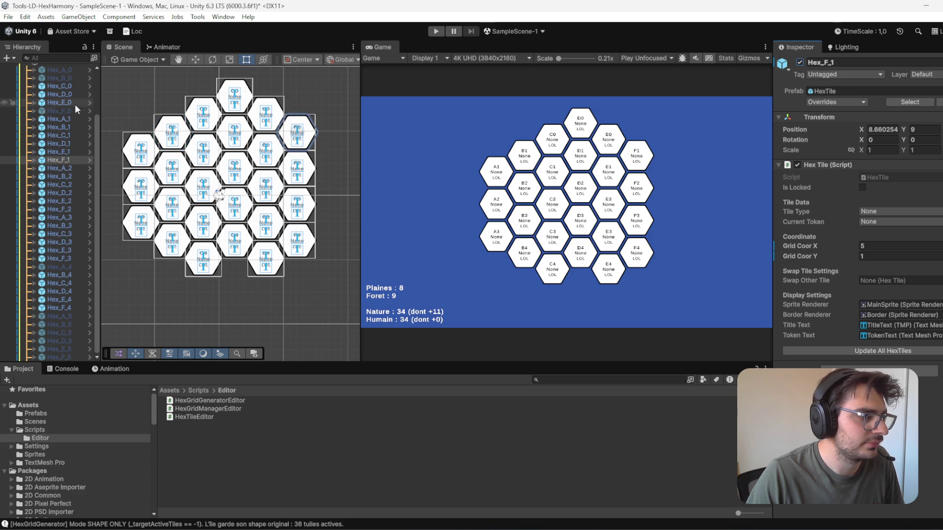
click(801, 62)
click(801, 62)
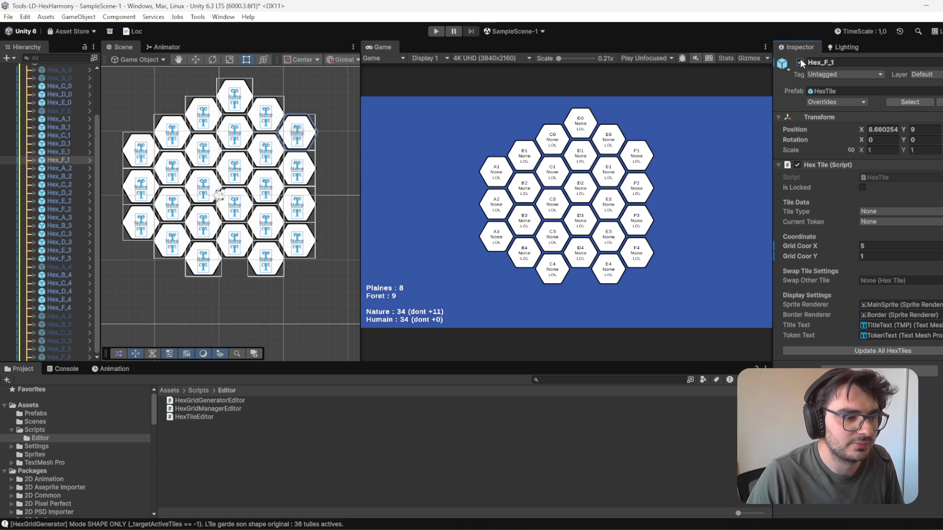
Step: Test disabling tiles D4, E4 and F4, then D4 alone, restoring them each time
click(249, 259)
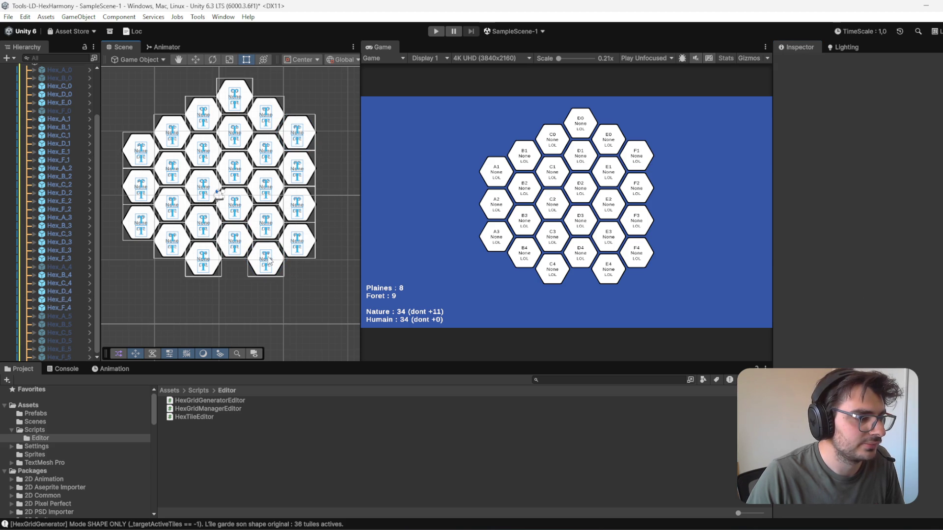
shift+click(301, 242)
shift+click(246, 244)
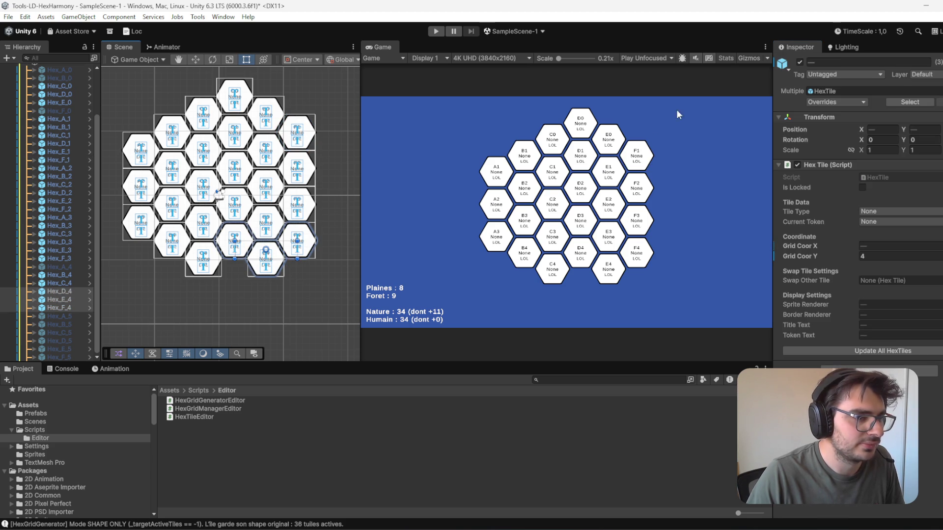
click(800, 62)
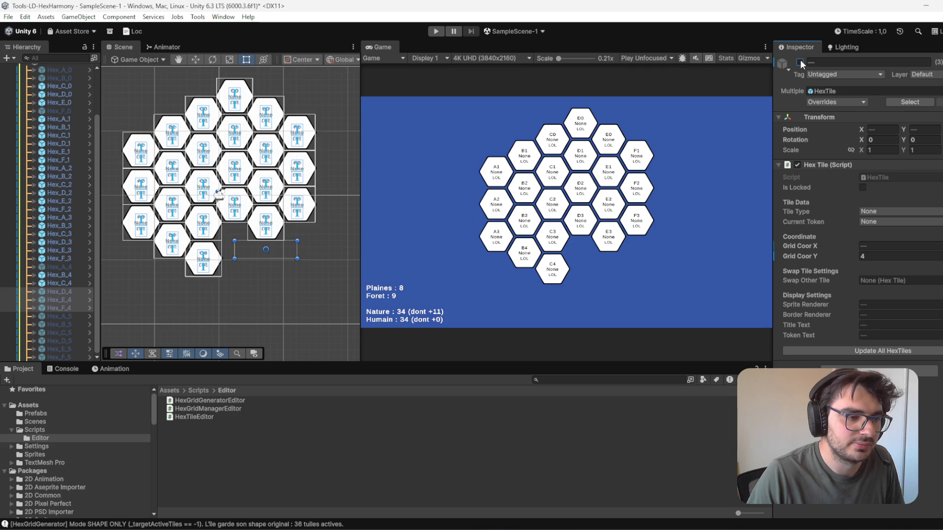
click(800, 62)
click(239, 242)
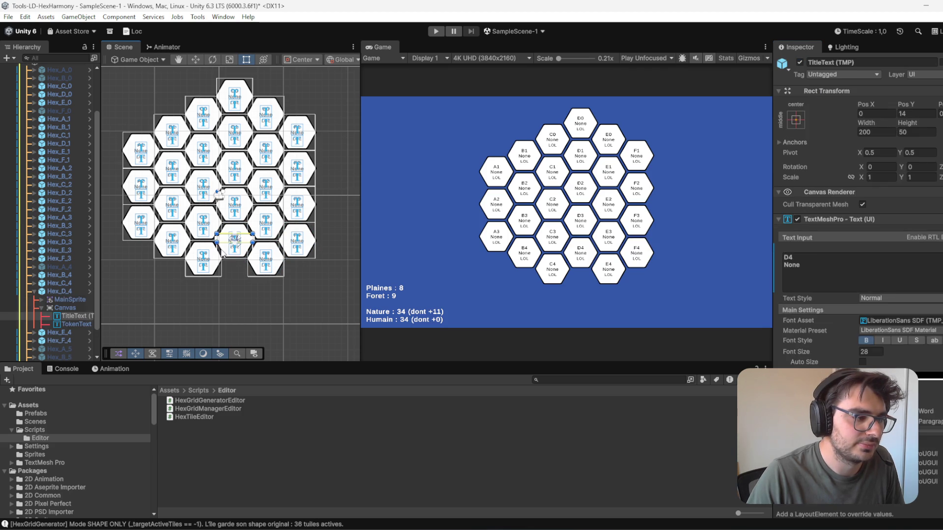
click(801, 62)
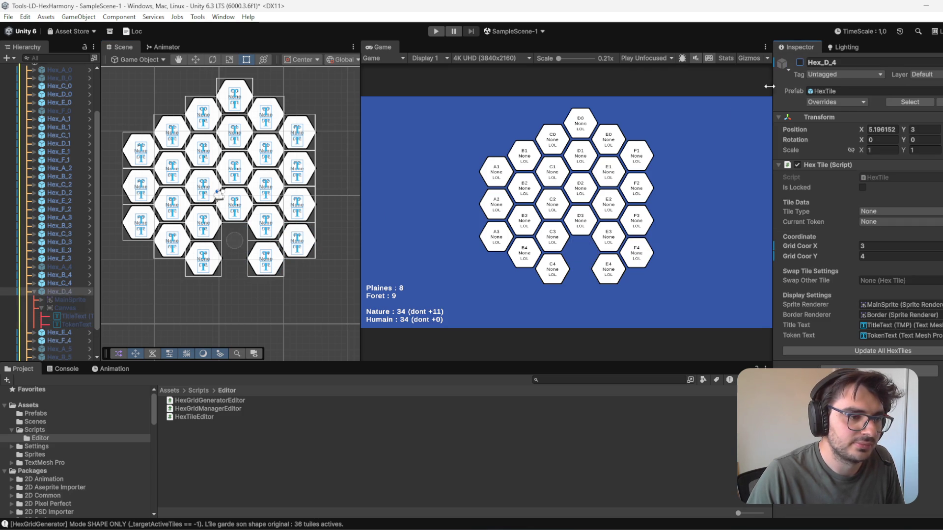
click(800, 62)
Step: Disable tiles Hex_E_4, Hex_F_4 and Hex_F_1
click(265, 269)
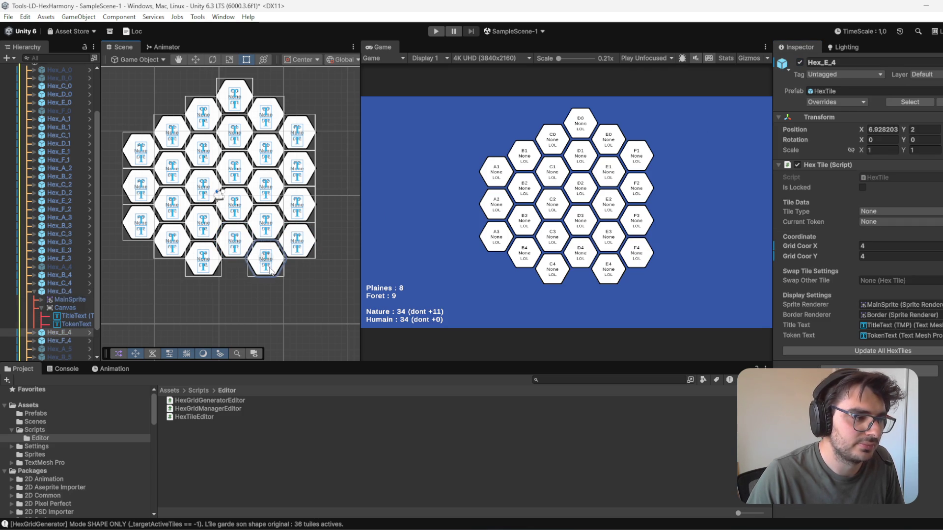
ctrl+click(308, 255)
click(800, 62)
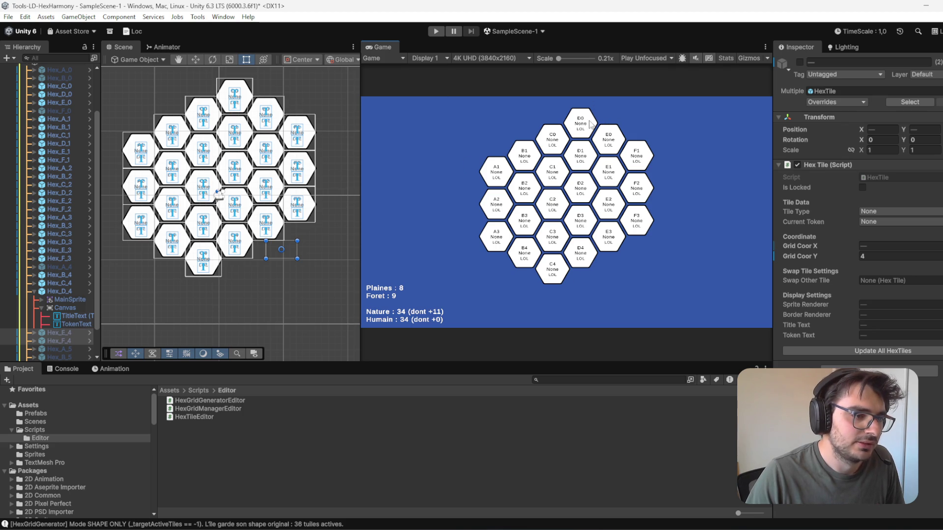
click(293, 143)
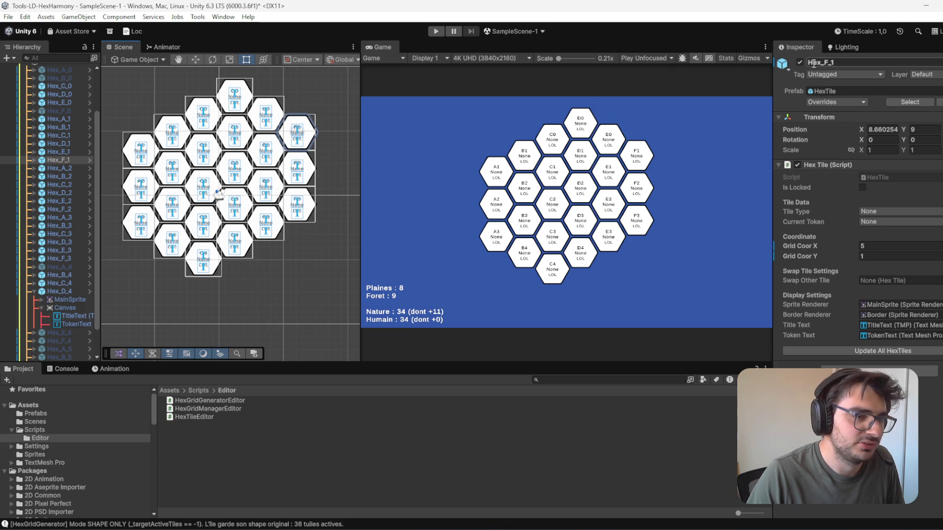
click(801, 62)
click(629, 149)
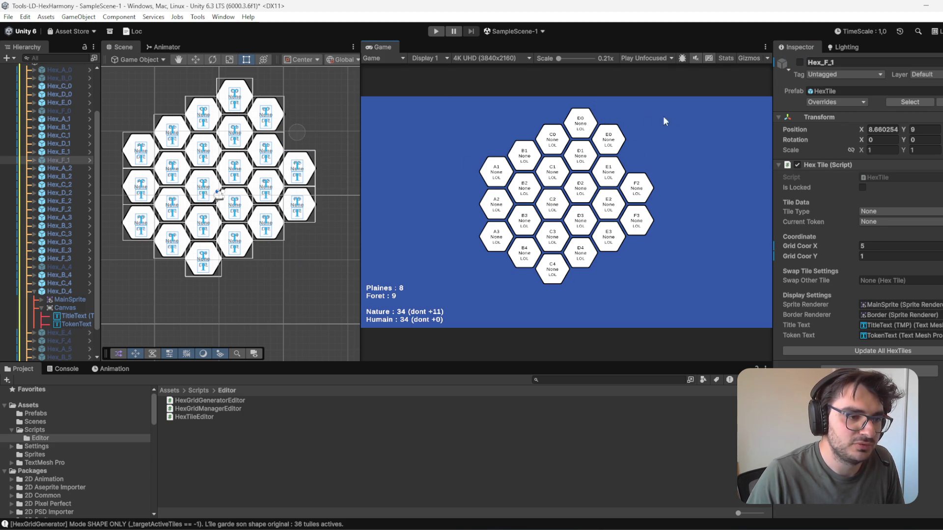
Step: Try disabling tiles E0, E1 and F2, then re-enable them
click(272, 117)
shift+click(266, 150)
shift+click(297, 169)
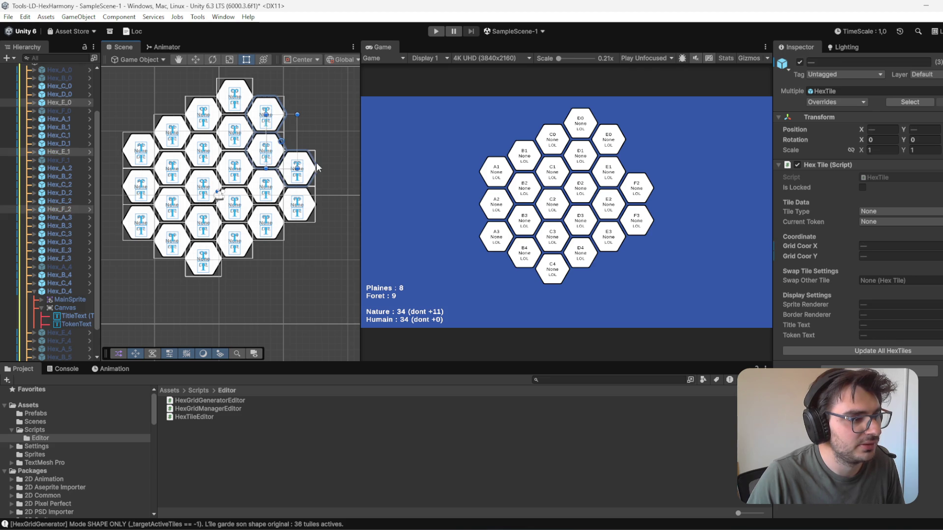
click(799, 64)
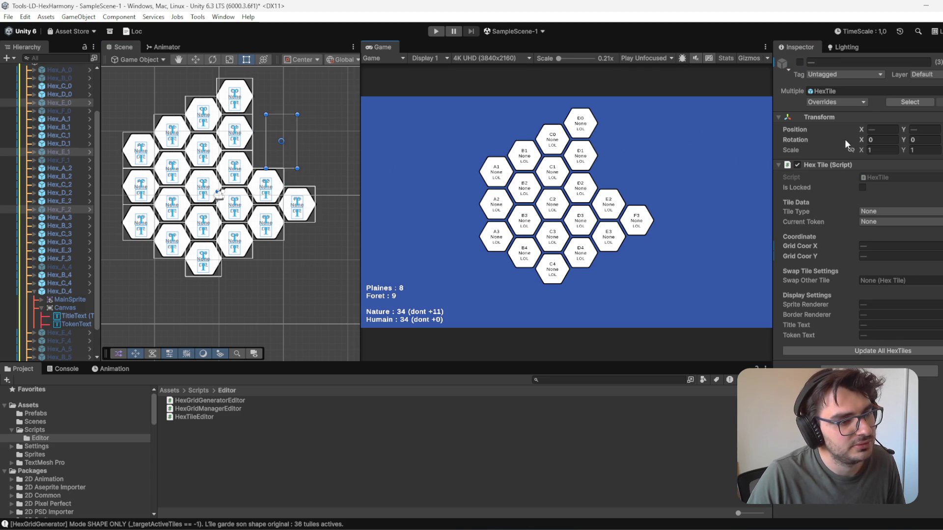
click(801, 62)
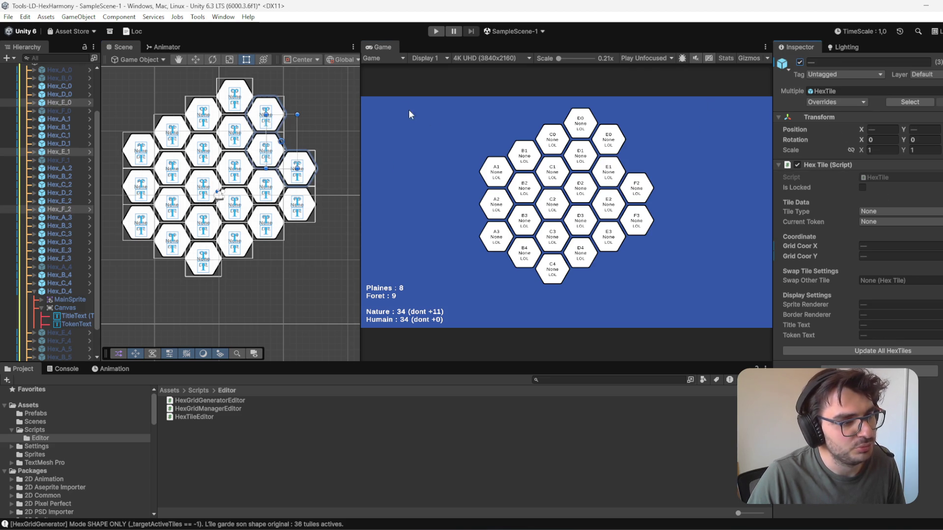
Step: Disable the D0, E0, F2 and F3 tiles, then select the disabled Hex_F_1 in the Hierarchy
click(247, 100)
shift+click(266, 115)
shift+click(297, 168)
shift+click(297, 205)
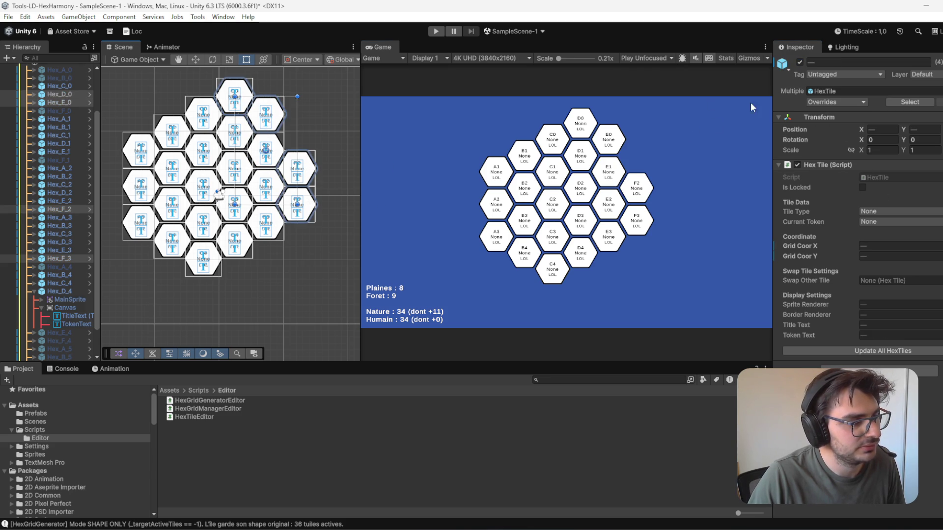
click(801, 63)
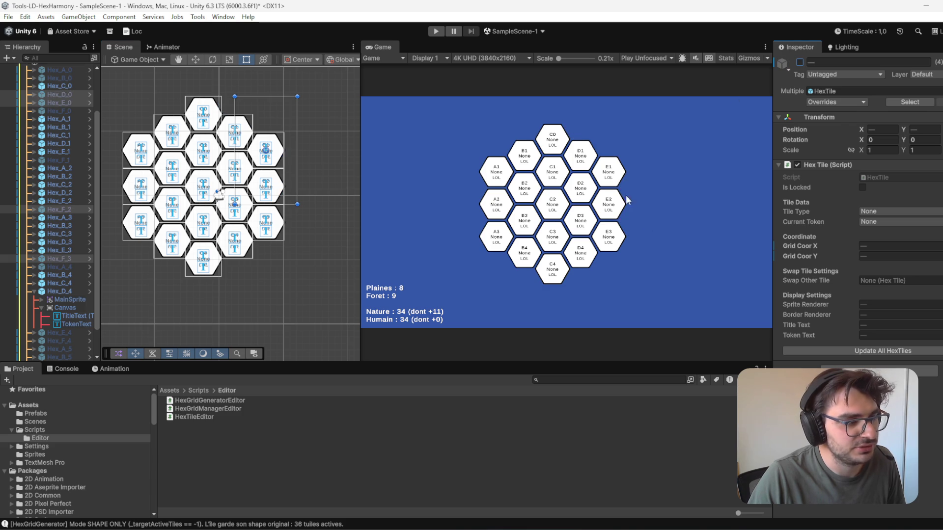
click(62, 160)
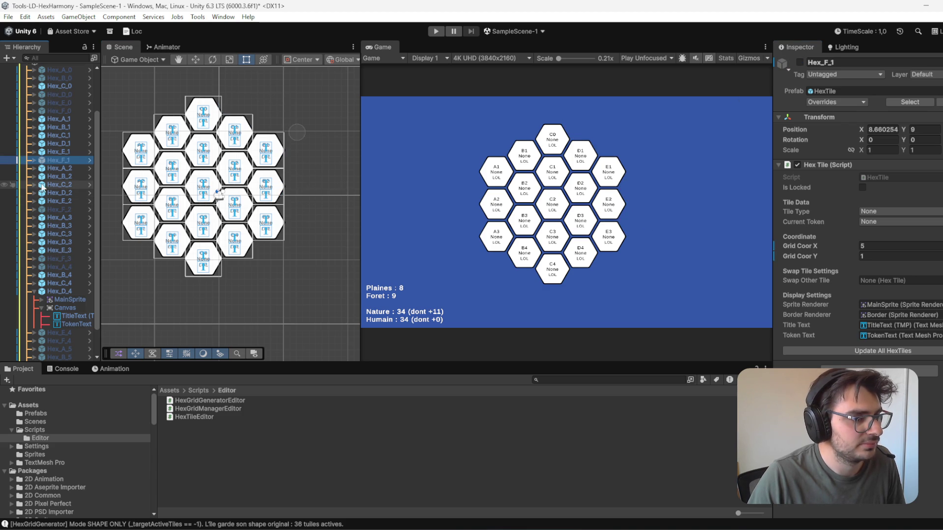
scroll(34, 166, down, 2)
scroll(34, 166, up, 5)
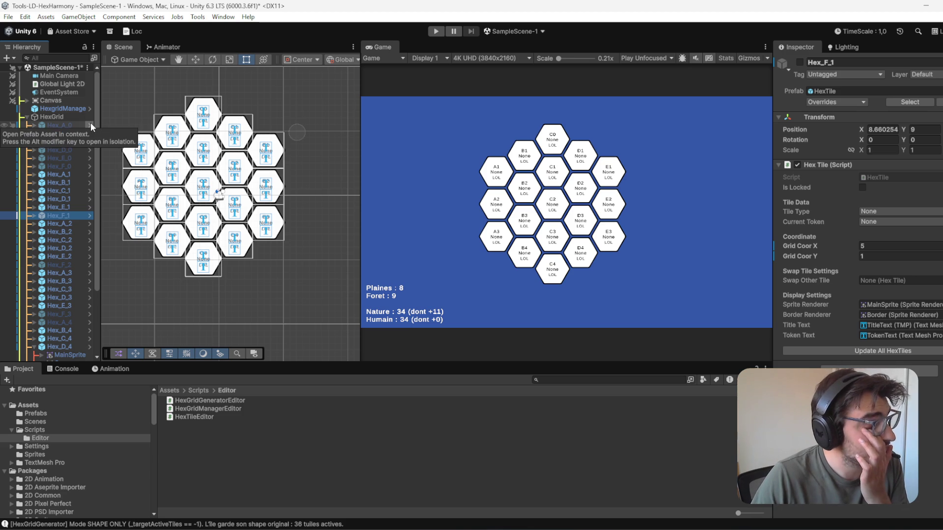
Step: Set the Hex Grid Generator Width to 7 and generate a new grid, confirming the replacement
click(78, 109)
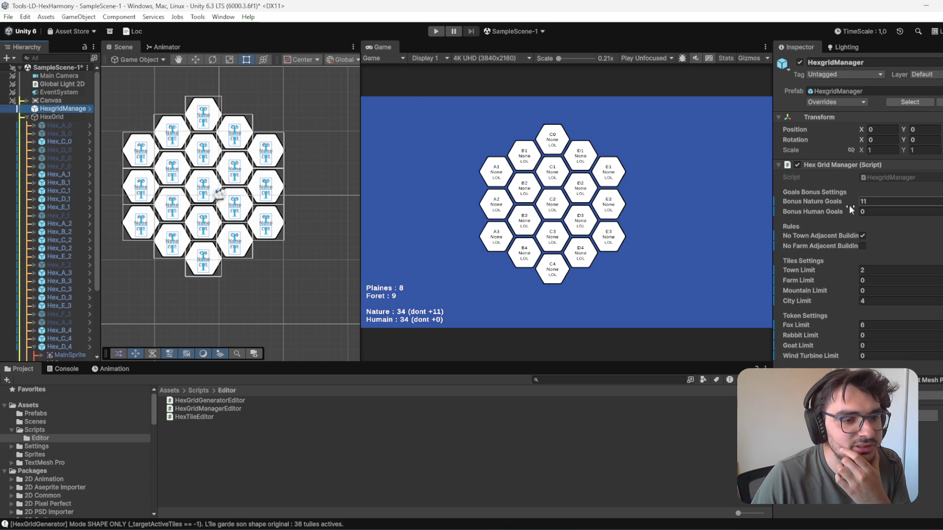
click(57, 116)
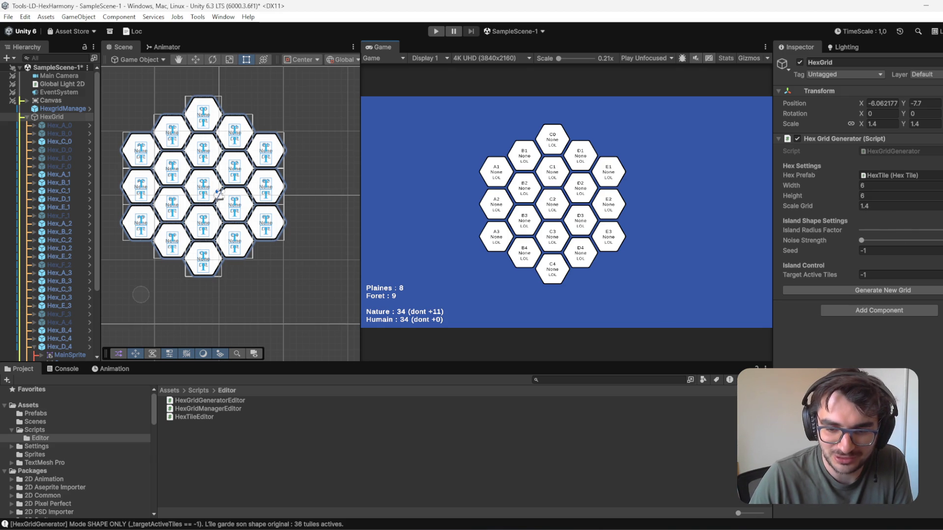
click(878, 185)
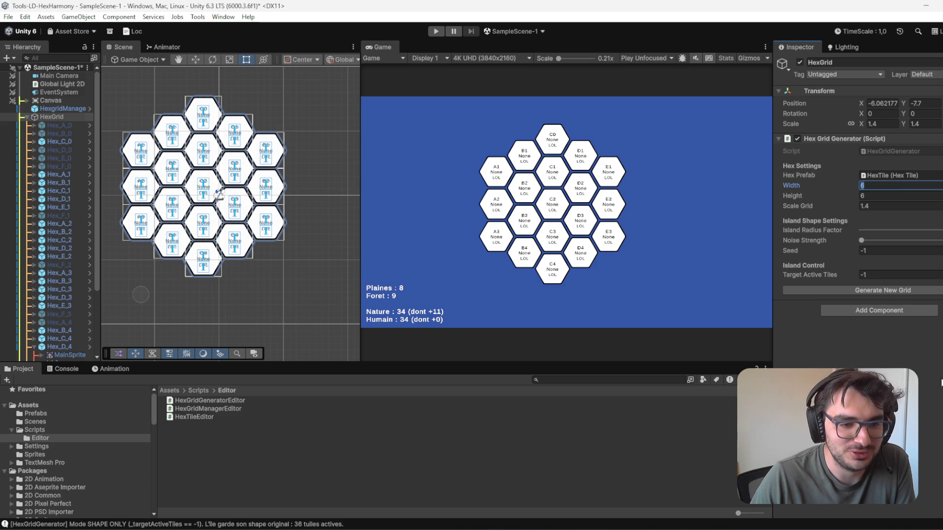
text(7)
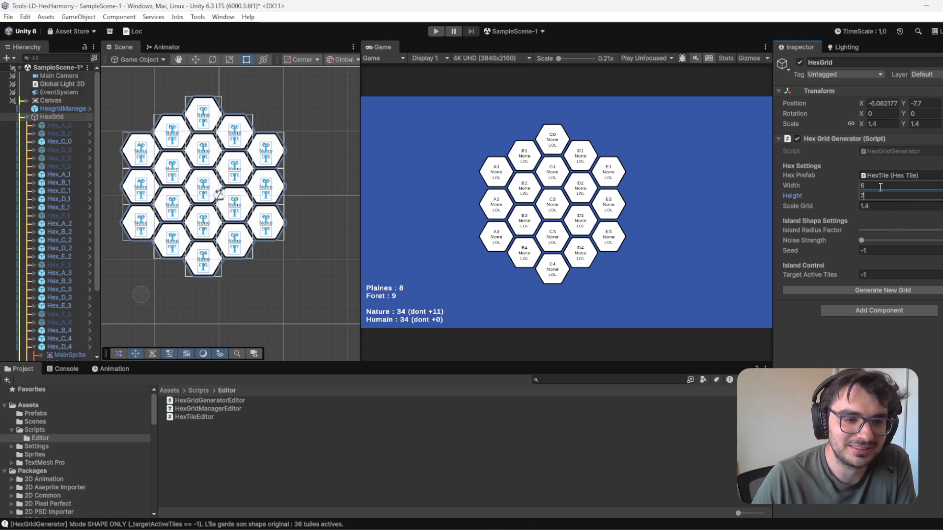
click(895, 292)
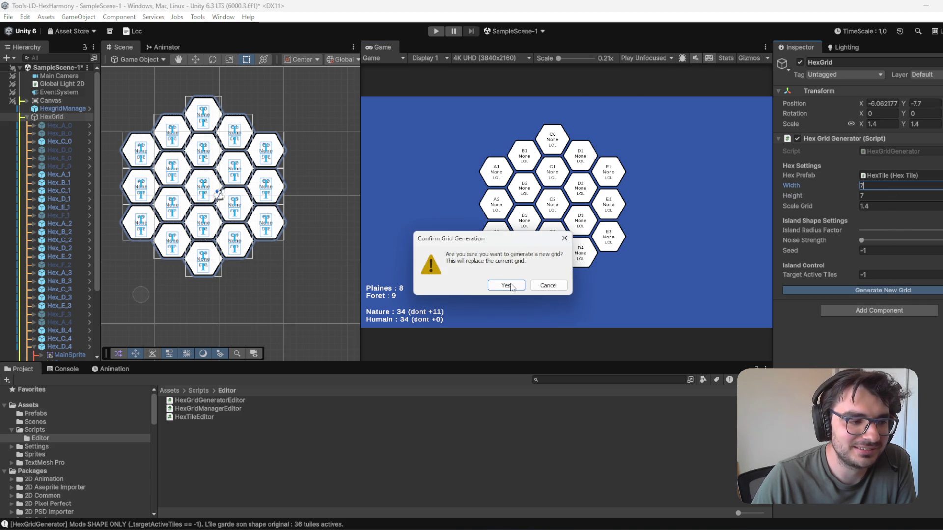
click(508, 288)
Step: Raise the island Noise Strength in two steps, regenerating the grid several times
drag(860, 240, 870, 248)
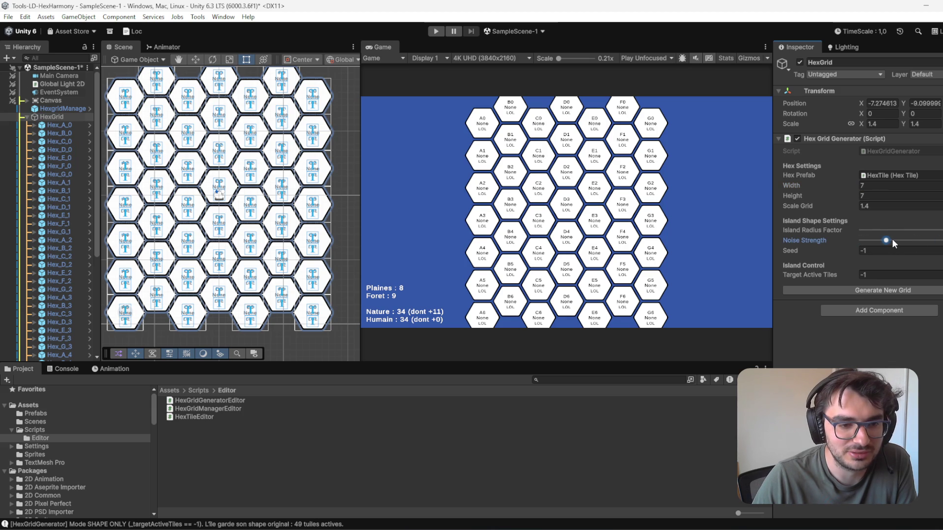
click(916, 290)
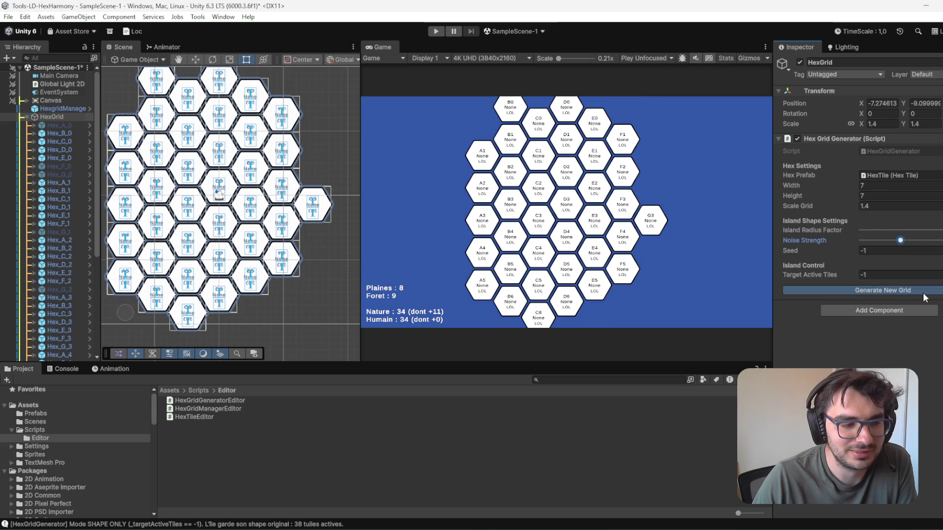
click(920, 292)
click(923, 292)
click(924, 292)
click(923, 292)
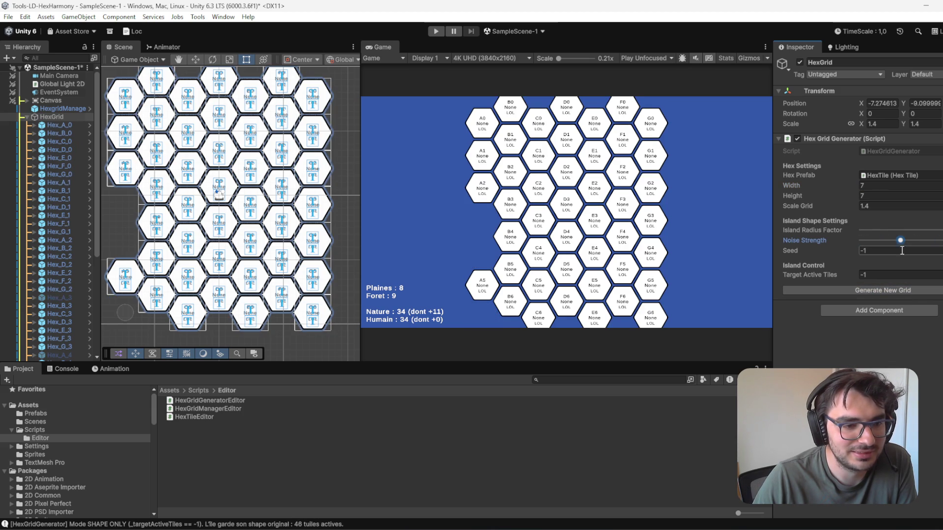
mouse_move(900, 241)
mouse_down()
mouse_move(930, 241)
mouse_move(902, 233)
mouse_move(935, 232)
mouse_up()
click(919, 291)
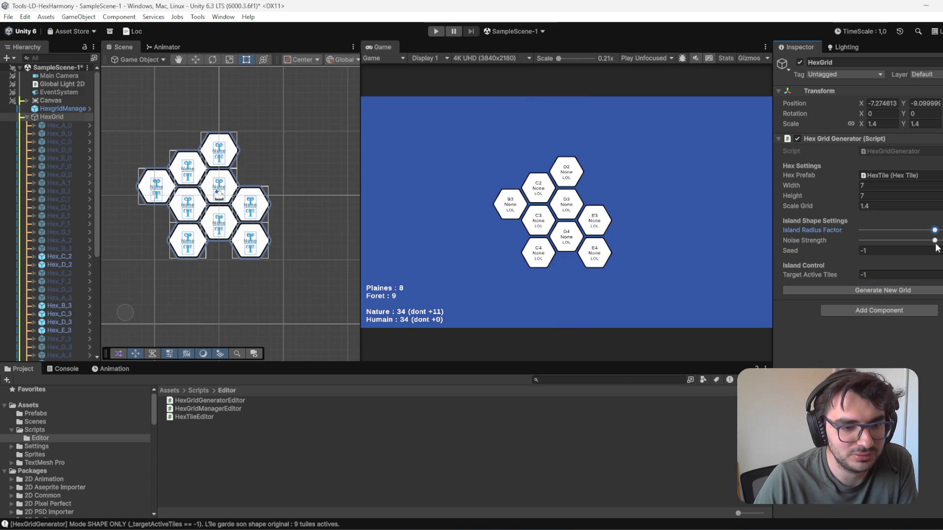
Step: Max out the Island Radius Factor and regenerate repeatedly until a 30-tile island spanning A–G appears
click(933, 290)
click(934, 290)
click(934, 290)
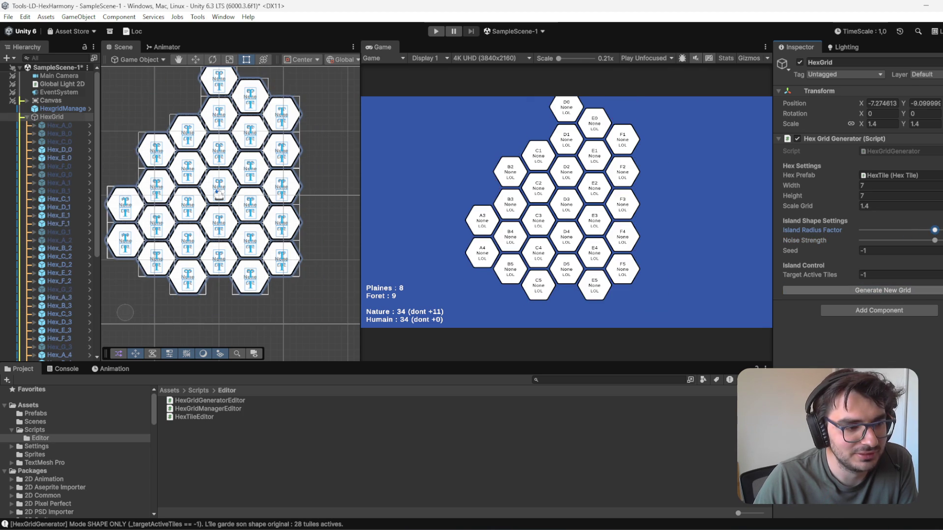
click(933, 290)
click(934, 290)
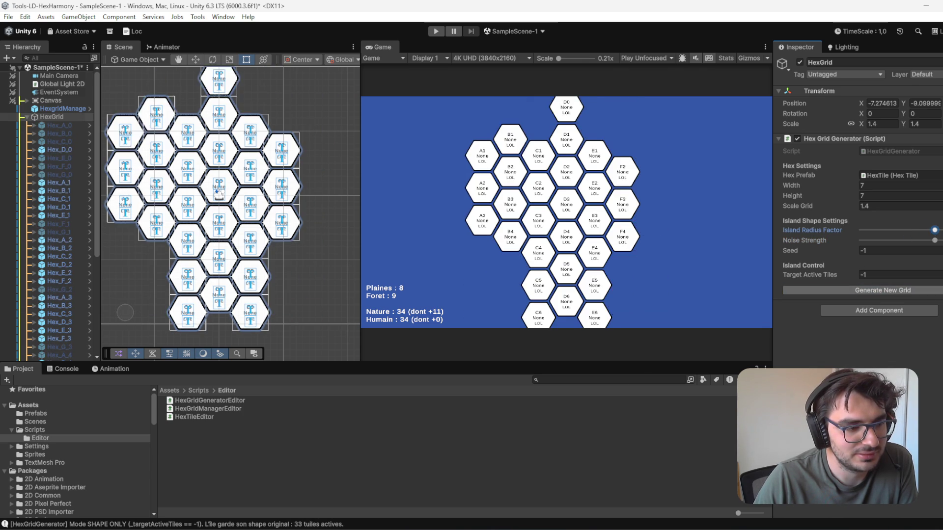
click(934, 290)
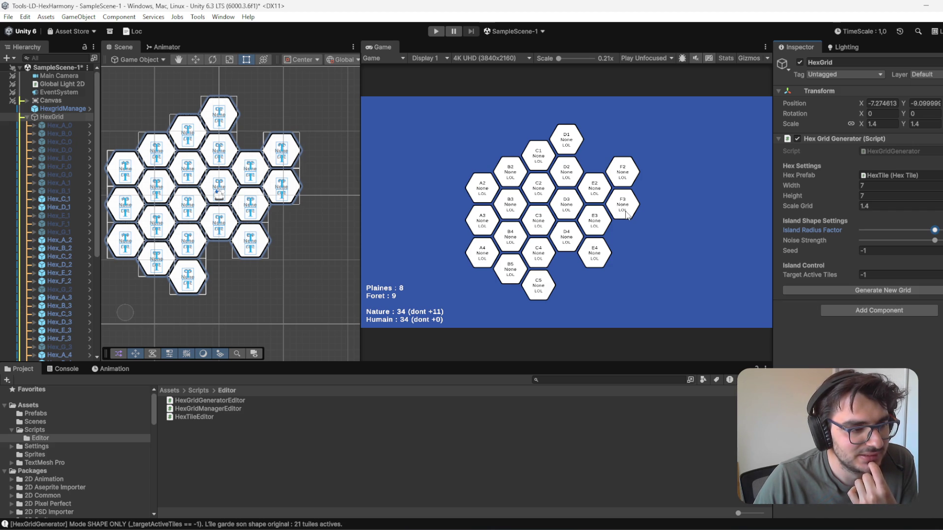
click(924, 292)
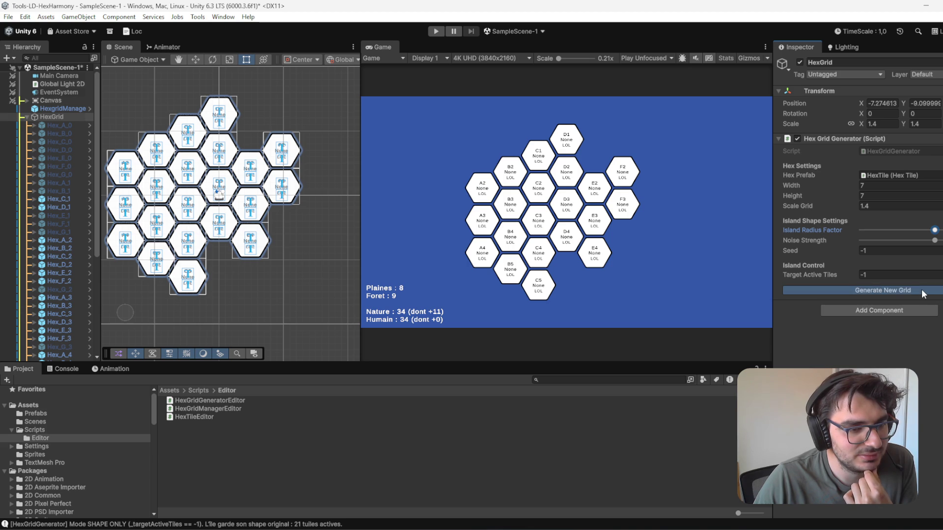
click(923, 292)
click(923, 292)
click(924, 291)
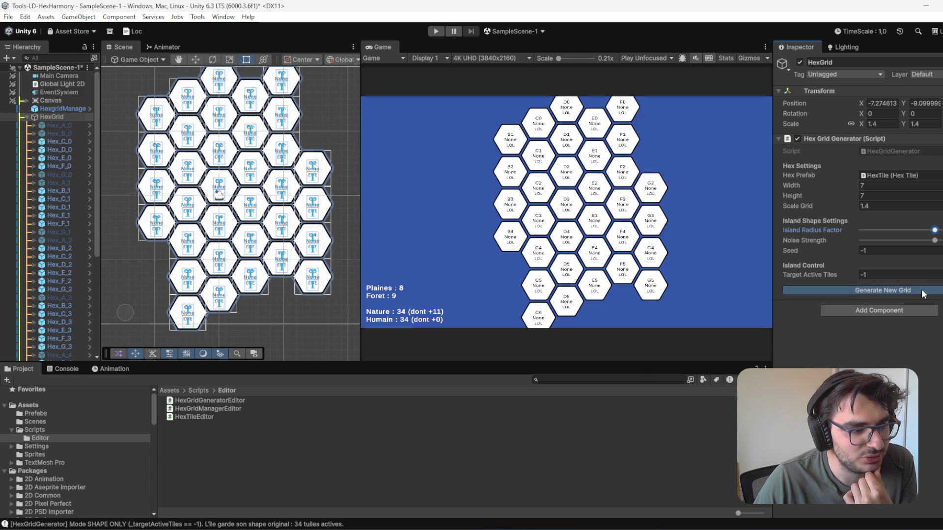
click(924, 291)
click(923, 291)
click(923, 292)
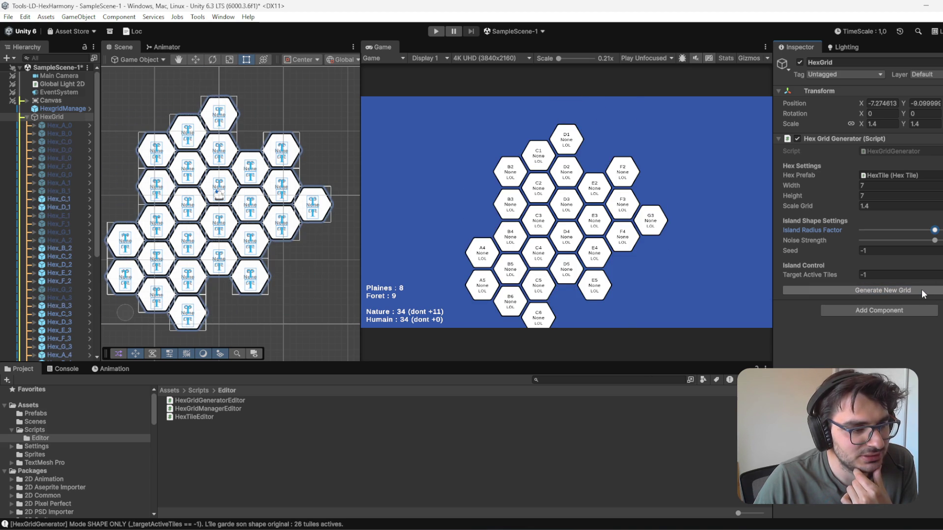
click(923, 291)
click(923, 292)
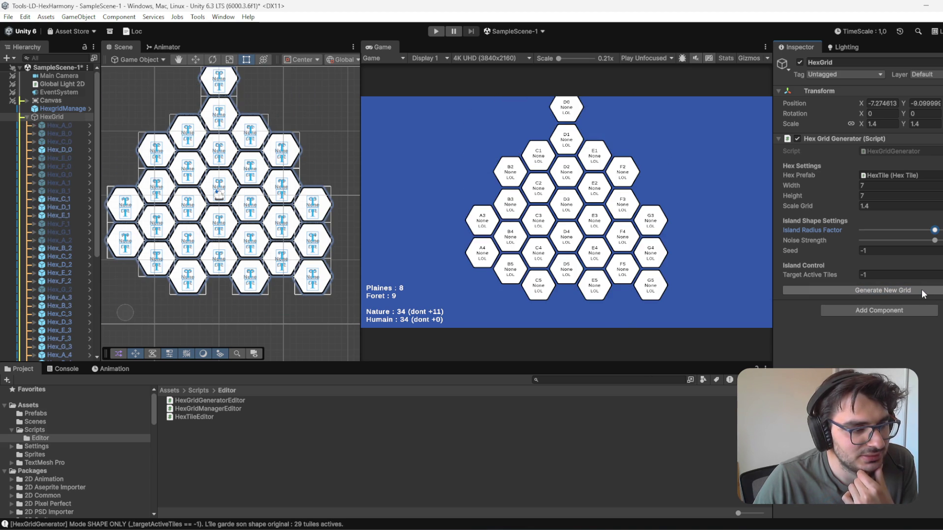
click(923, 291)
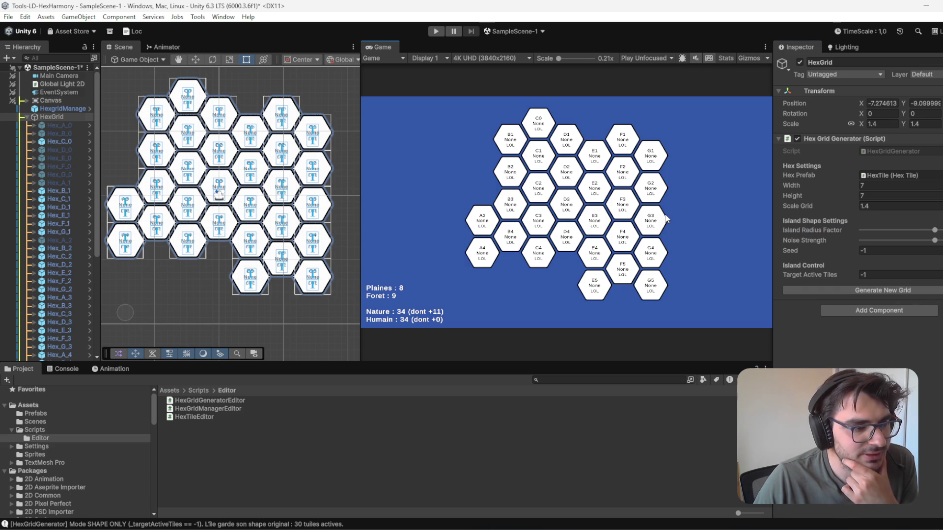
mouse_move(203, 146)
mouse_down()
mouse_move(187, 184)
mouse_move(198, 152)
mouse_up()
Step: Trial-deactivate eight edge tiles (C0, B1, F1, G1, A3, A4, B4, C4), then restore them
click(245, 278)
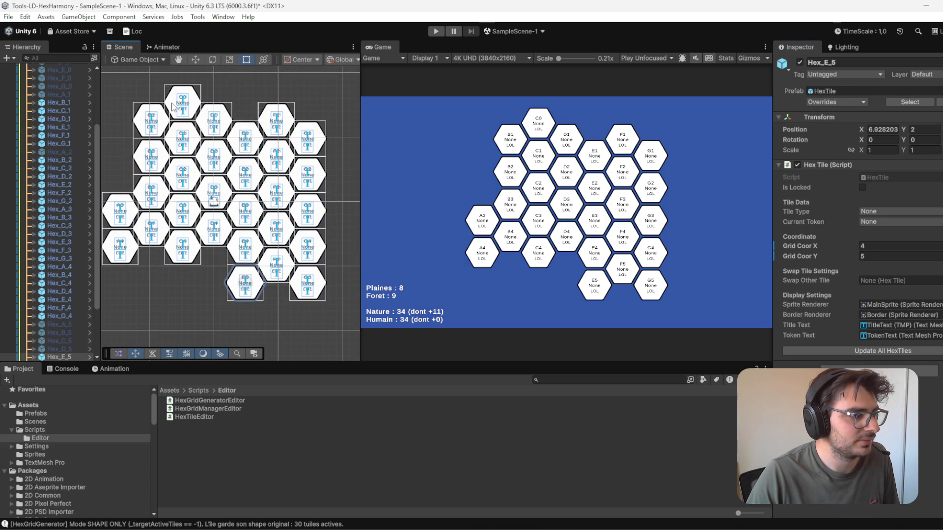
click(174, 105)
ctrl+click(149, 124)
click(202, 101)
ctrl+click(158, 128)
ctrl+click(284, 120)
ctrl+click(316, 149)
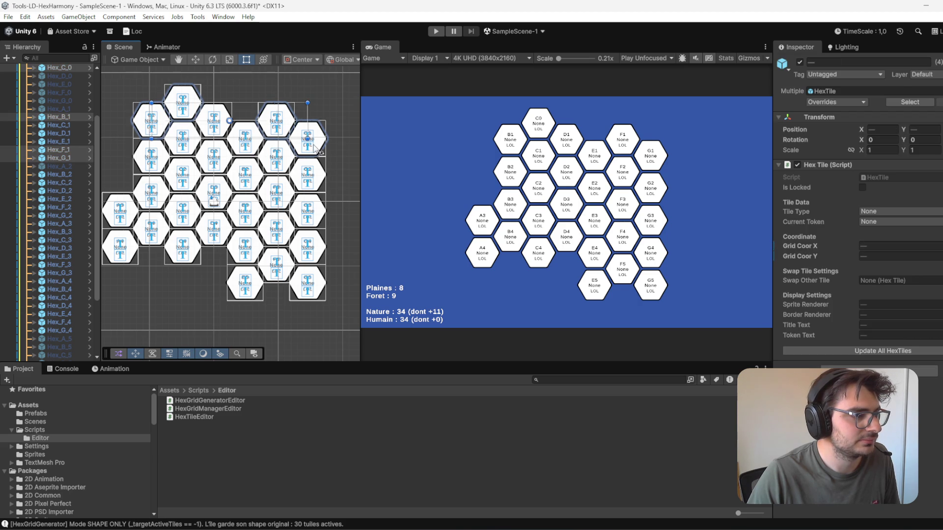
ctrl+click(118, 226)
ctrl+click(135, 249)
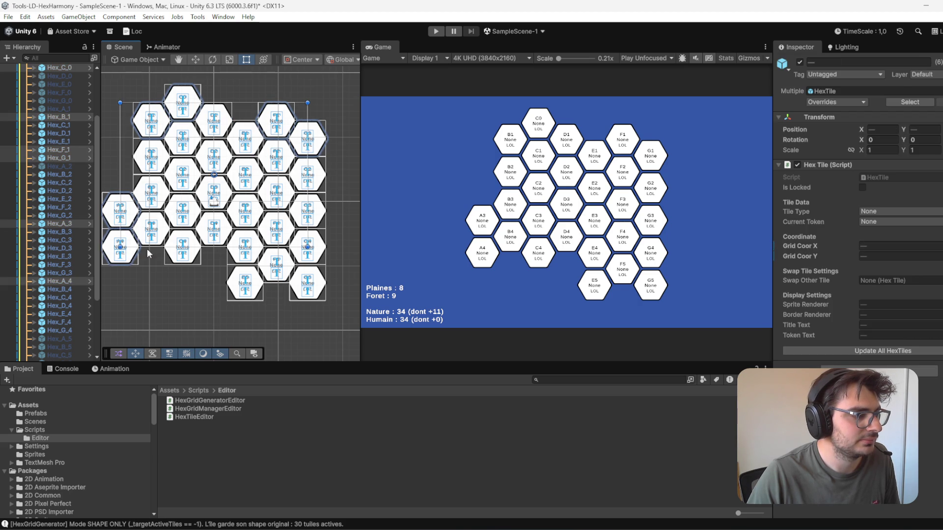
ctrl+click(157, 240)
ctrl+click(181, 259)
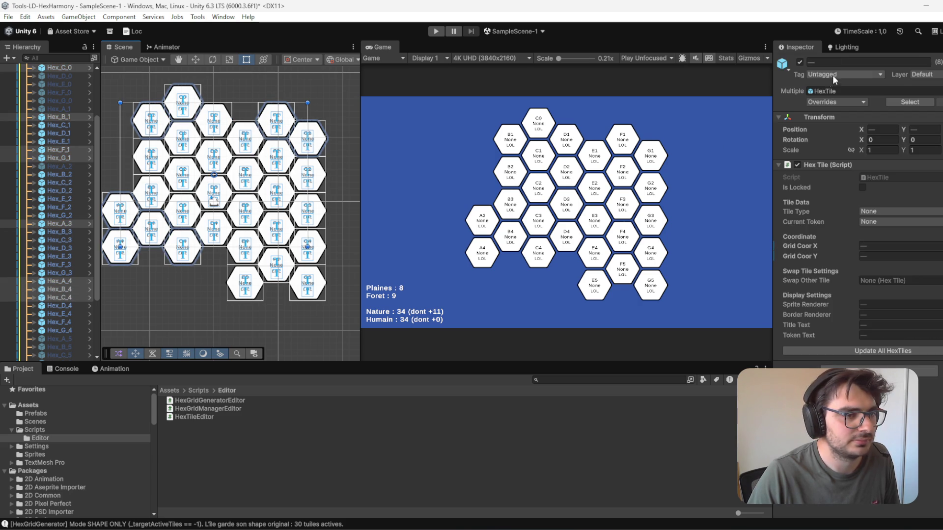
click(800, 62)
click(800, 63)
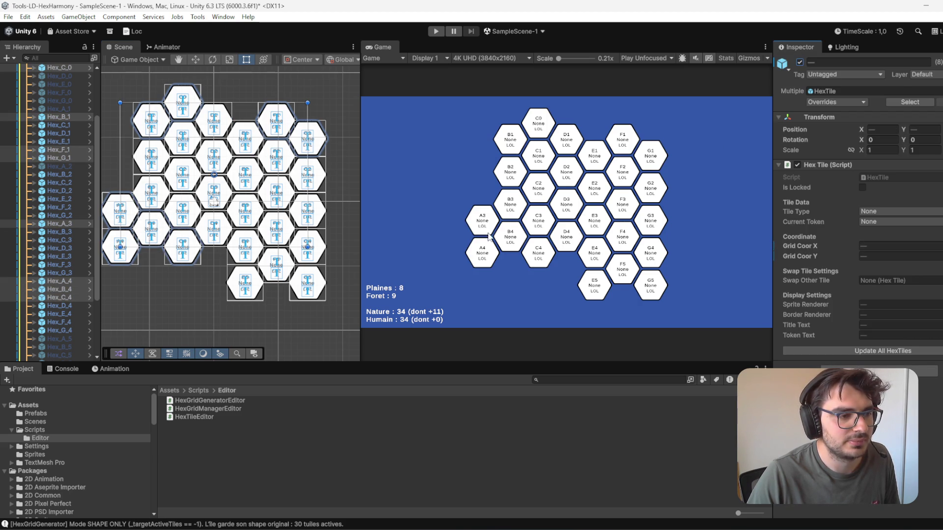
Step: Trial-hide the bottom tiles E5, F5 and G5, then restore them
click(250, 297)
click(211, 260)
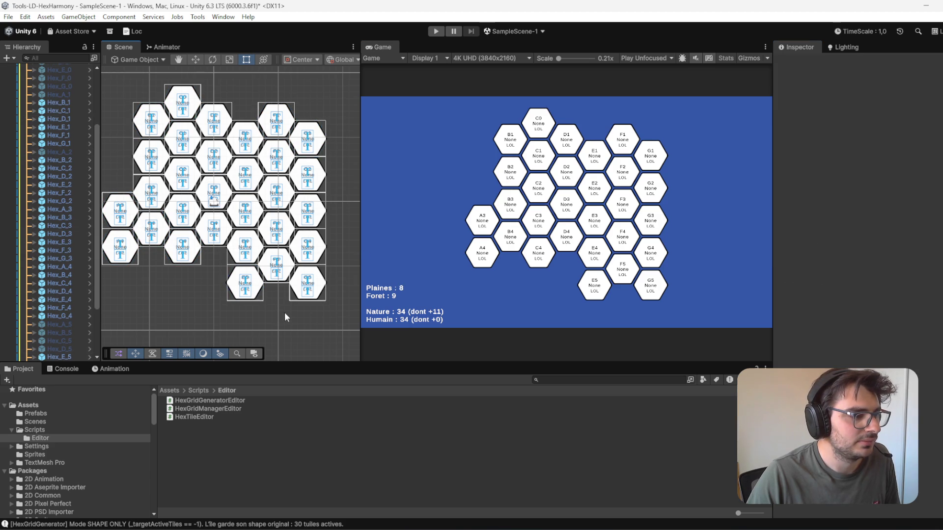
shift+click(278, 269)
shift+click(307, 283)
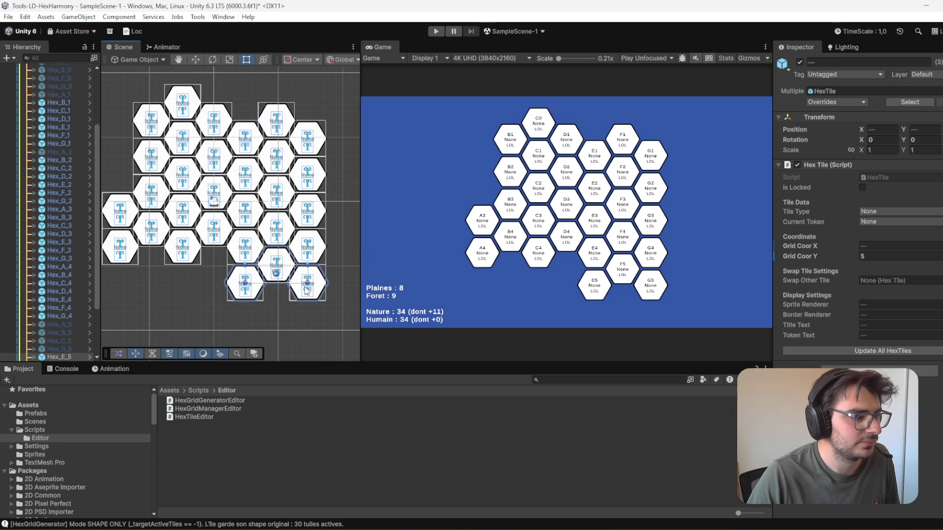
click(801, 62)
click(801, 62)
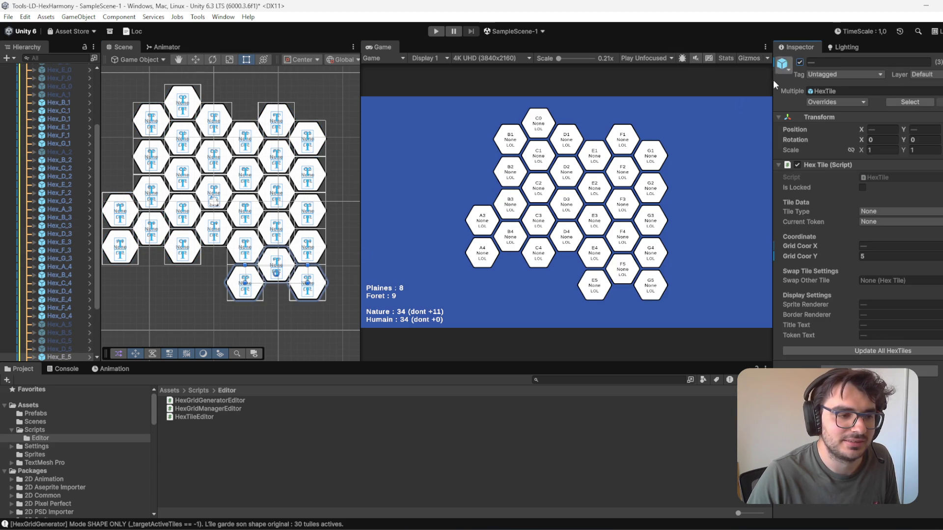
Step: Deactivate the left-edge tiles A3, A4 and B3
drag(268, 260, 340, 252)
click(199, 243)
shift+click(206, 199)
shift+click(231, 206)
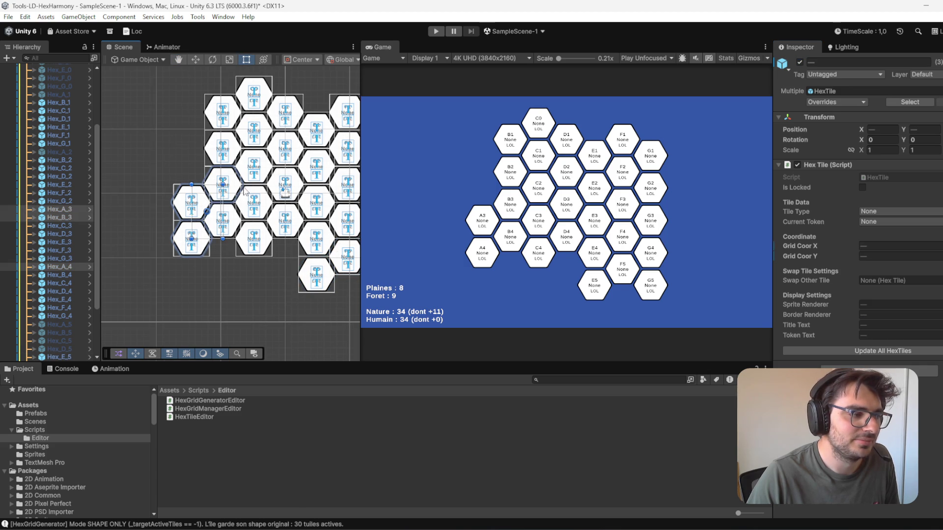
click(800, 62)
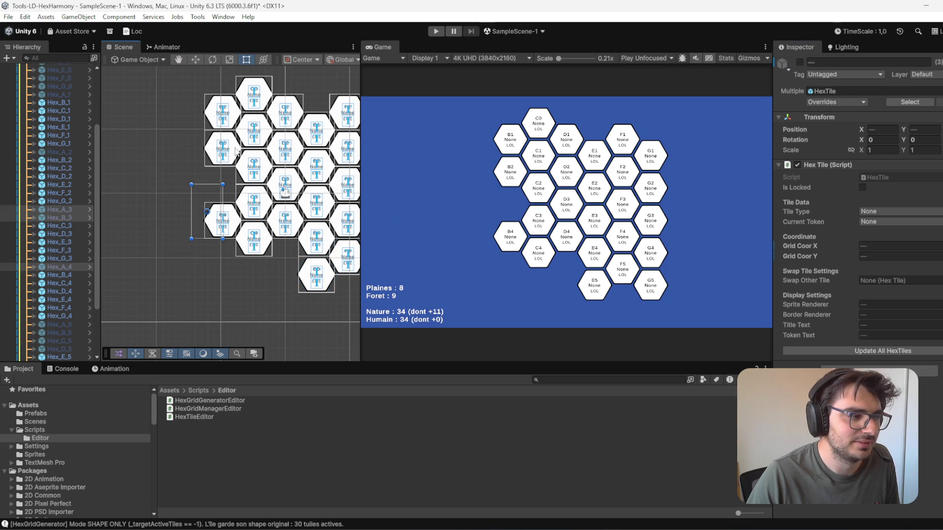
Step: Test hiding the top-left tiles C0, D1, B1 and B2, then restore them
click(222, 157)
drag(217, 171, 145, 186)
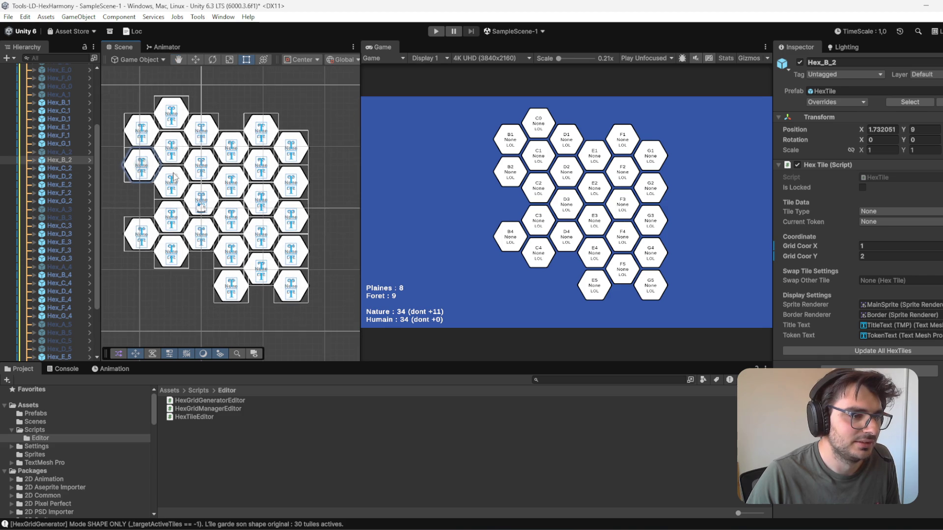
click(174, 122)
shift+click(215, 137)
shift+click(151, 136)
shift+click(151, 166)
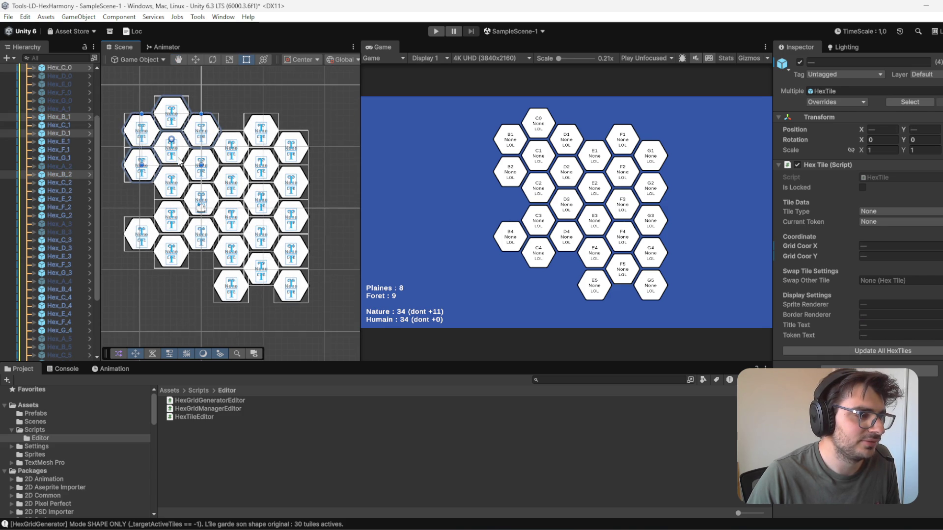
click(800, 62)
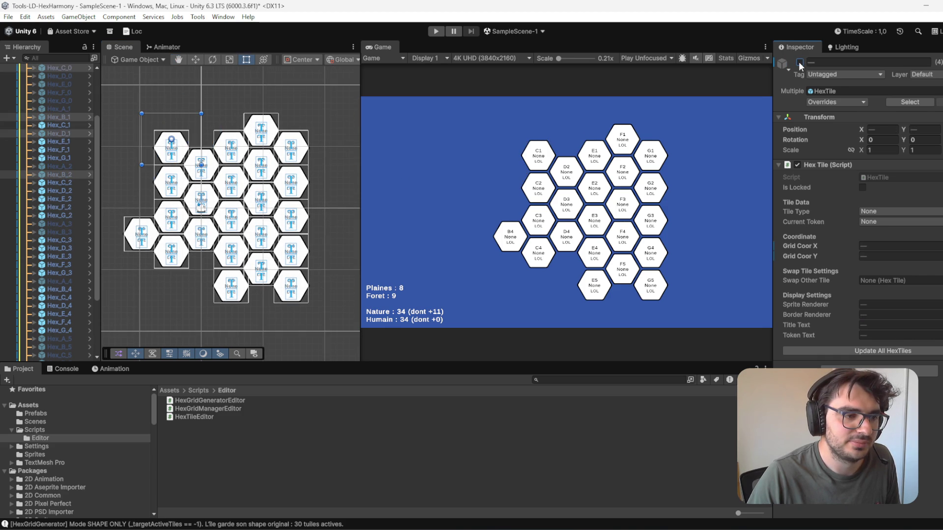
click(800, 62)
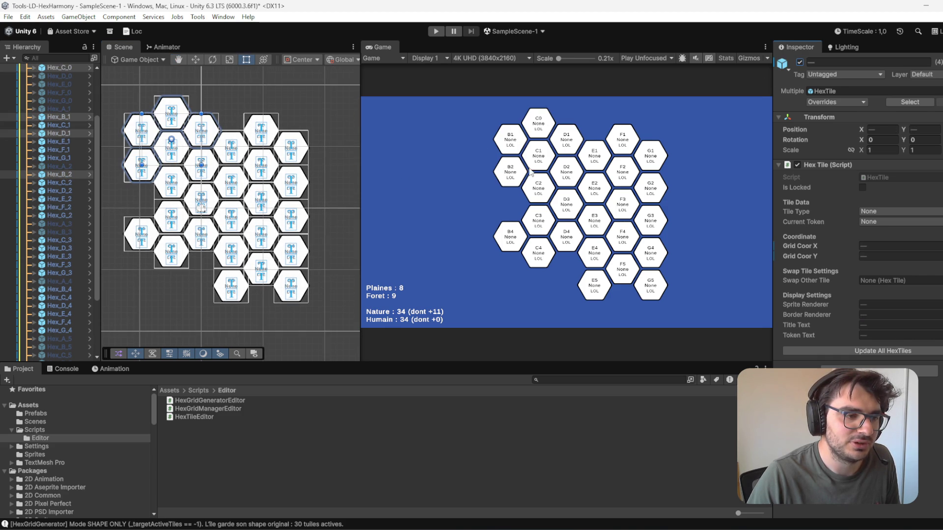
Step: Deactivate tiles B4 and C4
click(129, 243)
ctrl+click(172, 264)
click(799, 62)
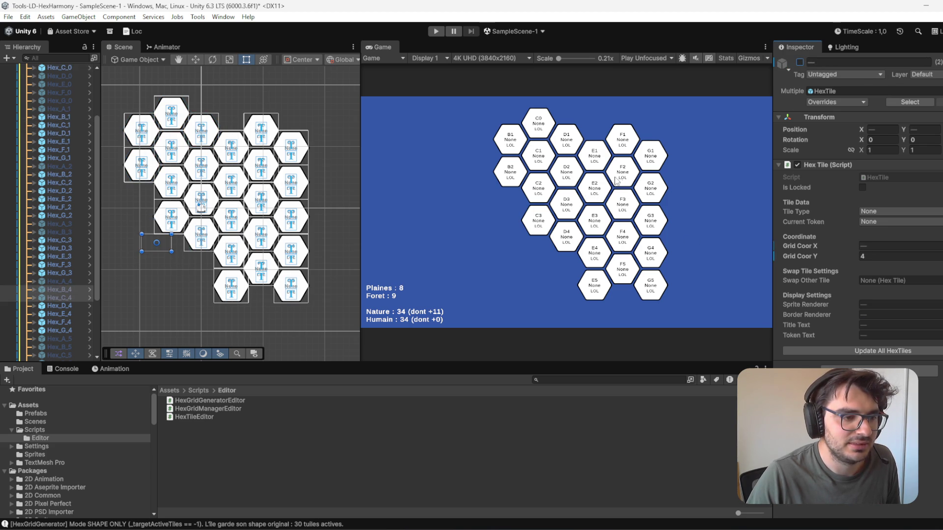
Step: Try hiding tiles G4, E5, F5 and G5, then restore them
click(242, 297)
ctrl+click(286, 287)
ctrl+click(294, 255)
ctrl+click(261, 269)
click(800, 62)
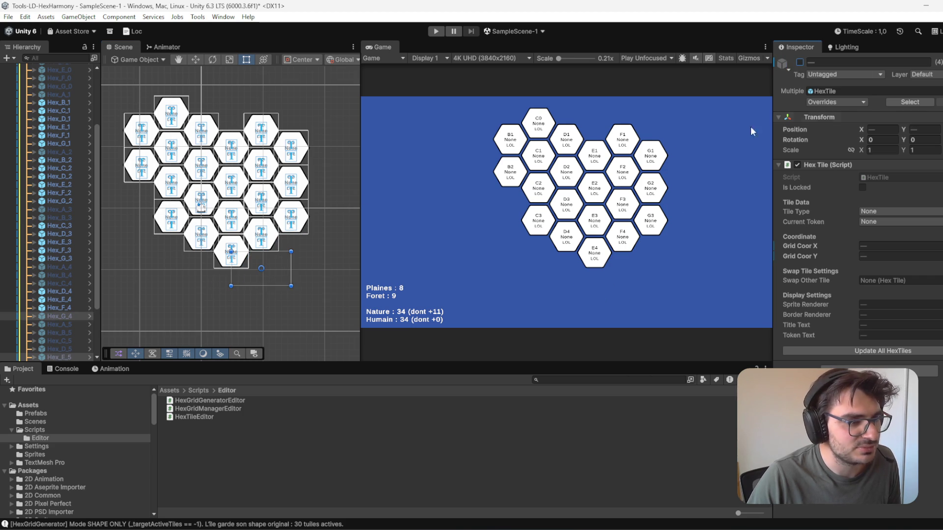
click(800, 62)
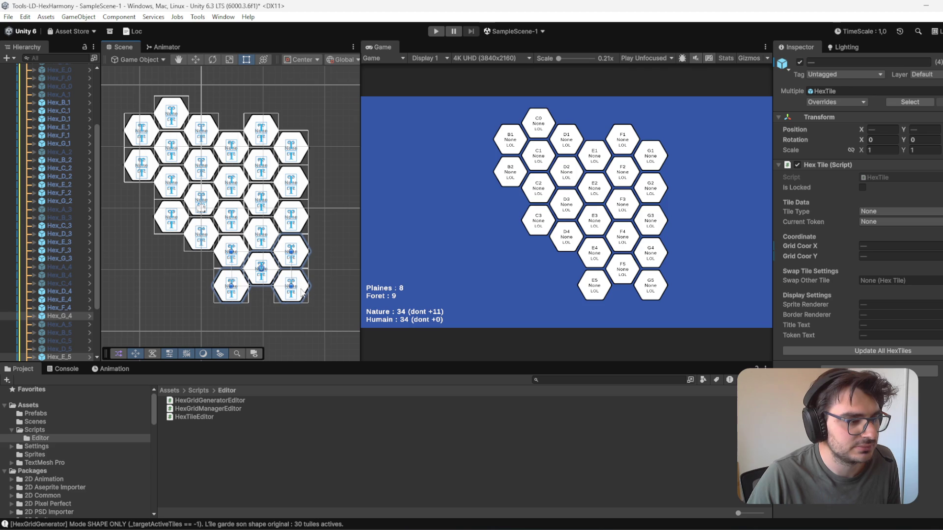
click(278, 291)
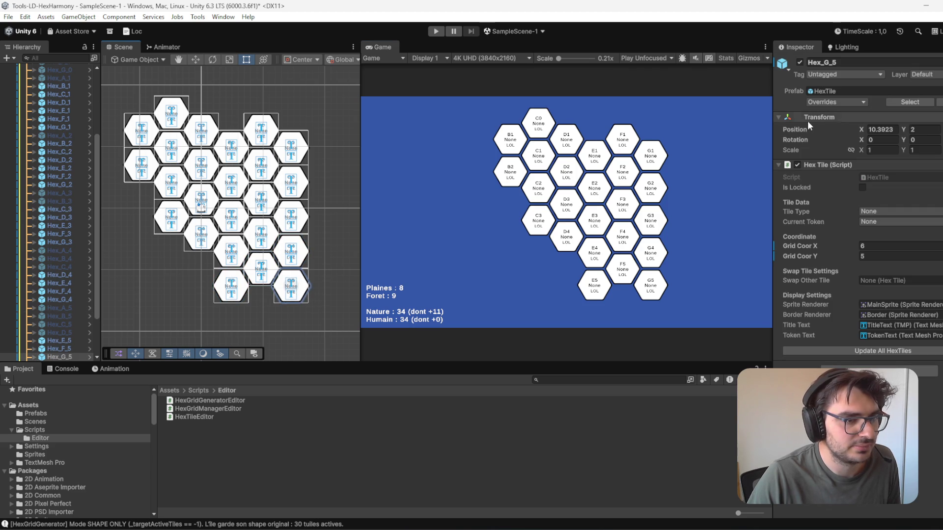
Step: Hide the bottom tiles E5, G5 and F5
ctrl+click(228, 287)
click(800, 62)
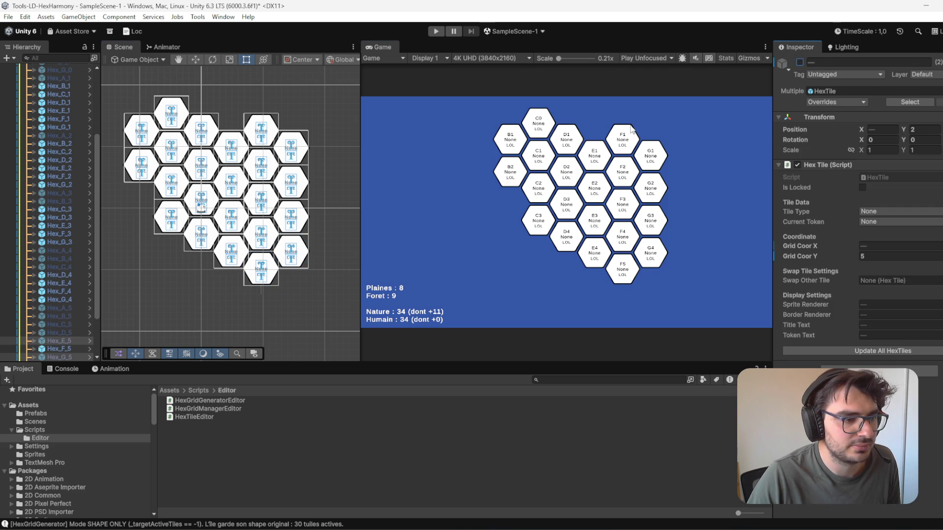
click(260, 281)
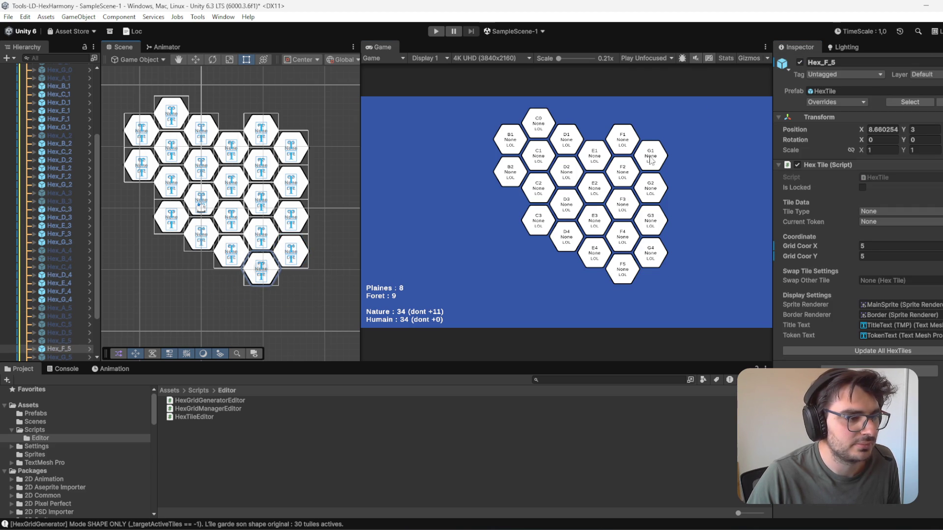
click(800, 62)
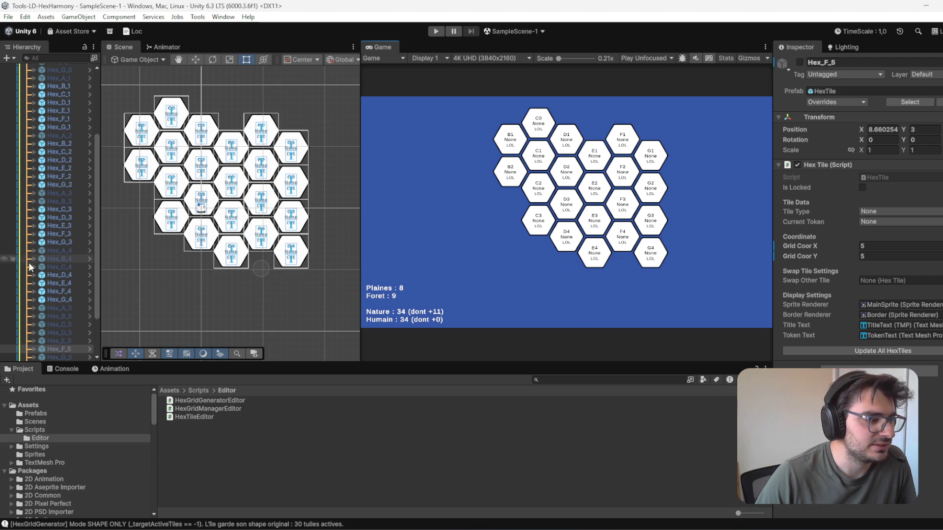
Step: Activate tile C4, toggling it on and off to compare layouts
click(73, 268)
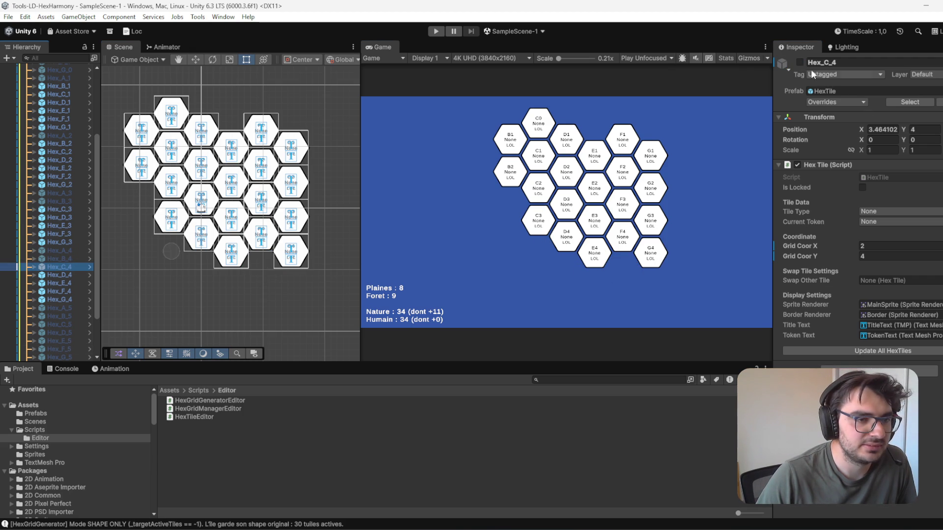
click(799, 62)
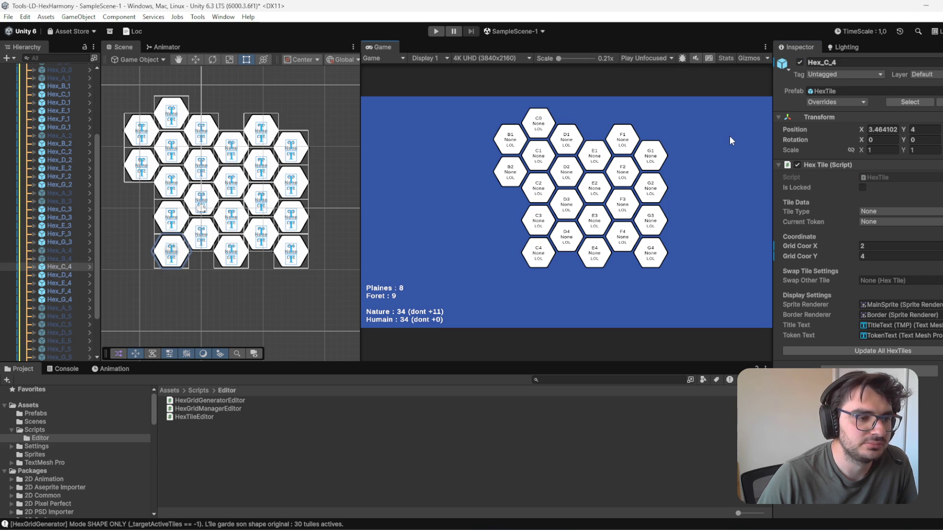
click(800, 62)
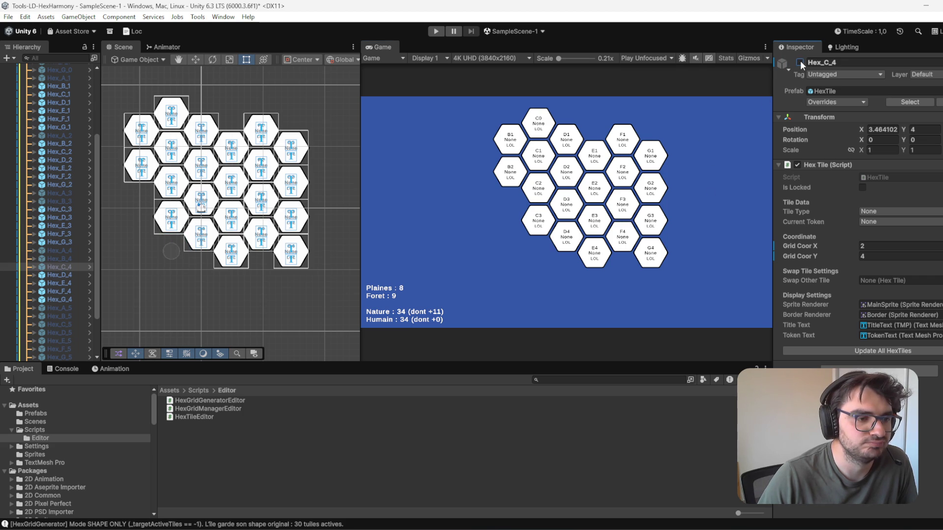
click(801, 62)
click(800, 62)
click(801, 62)
click(801, 61)
click(800, 61)
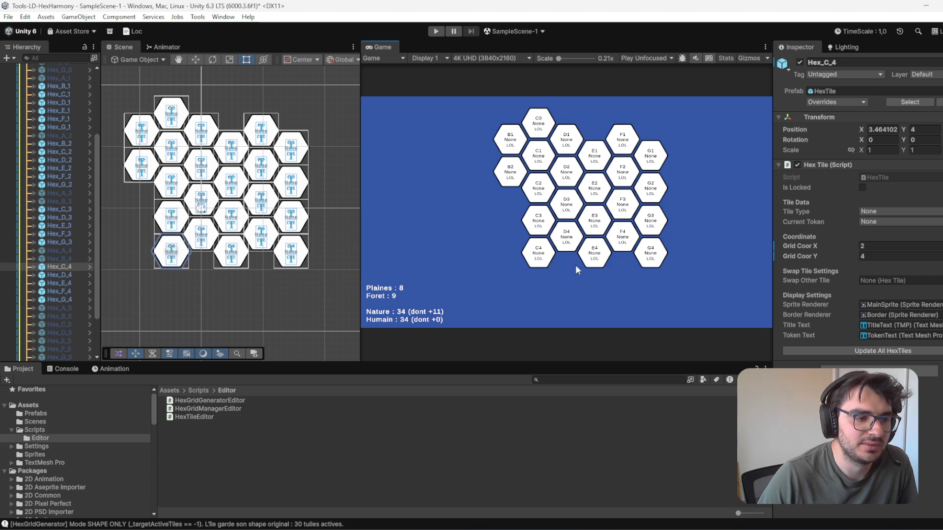
Step: Activate tile D5 as a new bottom point, then select the HexGrid object
click(59, 333)
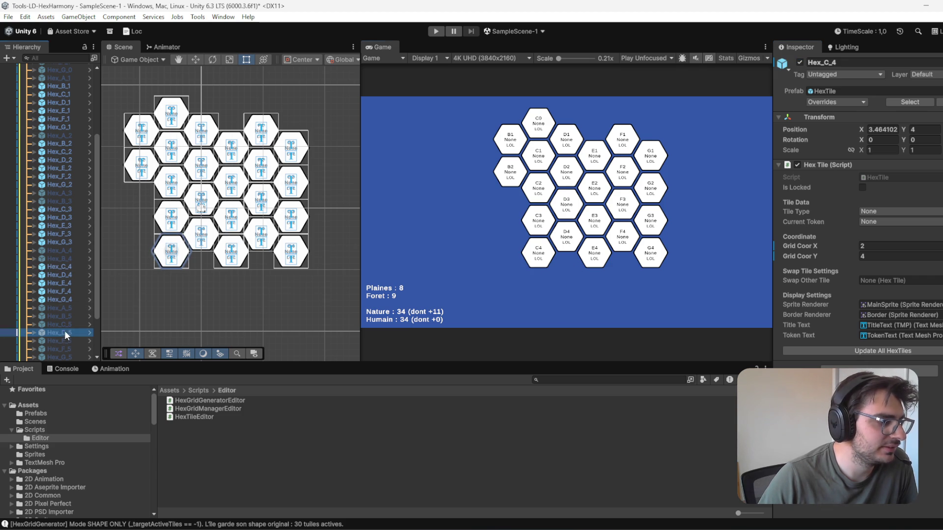
click(801, 61)
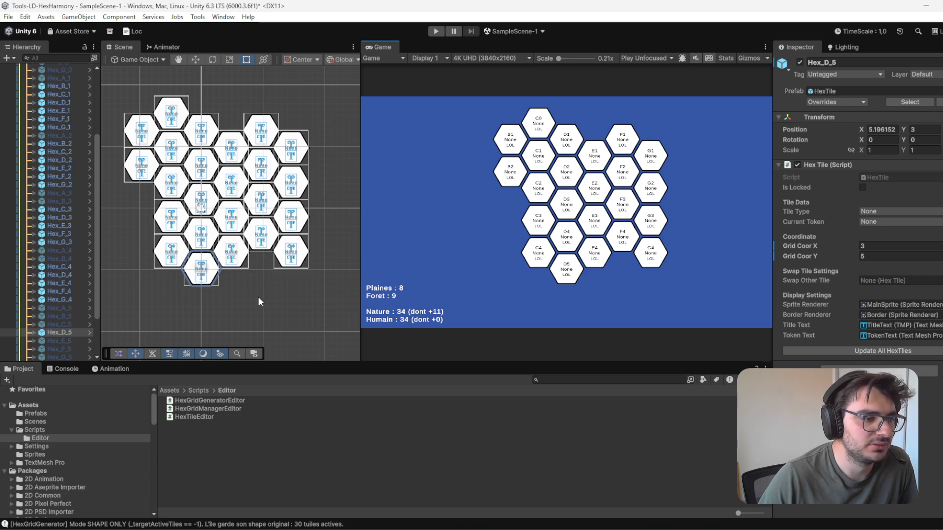
click(271, 293)
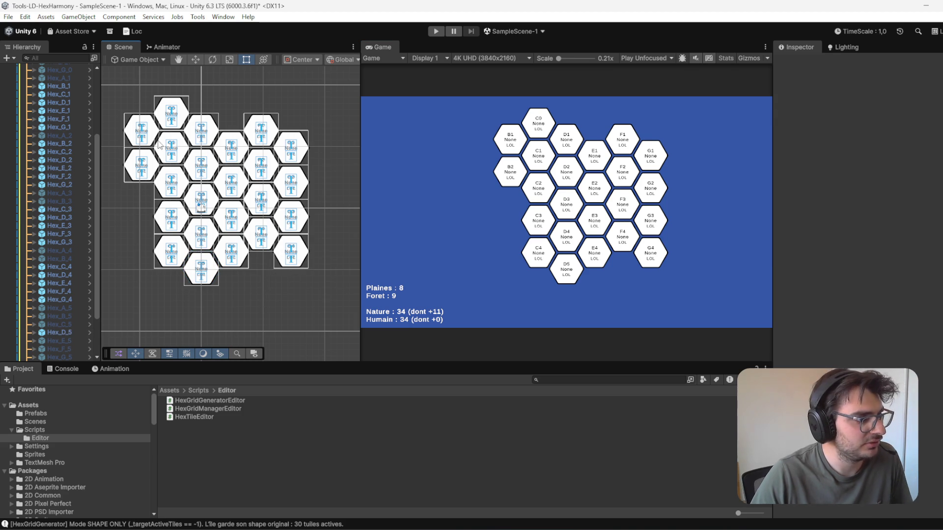
scroll(59, 147, up, 5)
click(59, 120)
scroll(311, 311, up, 2)
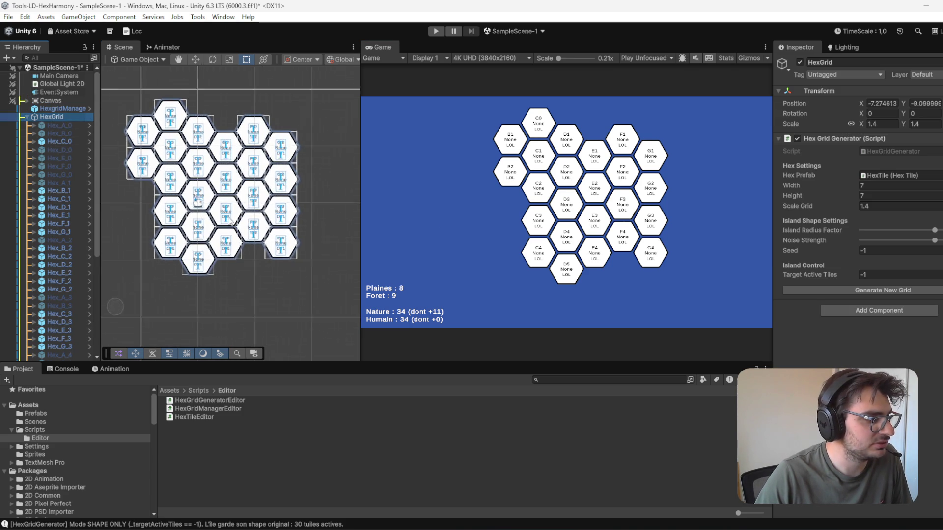
Step: Box-select all hex tiles and frame them in the Scene view
click(59, 126)
scroll(224, 150, down, 1)
scroll(224, 150, down, 2)
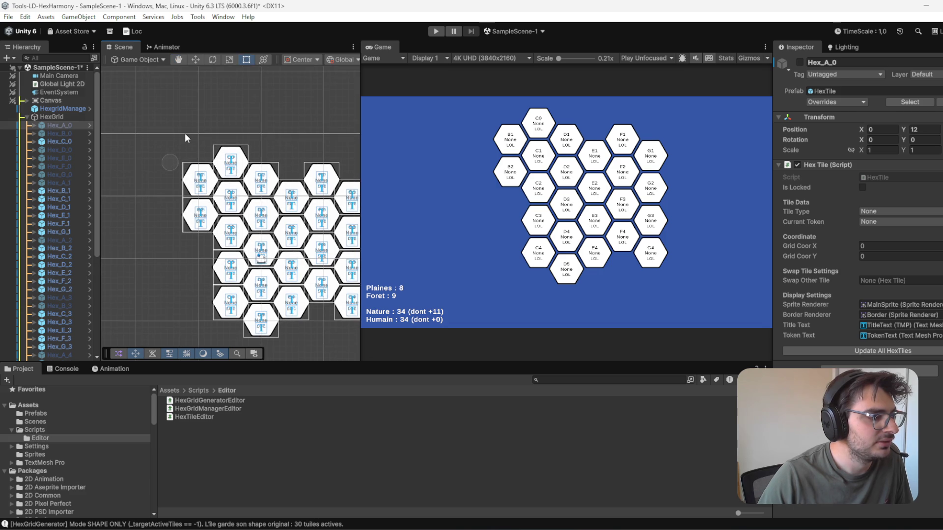
scroll(136, 91, up, 1)
drag(136, 91, 346, 314)
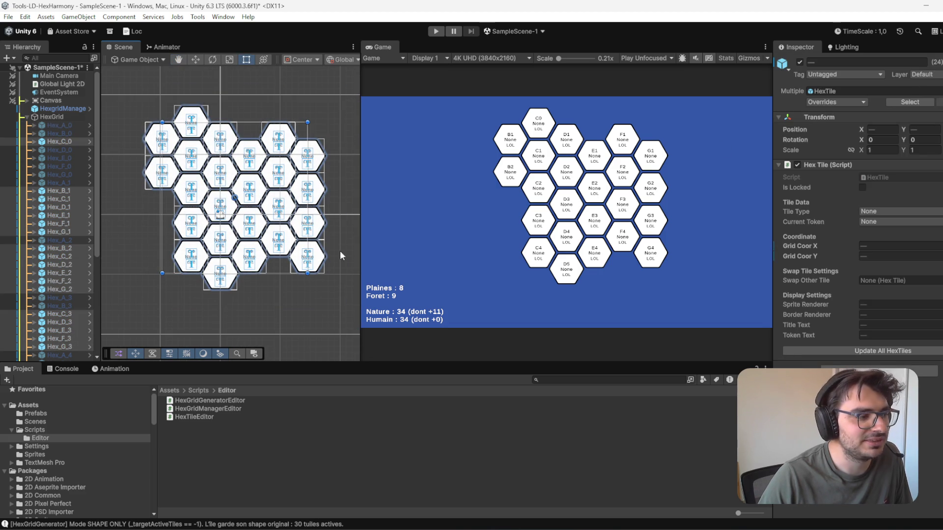
key(f)
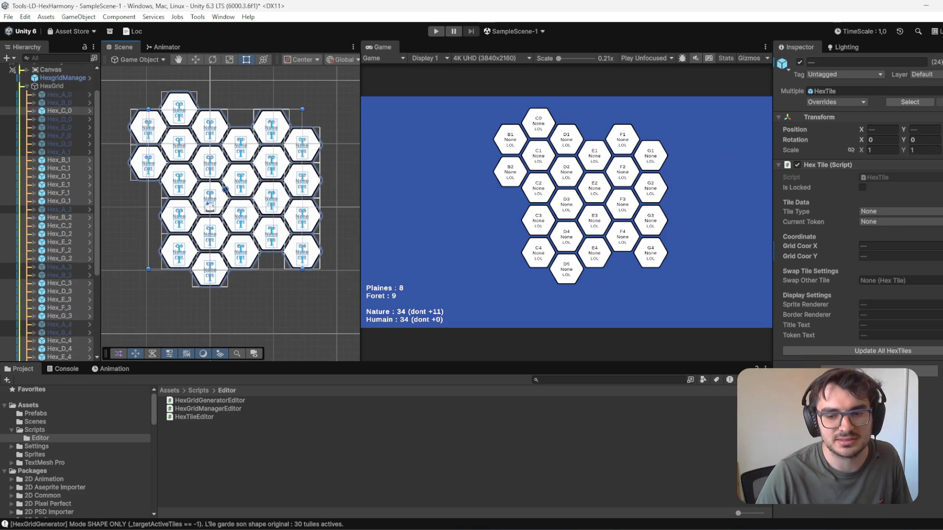
key(shift+d)
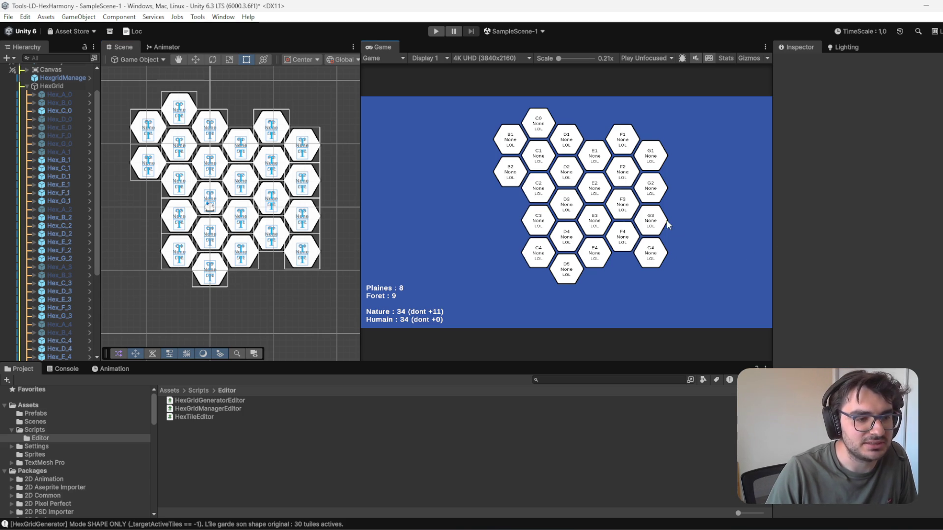
Step: Move the HexGrid to X -8.03, Y -8.46 and select HexgridManager
click(51, 87)
scroll(21, 167, up, 2)
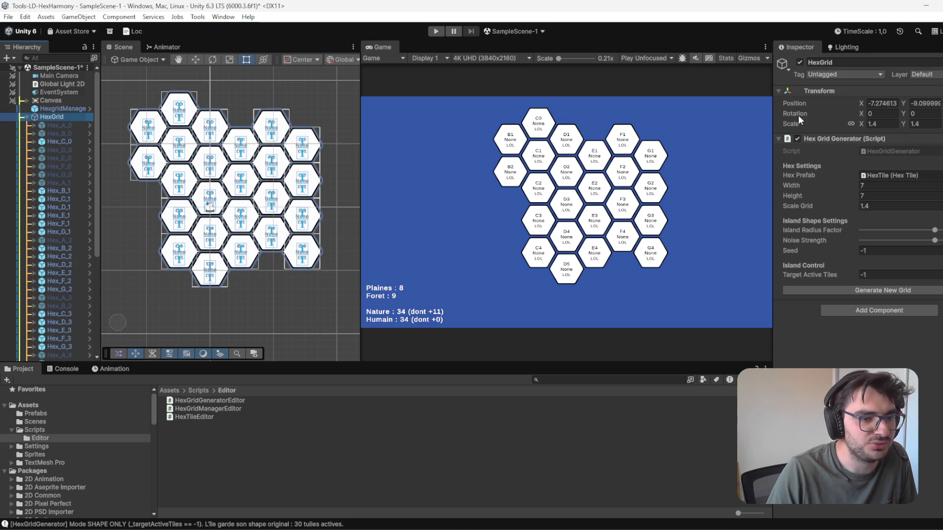
mouse_move(864, 101)
mouse_down()
mouse_move(848, 101)
mouse_move(901, 105)
mouse_up()
click(903, 104)
text(-9.46)
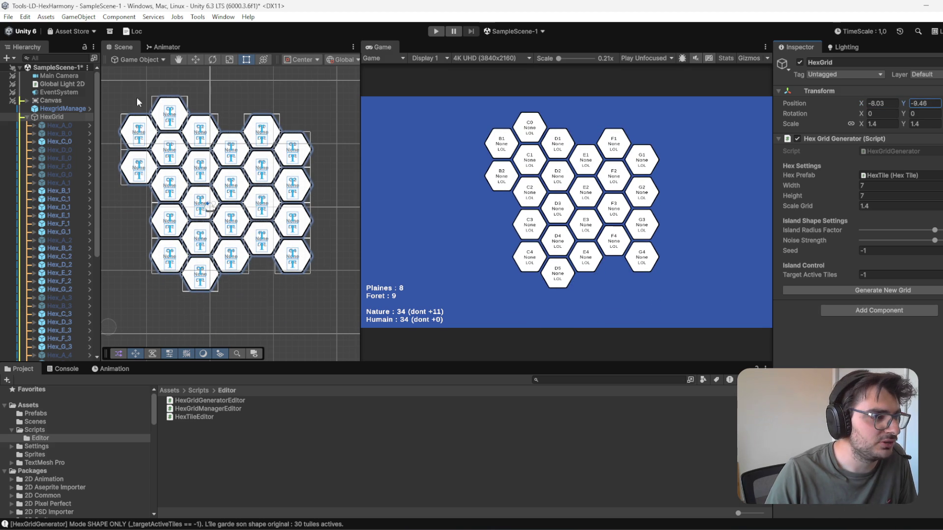
click(47, 109)
click(23, 117)
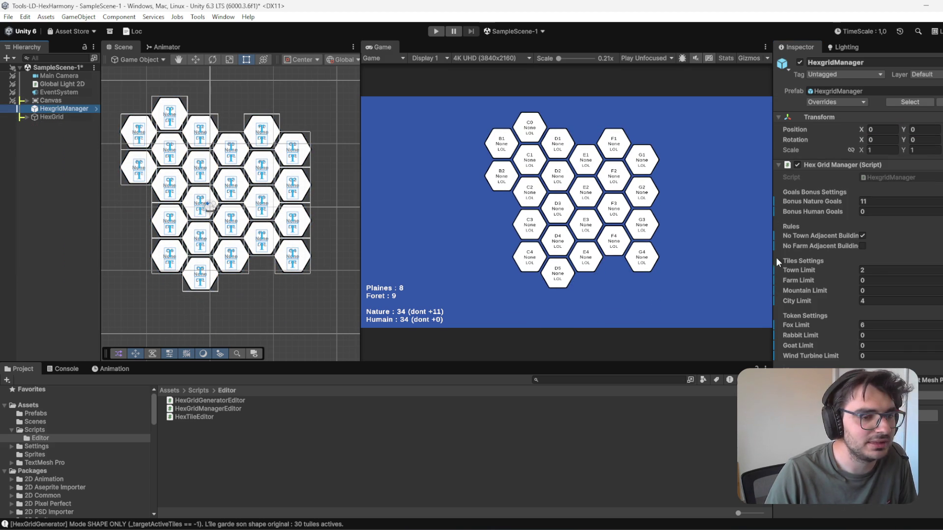
Step: Set Bonus Nature Goals to 0 and turn off No Town Adjacent Building
click(899, 272)
text(0)
click(884, 202)
text(0)
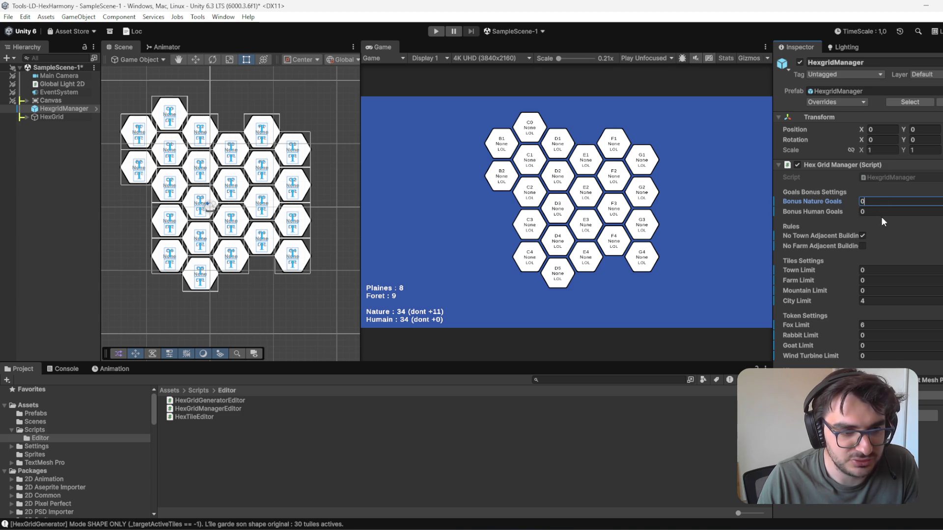
click(862, 235)
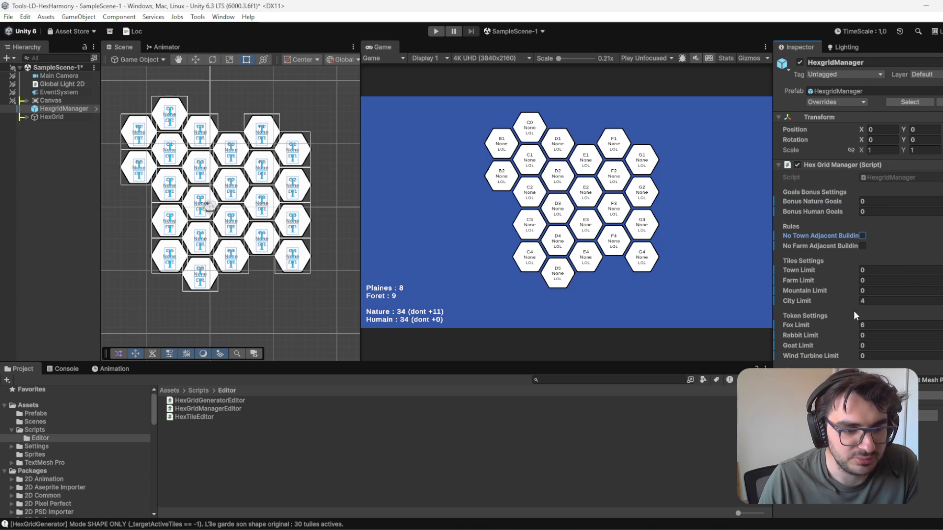
Step: Set Fox Limit to 0 and Rabbit Limit to 6
click(902, 324)
text(0)
key(Tab)
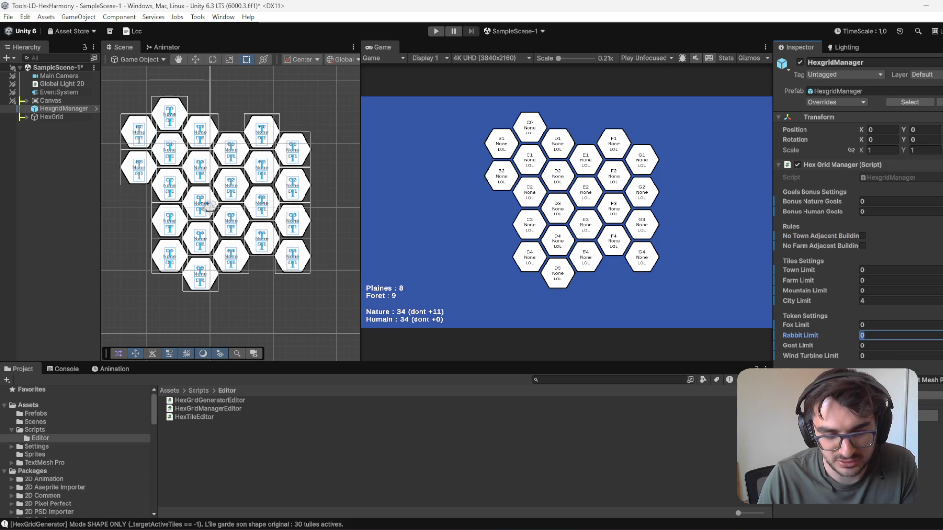
text(6)
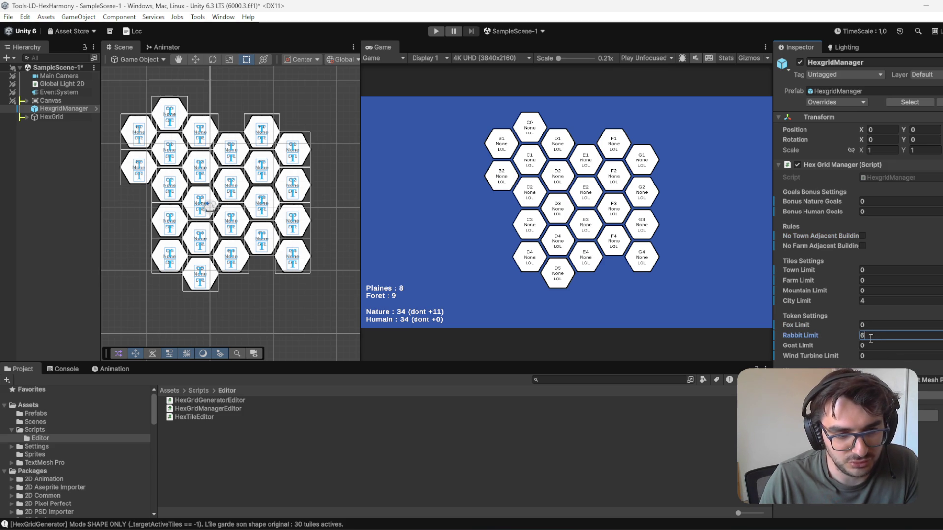
key(Return)
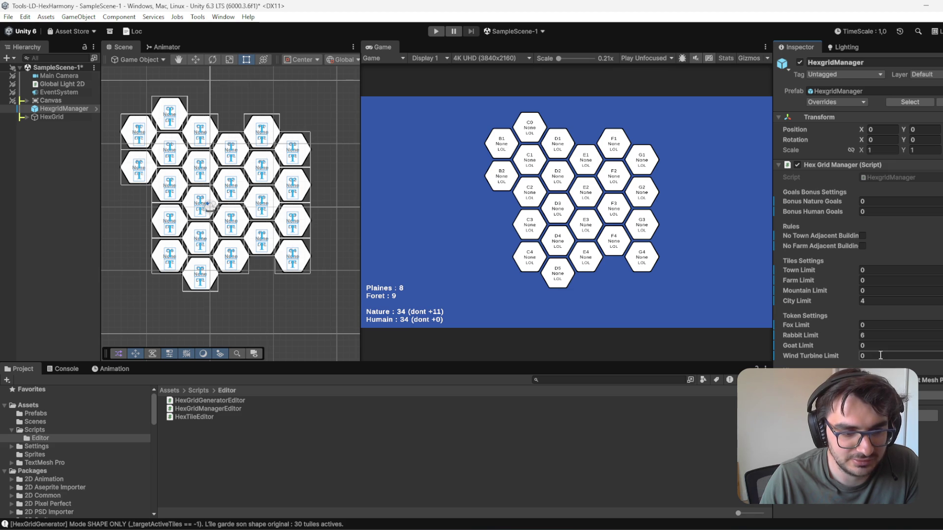
Step: Set City Limit to 0, Town and Farm Limits to 3, and regenerate
click(873, 298)
text(0)
click(887, 271)
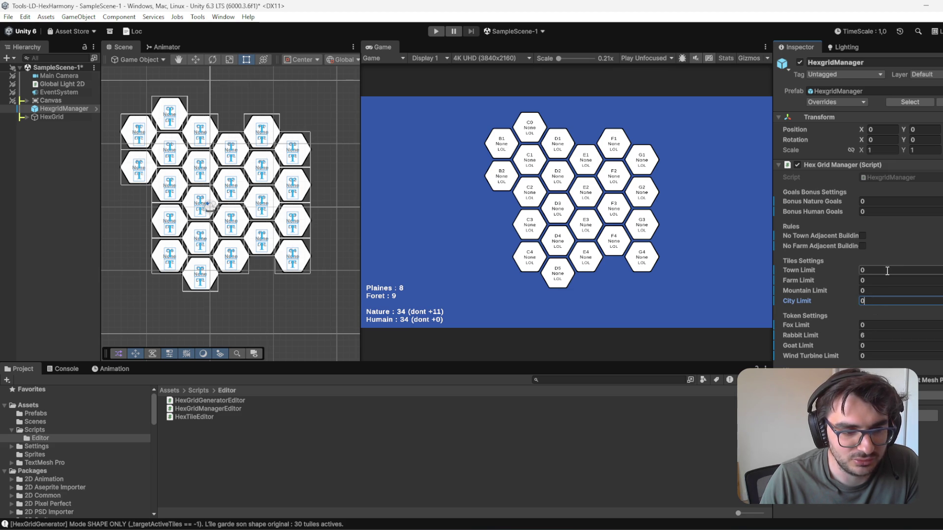
text(3)
key(Tab)
text(3)
key(Return)
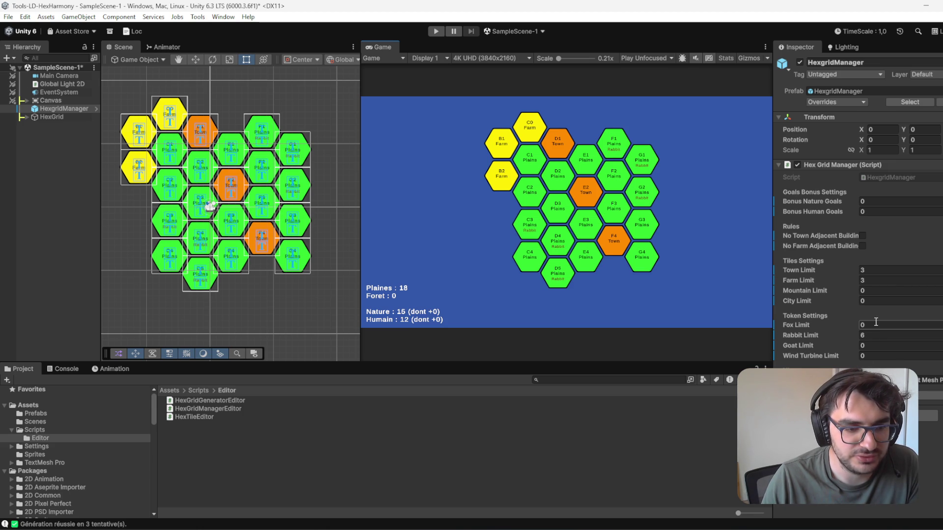
Step: Set Farm Limit to 3 and Town Limit to 5, regenerating the grid
click(873, 270)
text(4)
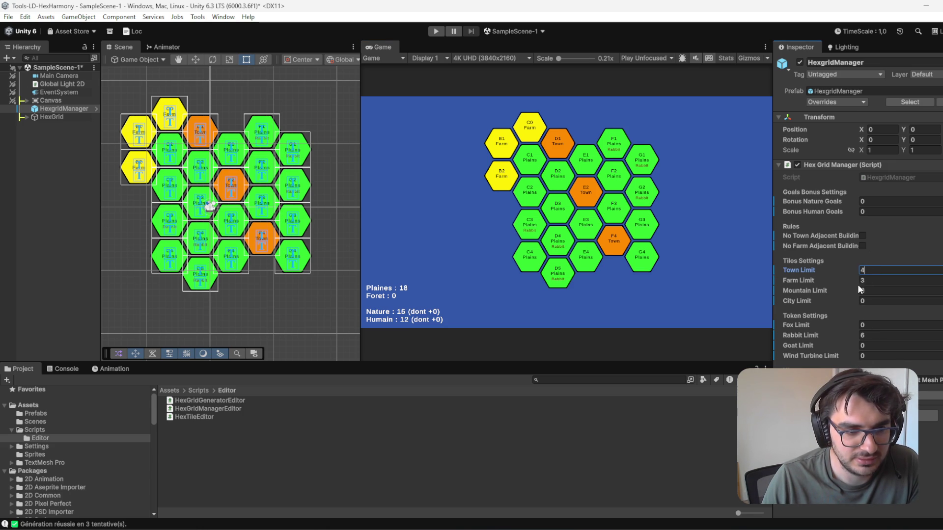
key(Tab)
text(4)
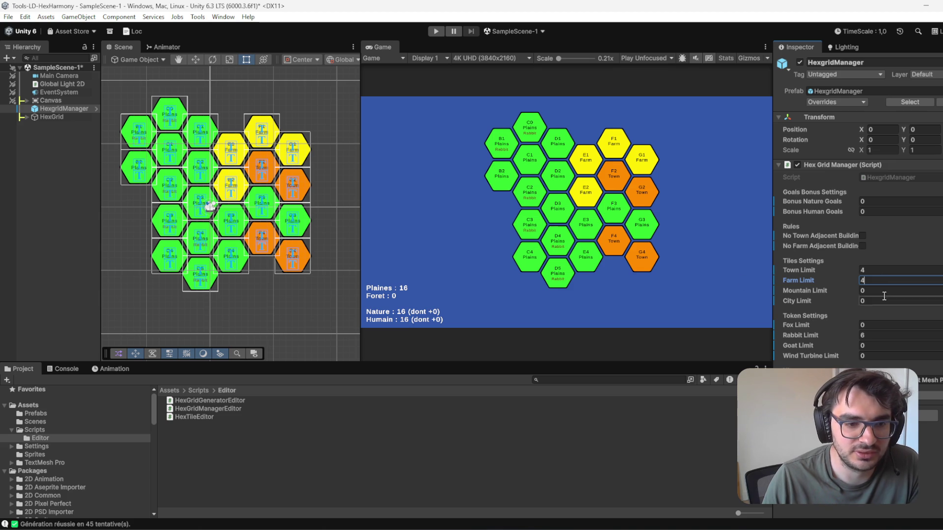
key(BackSpace)
text(3)
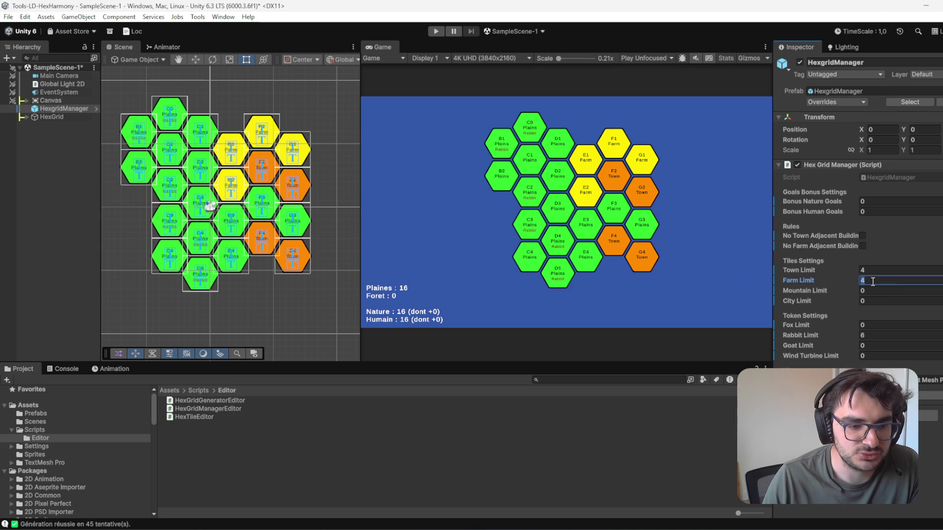
click(877, 271)
text(5)
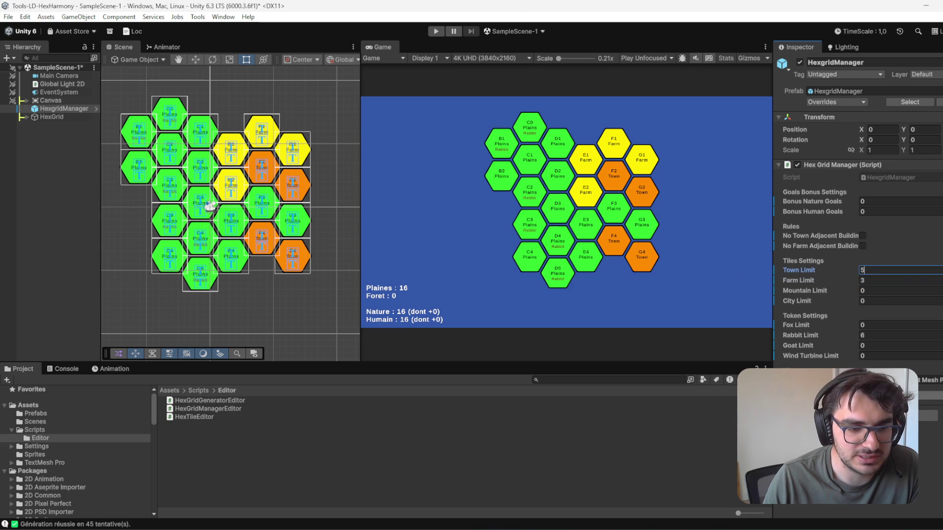
key(Return)
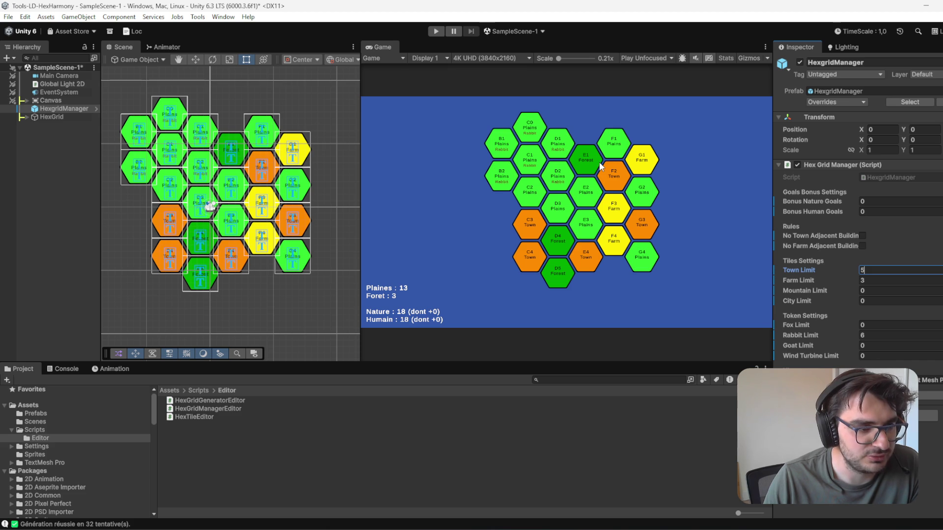
Step: Raise Town Limit to 6 with Farm Limit 3 and regenerate the grid
click(873, 269)
text(6)
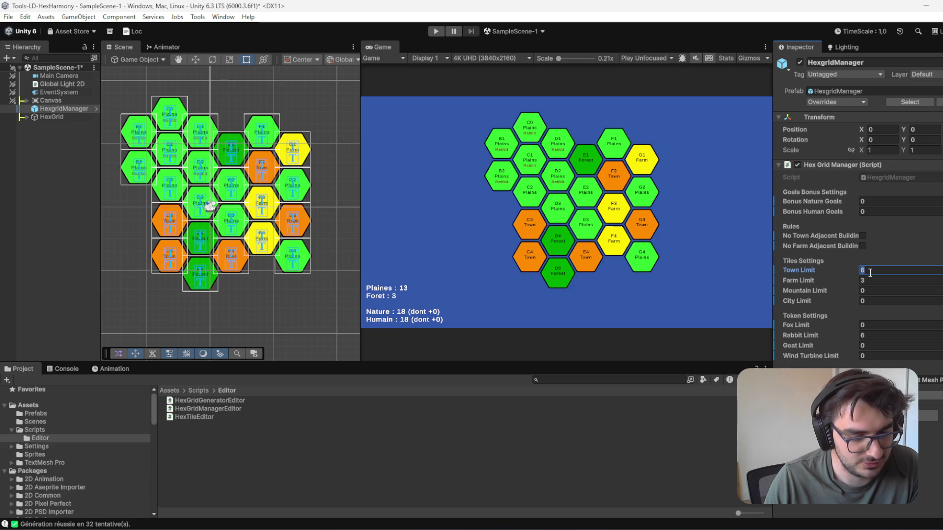
text(5)
key(Tab)
text(5)
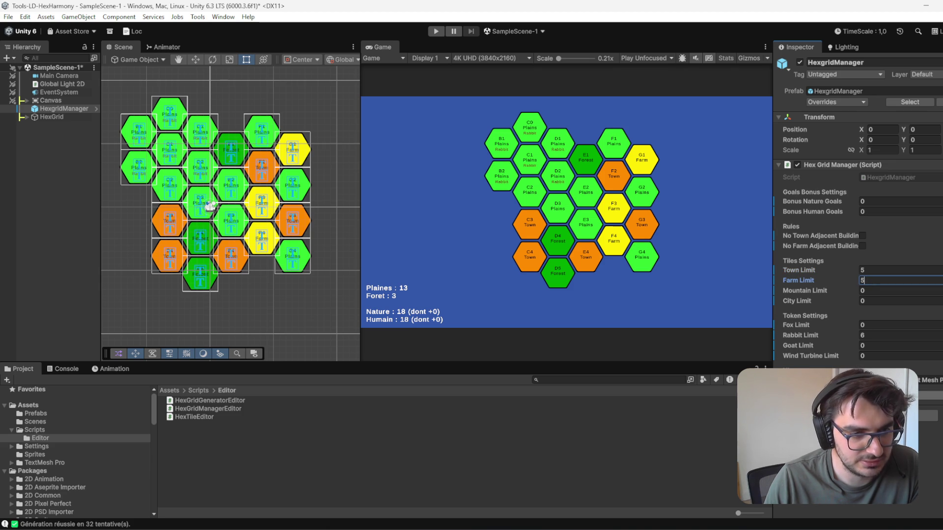
key(shift+Tab)
text(6)
key(Tab)
text(3)
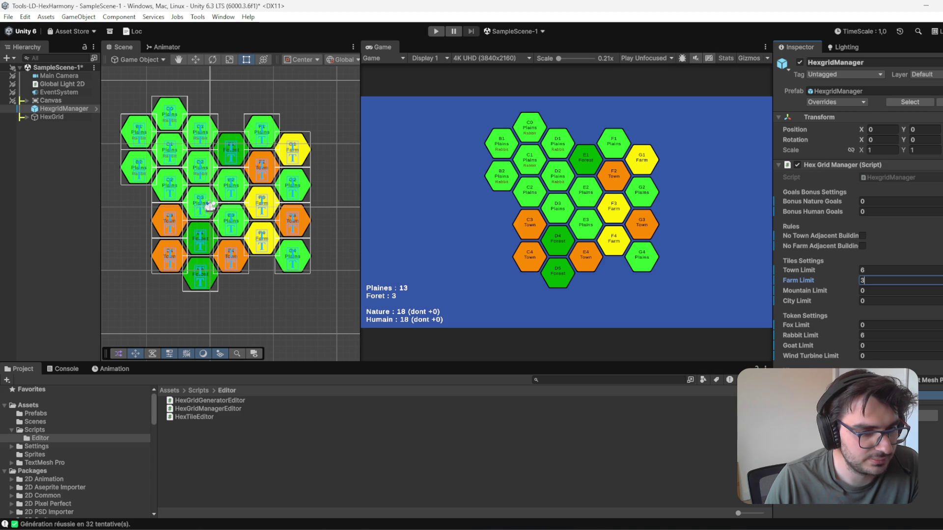
key(Return)
key(Return)
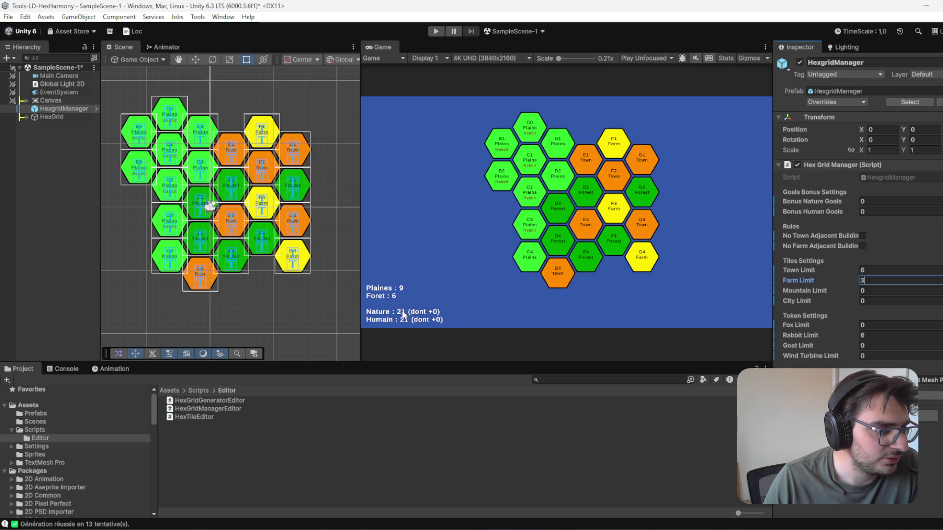
key(Tab)
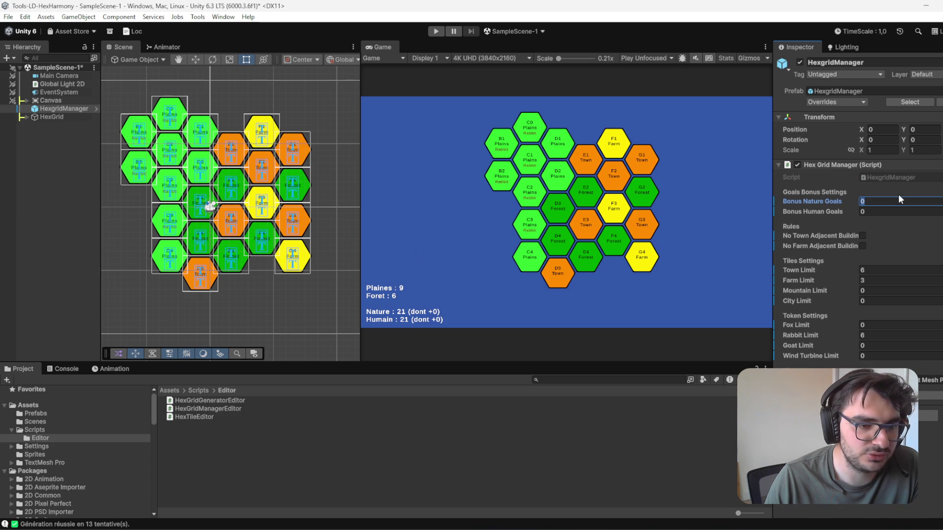
Step: Lower Rabbit Limit to 4, with Town Limit 5 and Farm Limit 3
text(3)
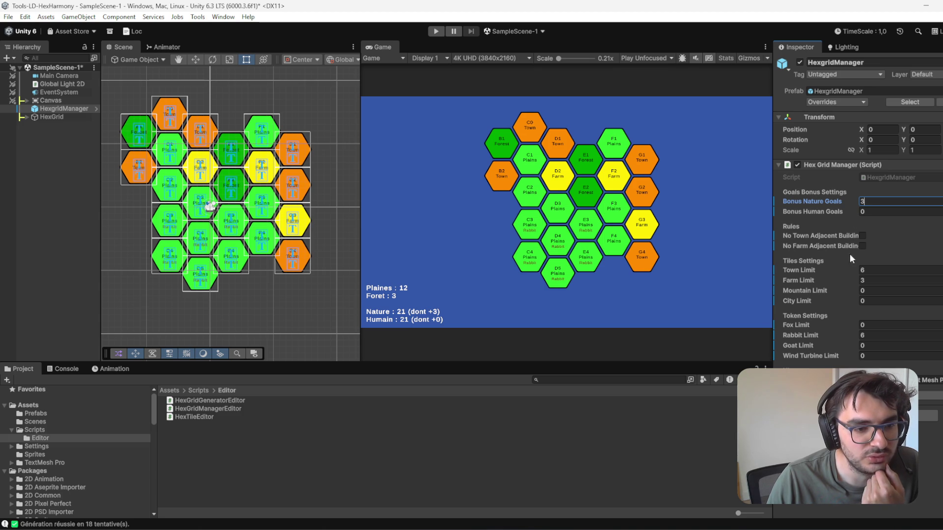
click(870, 281)
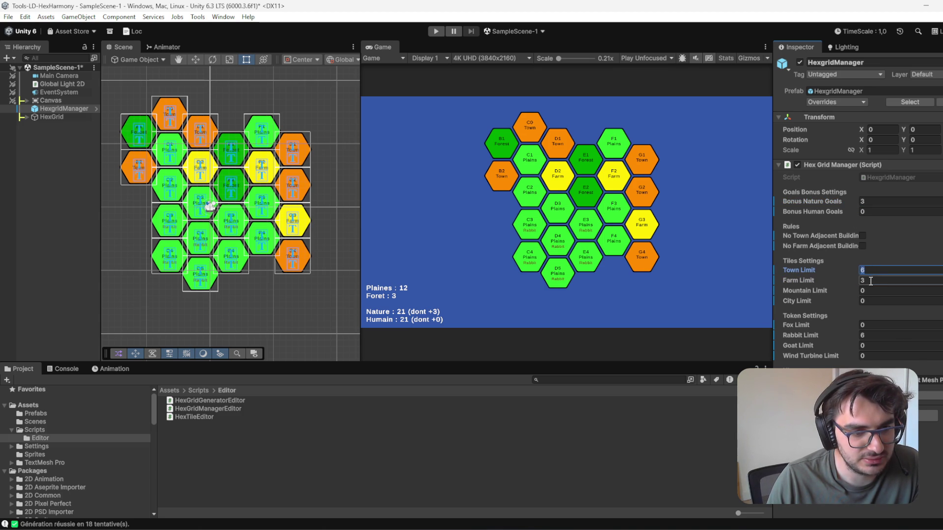
text(5)
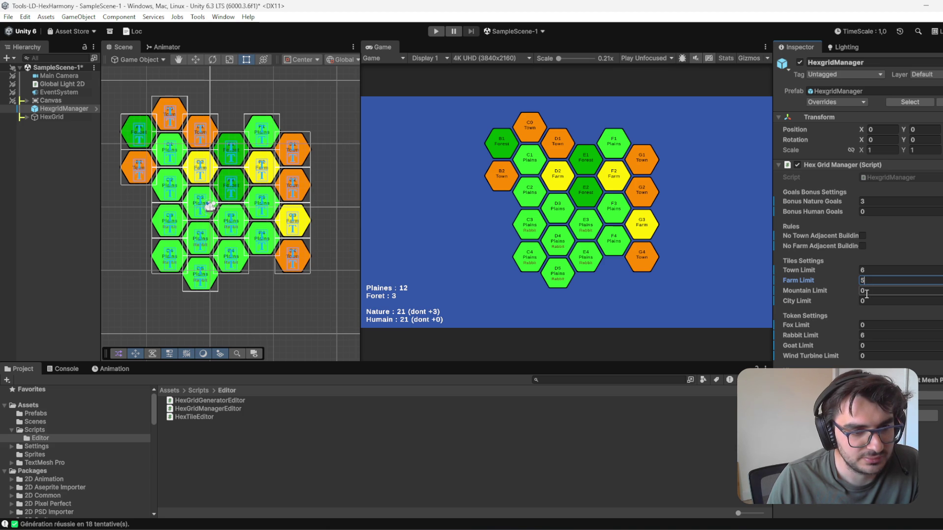
click(869, 336)
text(4)
click(868, 271)
text(5)
click(875, 280)
text(3)
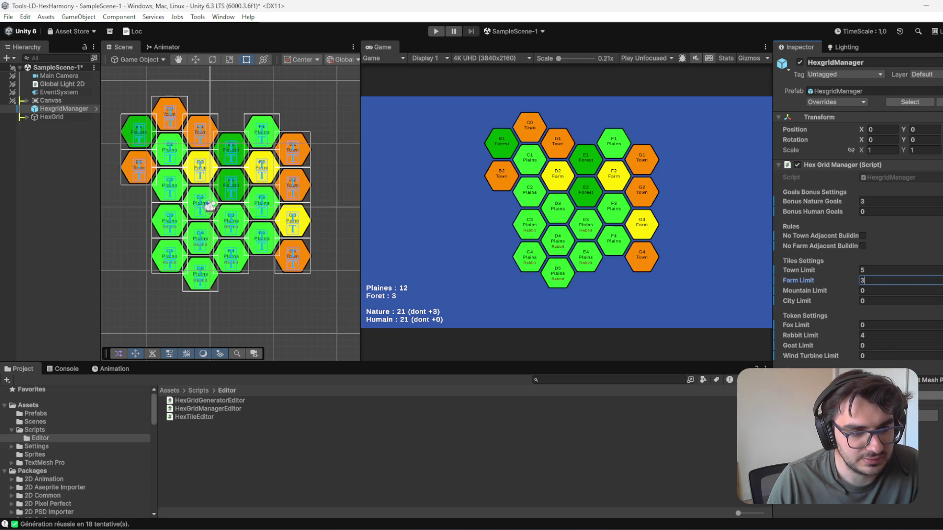
Step: Set Bonus Nature Goals to 5 and regenerate until the grid shows 14 Plaines, 2 Foret
click(868, 201)
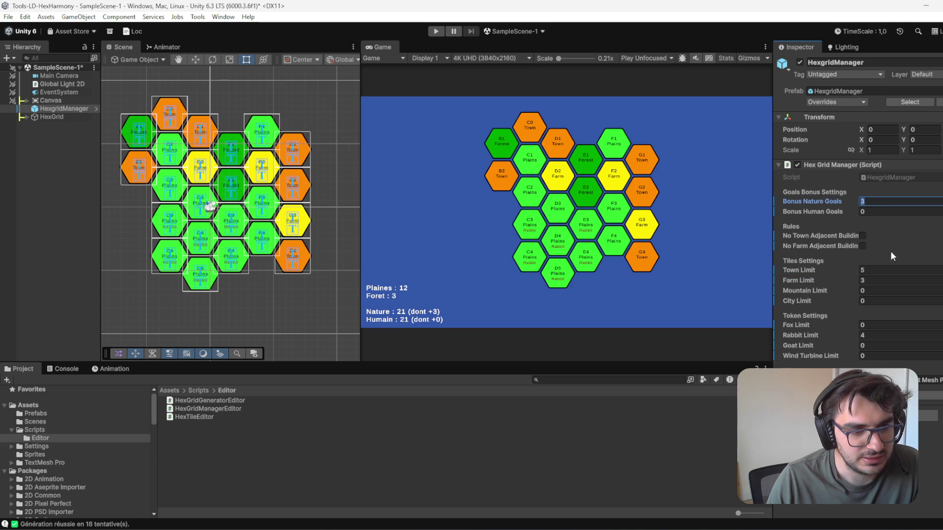
text(4)
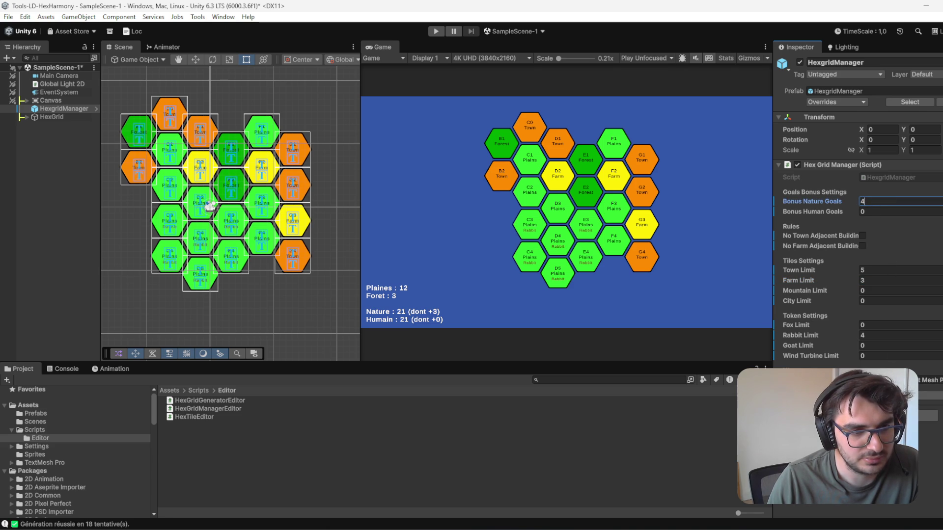
key(BackSpace)
text(2)
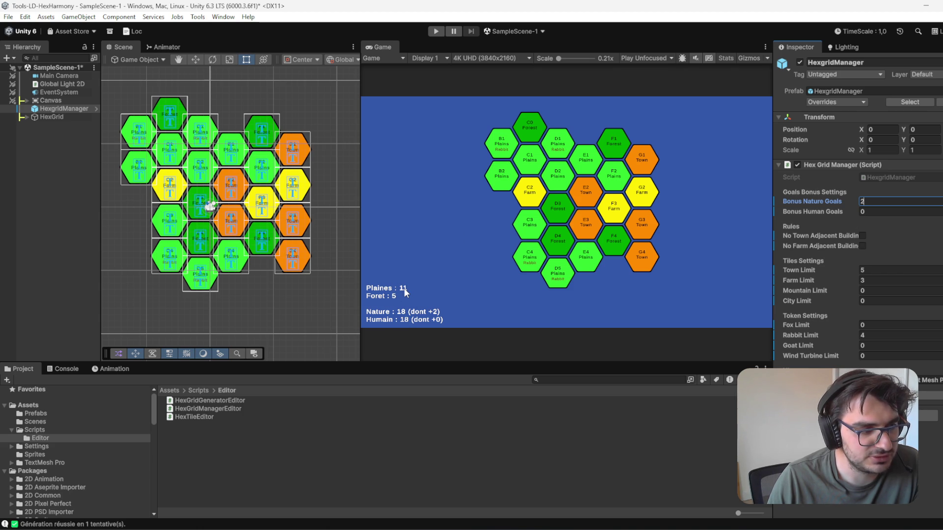
key(Tab)
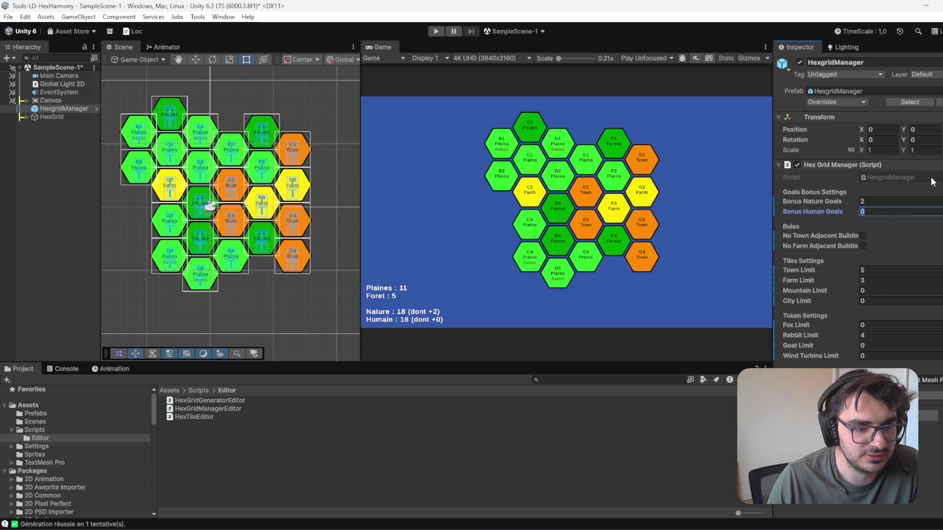
click(876, 202)
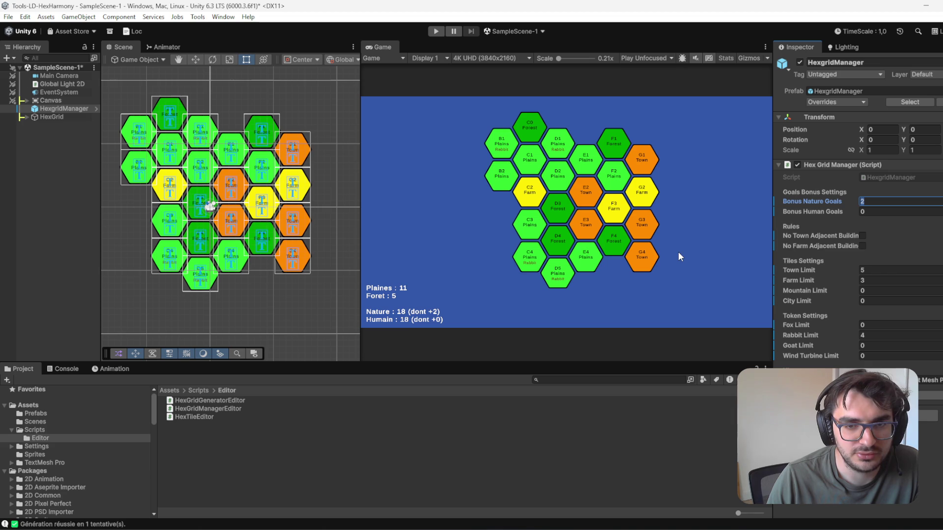
text(5)
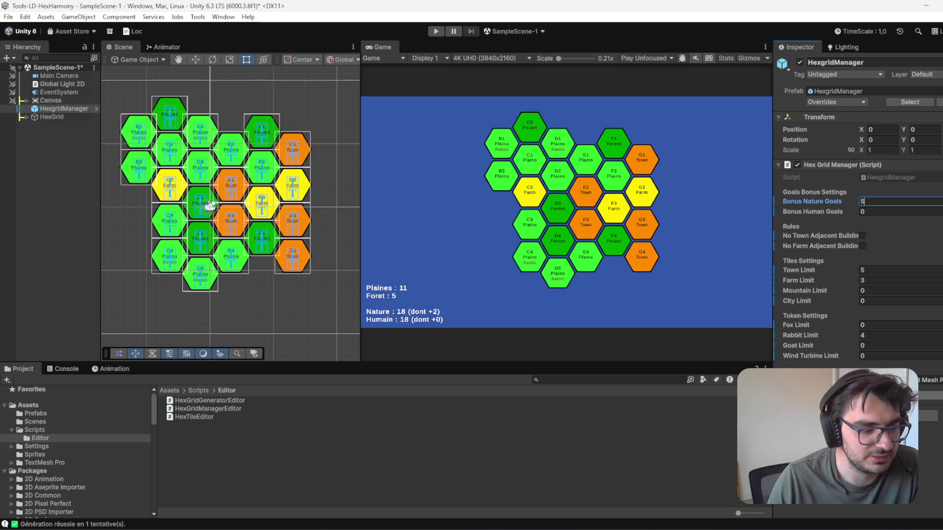
key(Return)
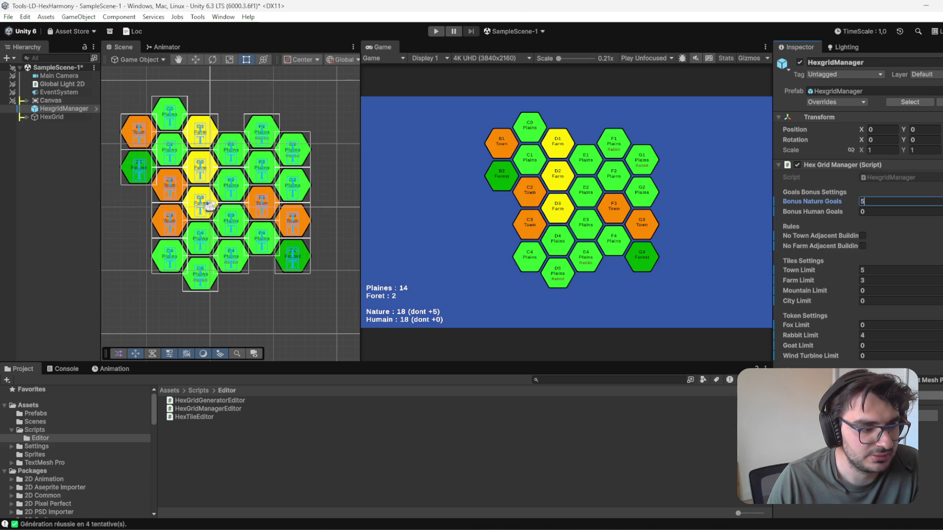
key(Return)
key(Return)
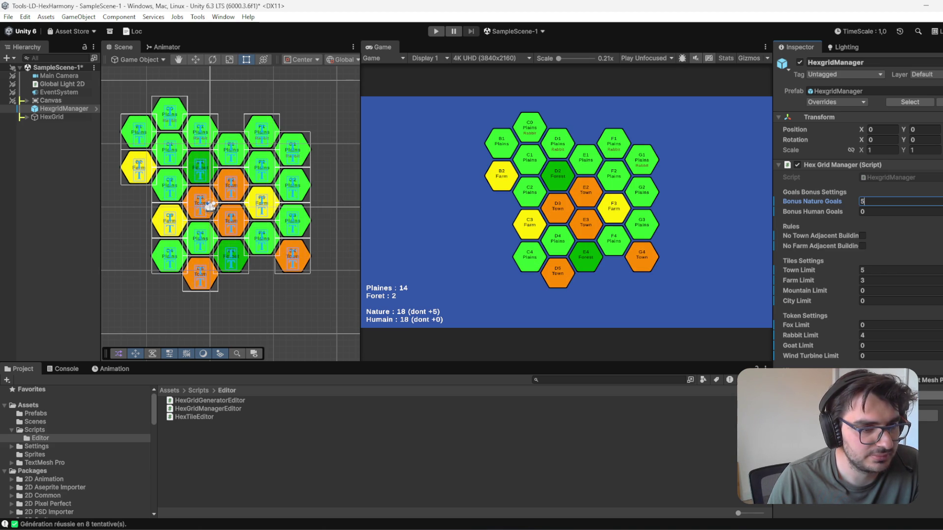
key(Return)
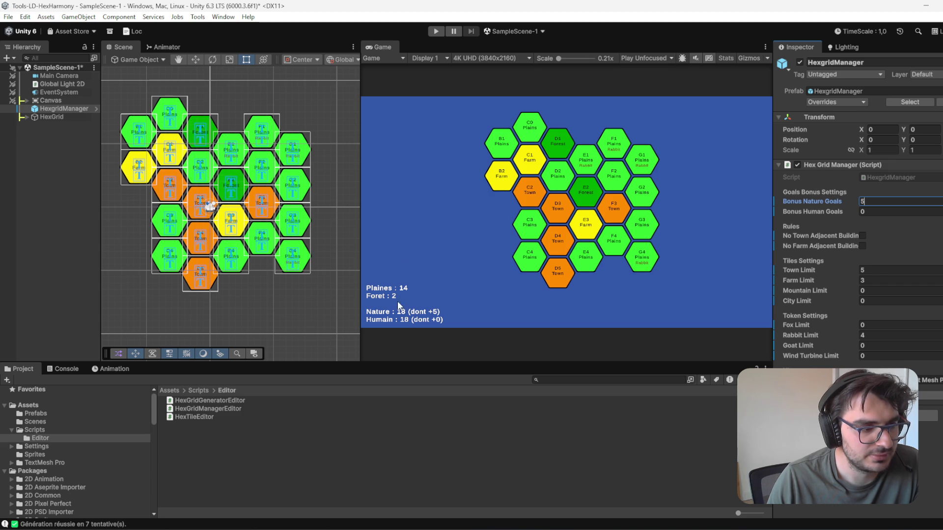
click(874, 271)
text(6)
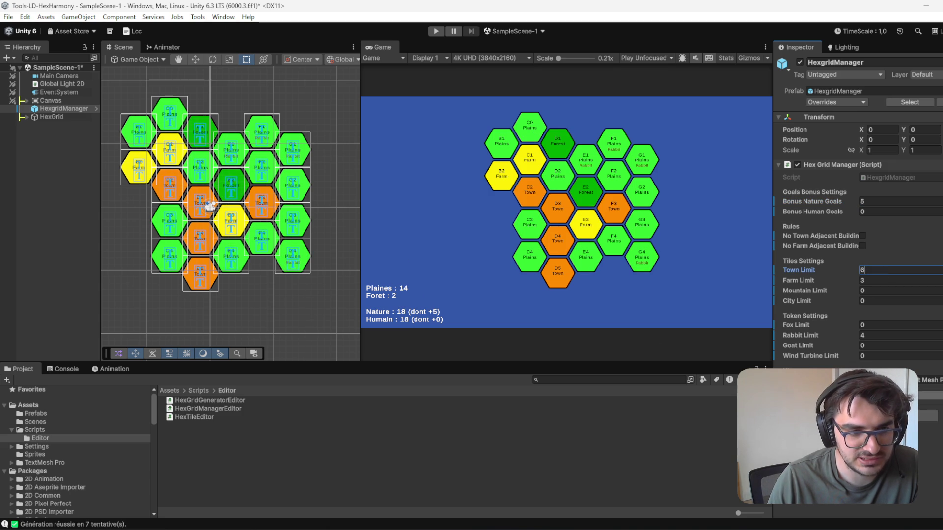
Step: Regenerate the grid and raise Bonus Nature Goals to 6
click(873, 199)
text(2)
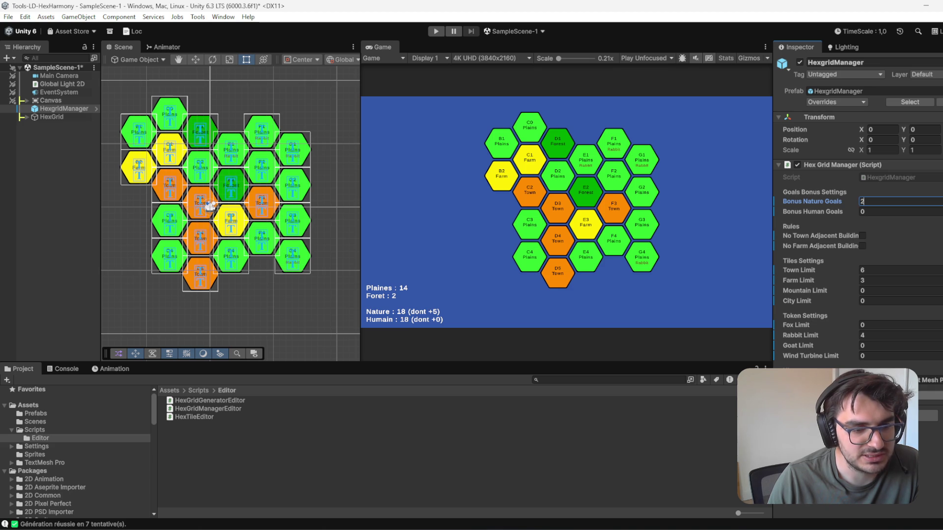
key(Return)
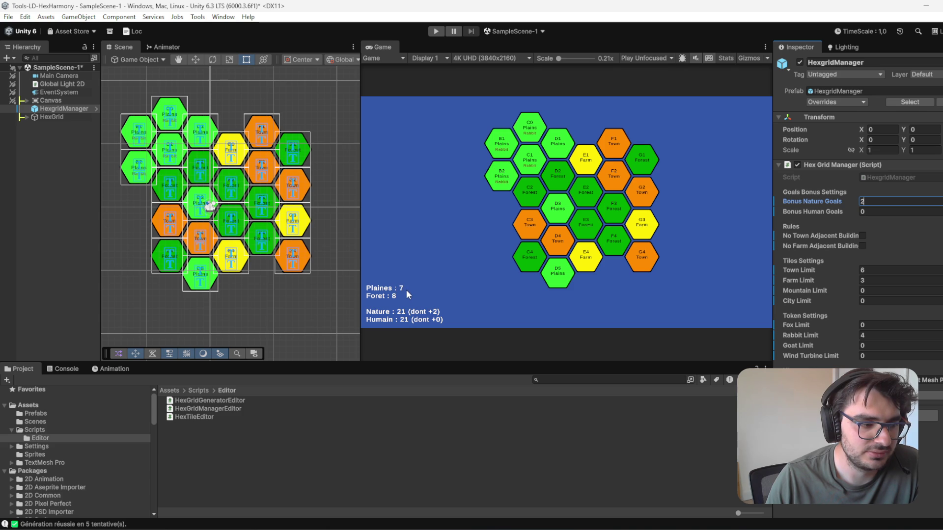
click(866, 200)
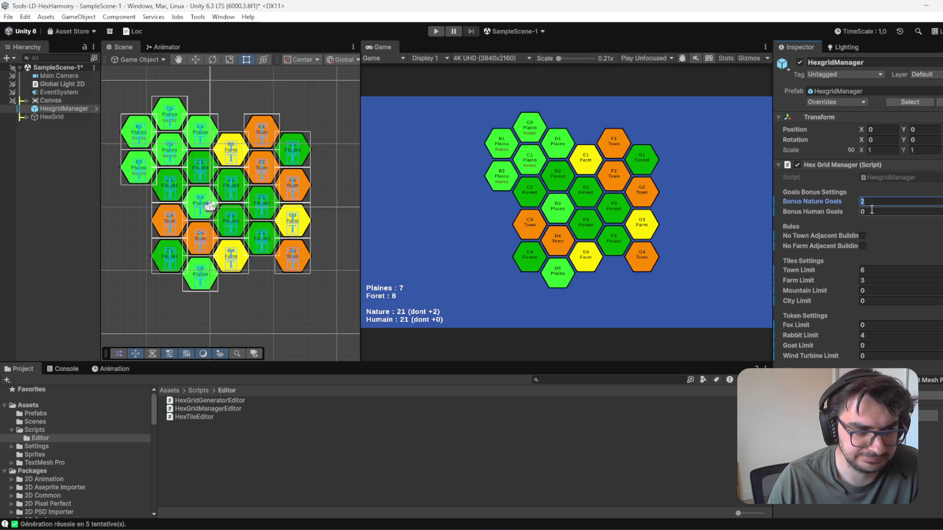
text(6)
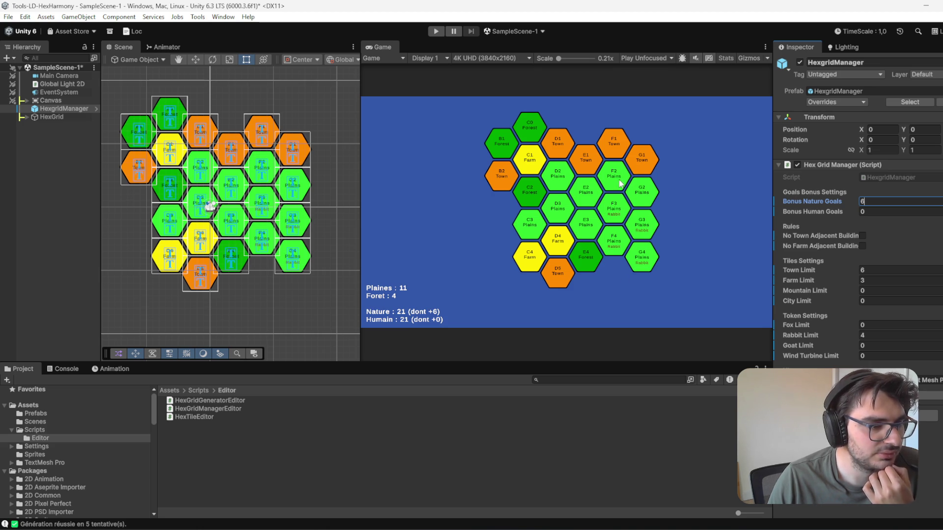
Step: Deactivate edge tiles F4, G3 and G4
click(251, 247)
shift+click(299, 226)
shift+click(293, 256)
click(801, 62)
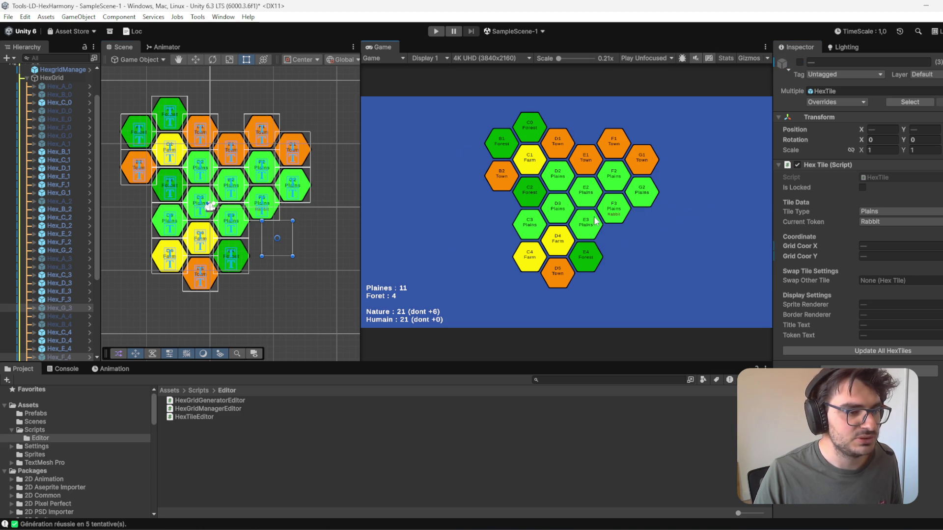
Step: Regenerate the hex grid four times from HexgridManager until it reads Plaines 8 and Foret 4
scroll(39, 133, up, 2)
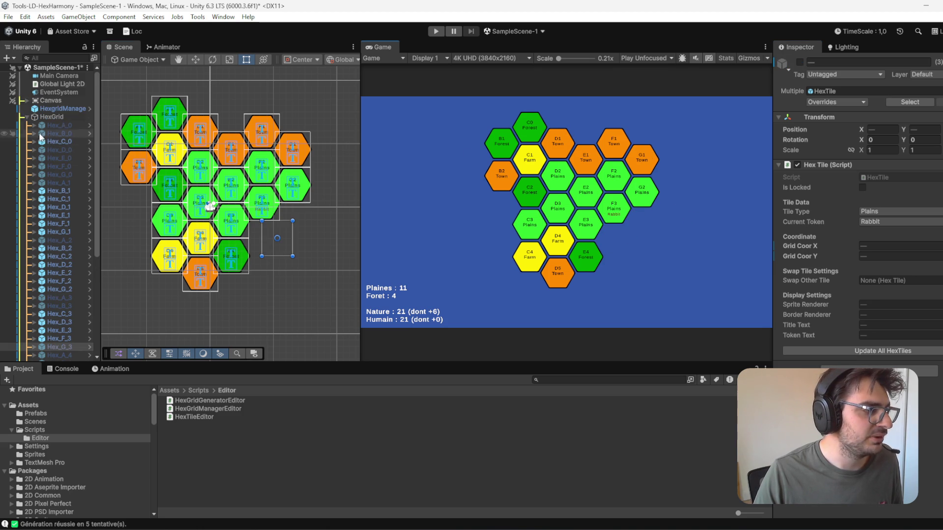
click(58, 100)
click(66, 109)
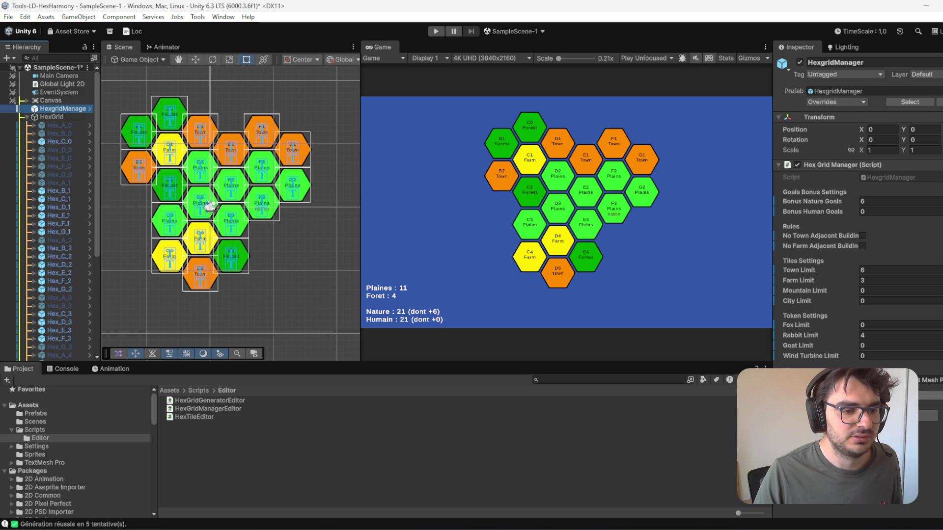
click(119, 354)
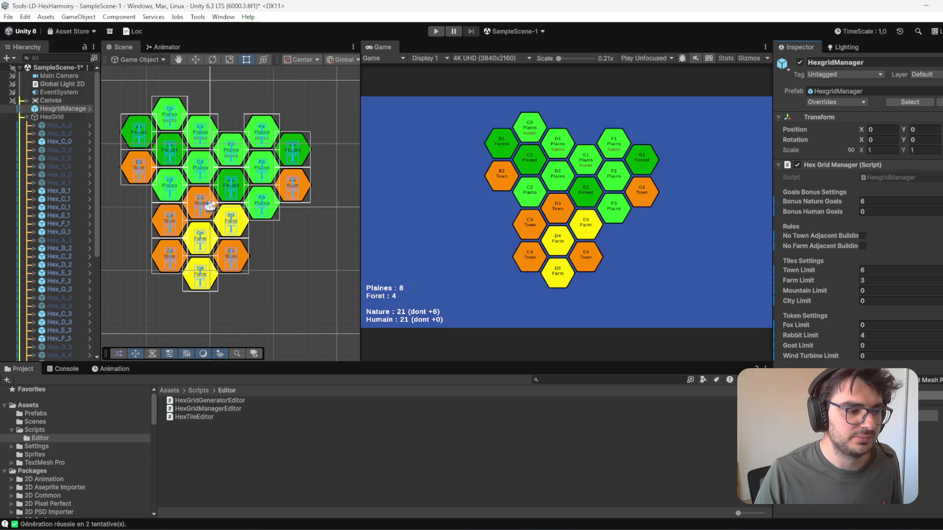
key(g)
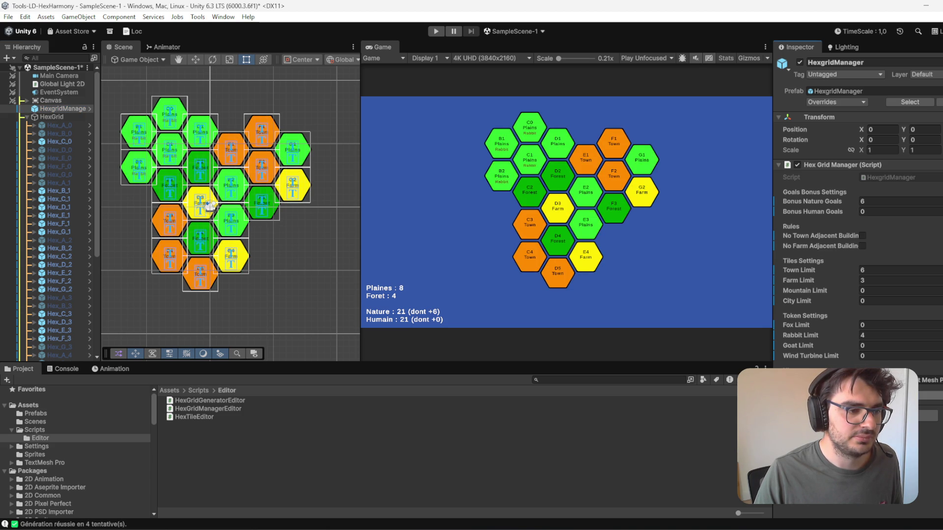
key(g)
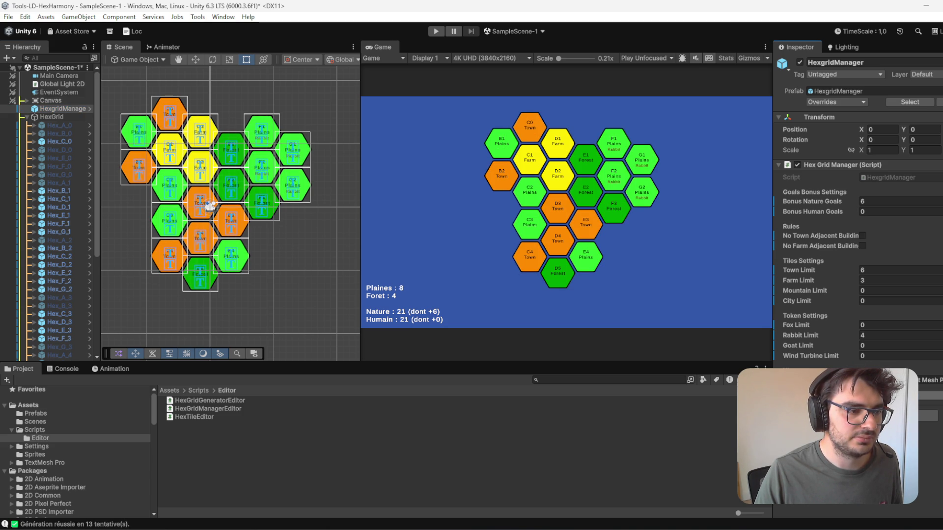
key(g)
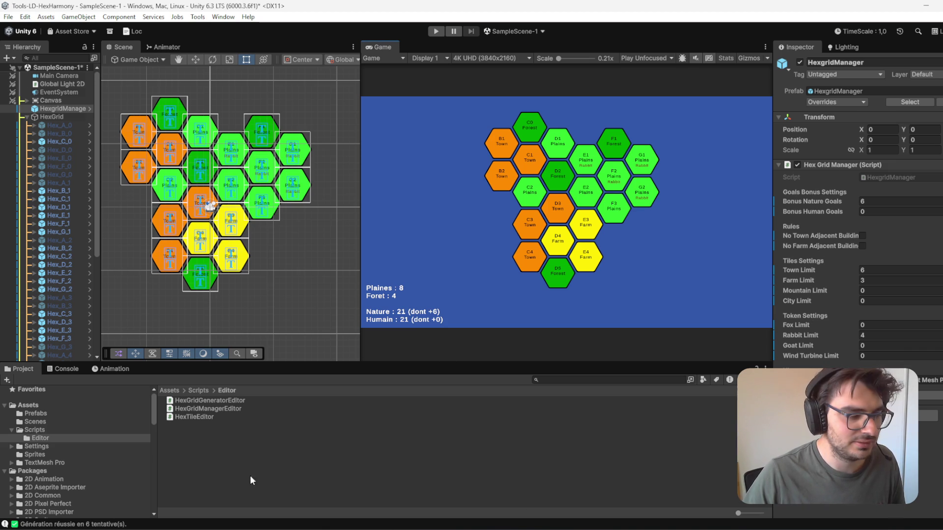
click(206, 125)
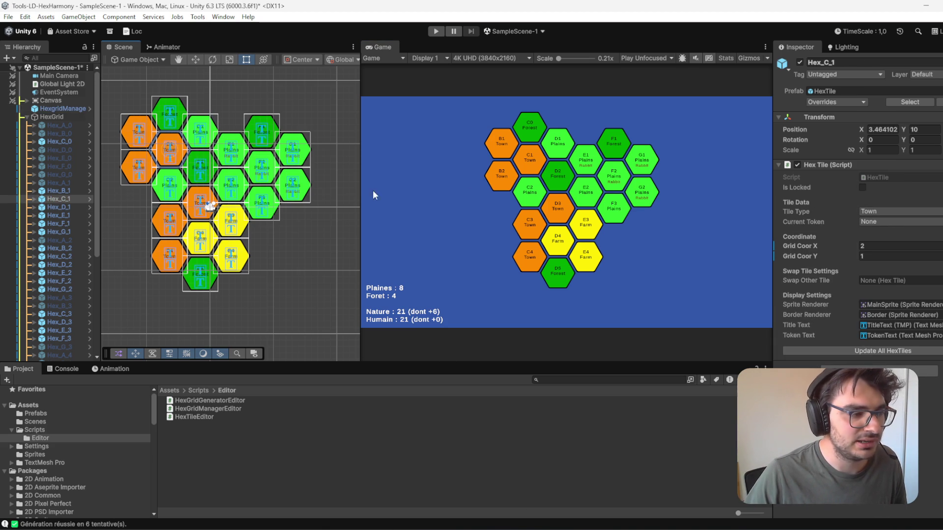
Step: Lock tile F2 and make tiles C4, D4 and D5 locked Town tiles, applying to all HexTiles
click(614, 176)
click(862, 188)
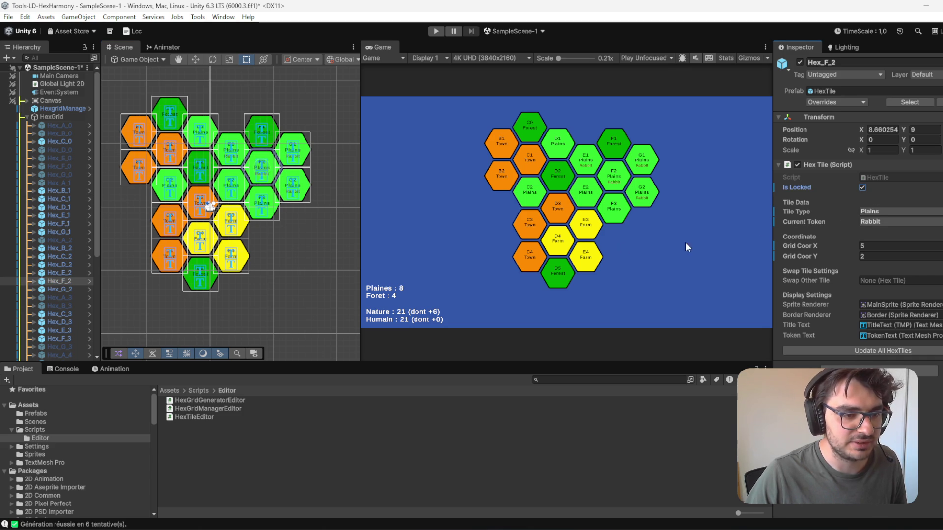
click(199, 271)
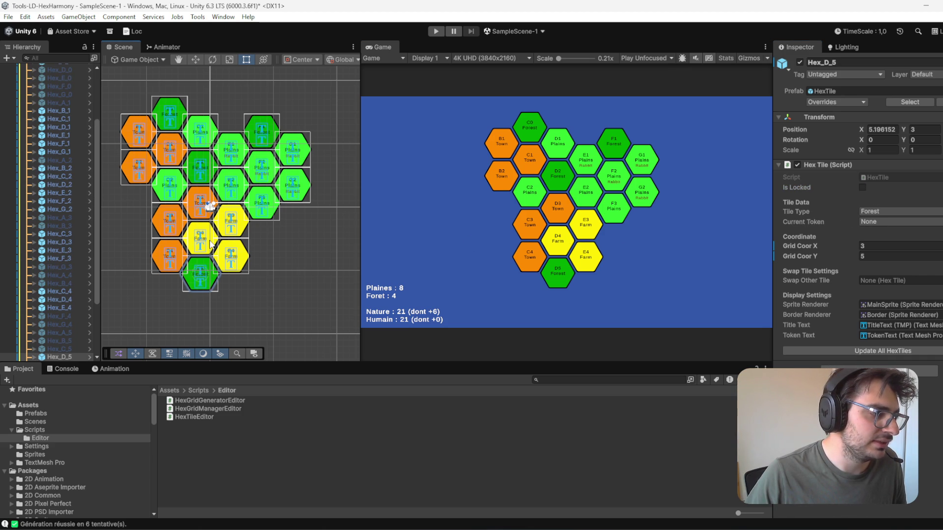
click(210, 246)
shift+click(173, 256)
shift+click(200, 277)
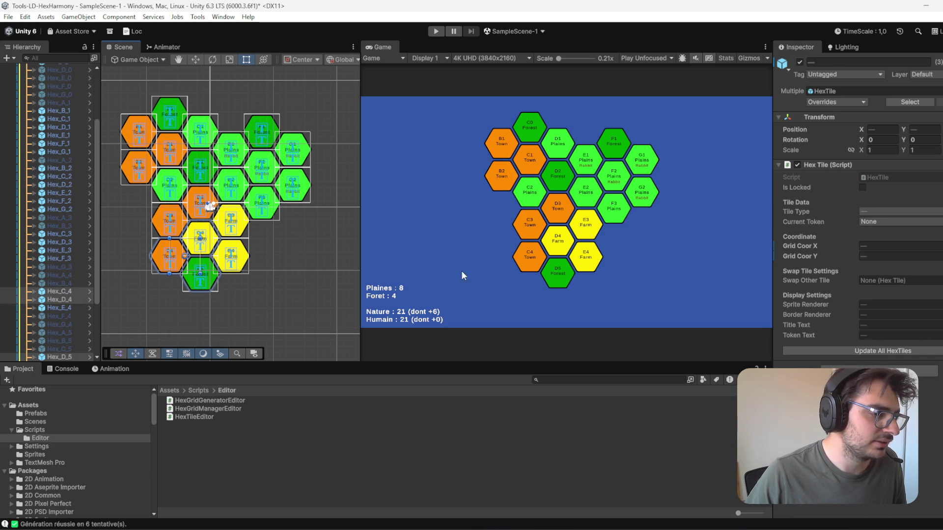
click(892, 211)
click(886, 257)
click(863, 187)
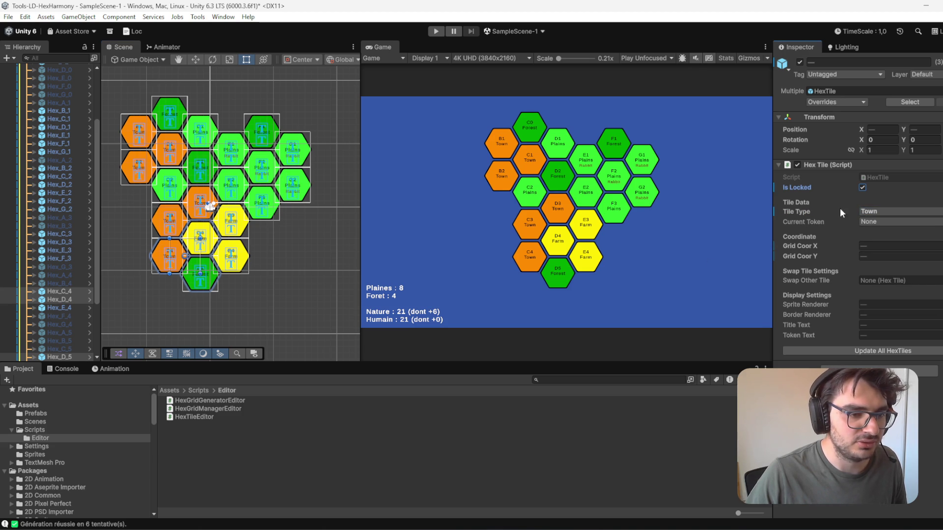
click(924, 352)
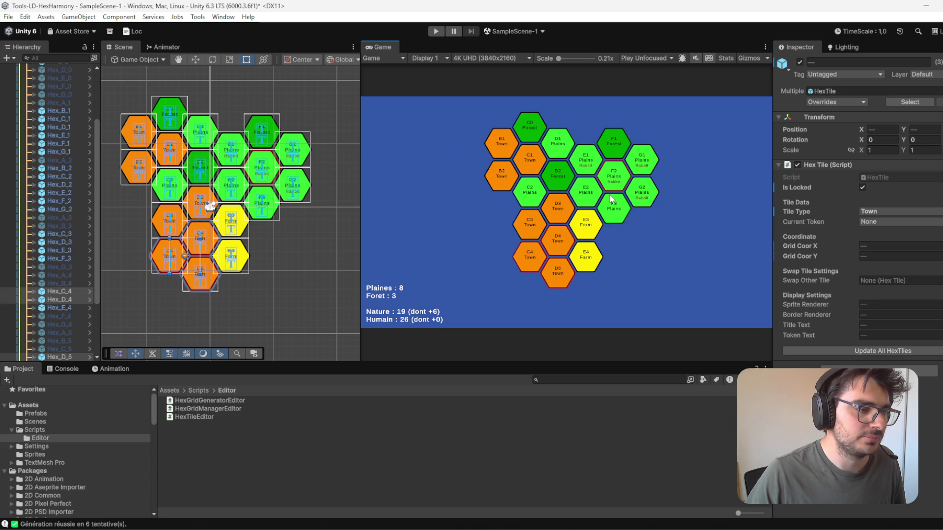
Step: Check tiles B1 and B2, then regenerate the hex grid twice from HexgridManager with Ctrl+G
click(134, 175)
click(146, 126)
click(130, 175)
scroll(58, 131, up, 5)
click(60, 109)
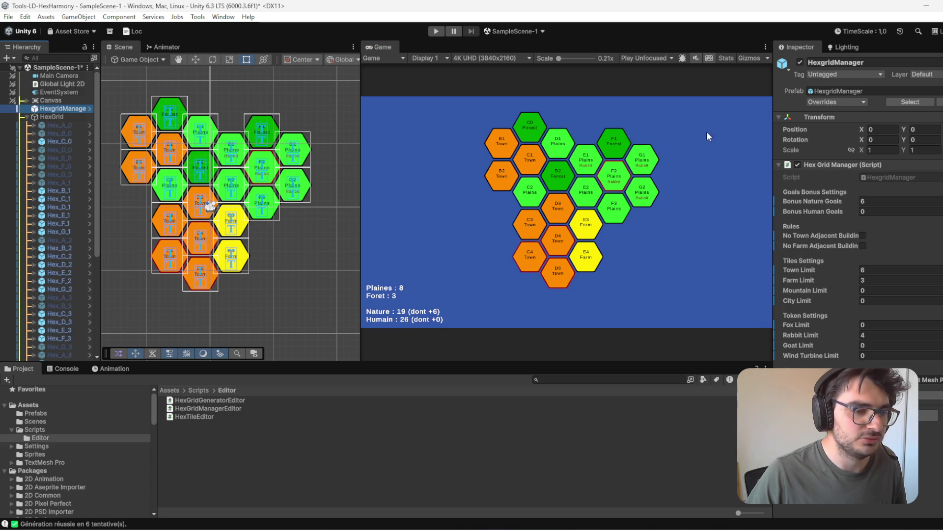
key(ctrl+g)
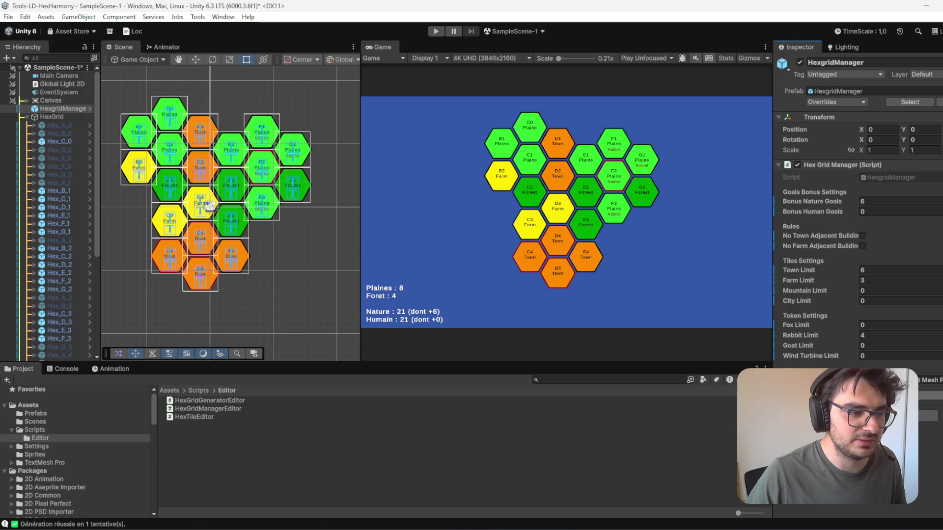
key(ctrl+g)
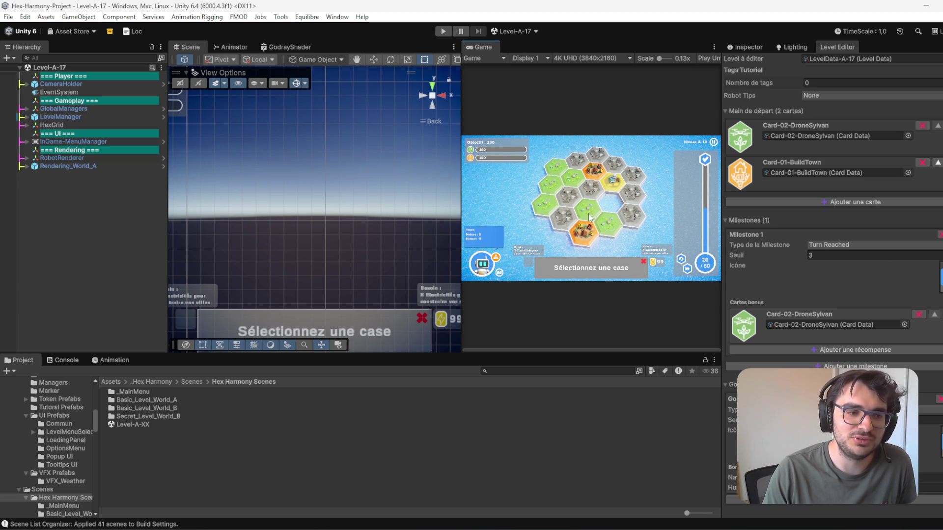
Step: Maximize the Level-A-17 Game view, then restore the normal editor layout
double_click(488, 48)
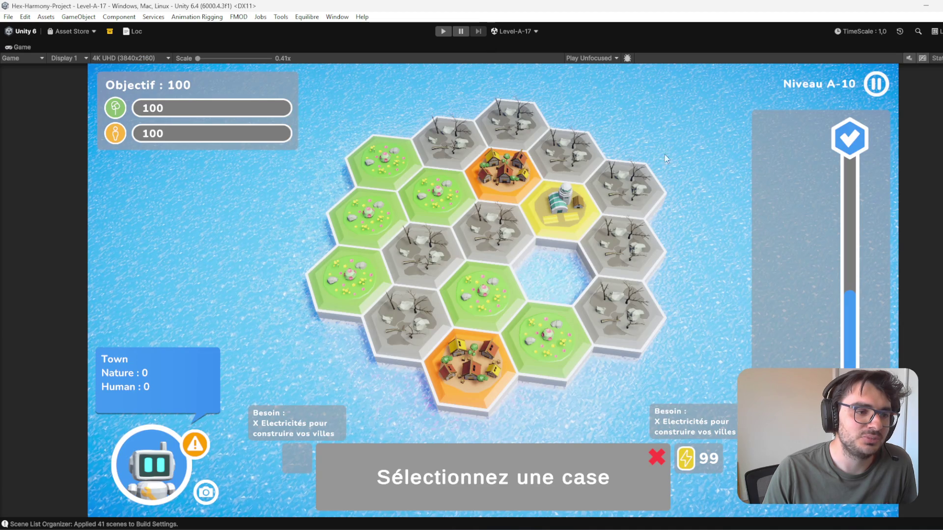
double_click(596, 45)
scroll(860, 514, down, 5)
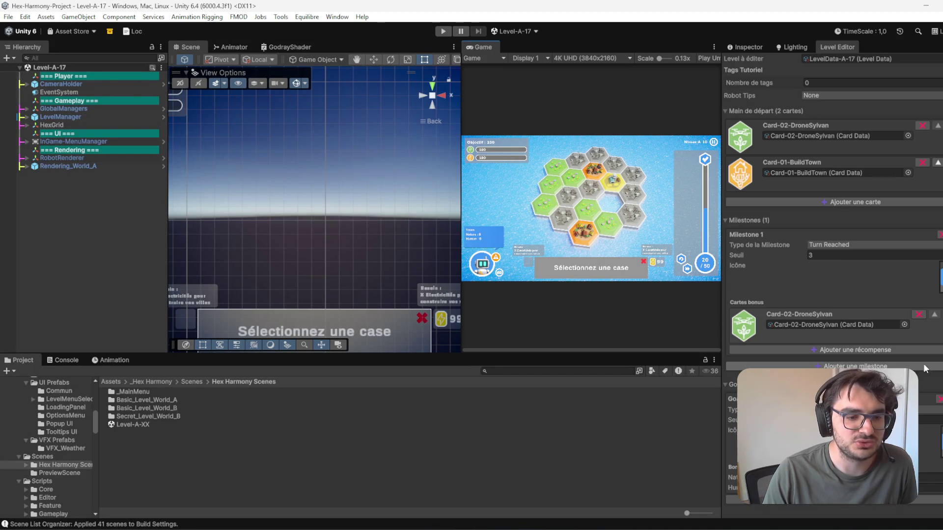
Step: Add a second milestone to level A-17, remove its bonus card, and edit both milestone thresholds
click(845, 367)
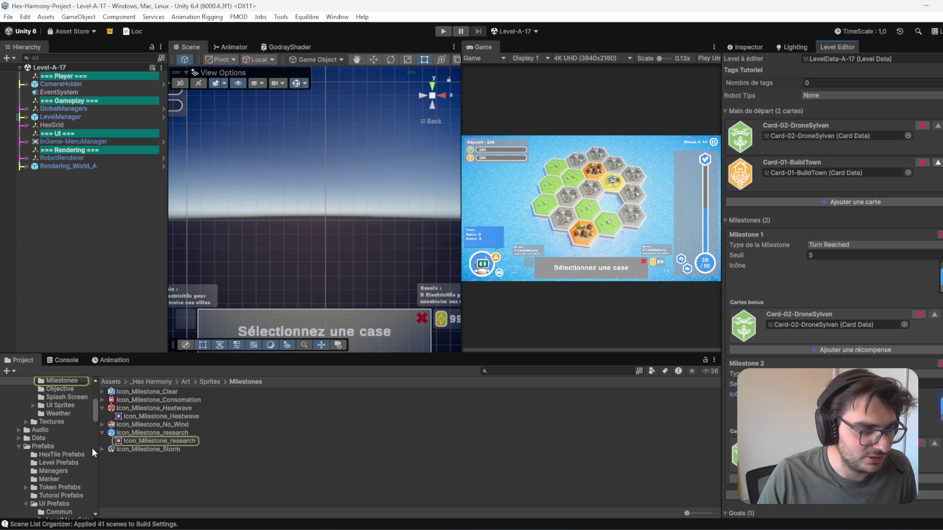
mouse_move(152, 408)
mouse_down()
mouse_move(495, 452)
mouse_move(928, 418)
mouse_up()
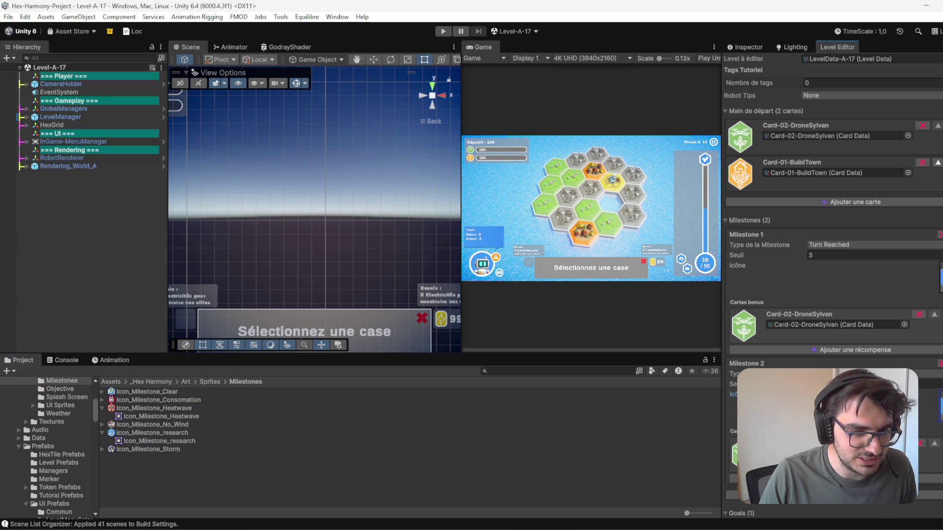
click(919, 445)
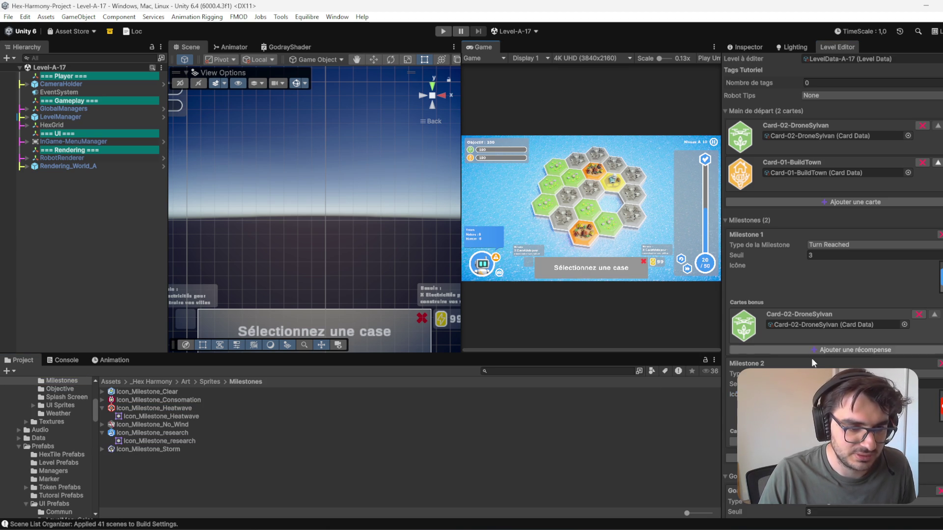
click(928, 384)
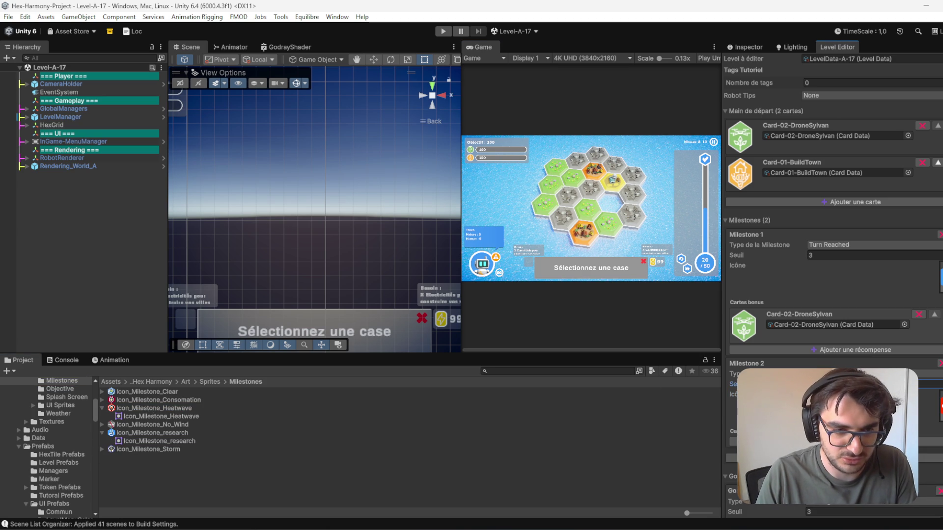
click(817, 255)
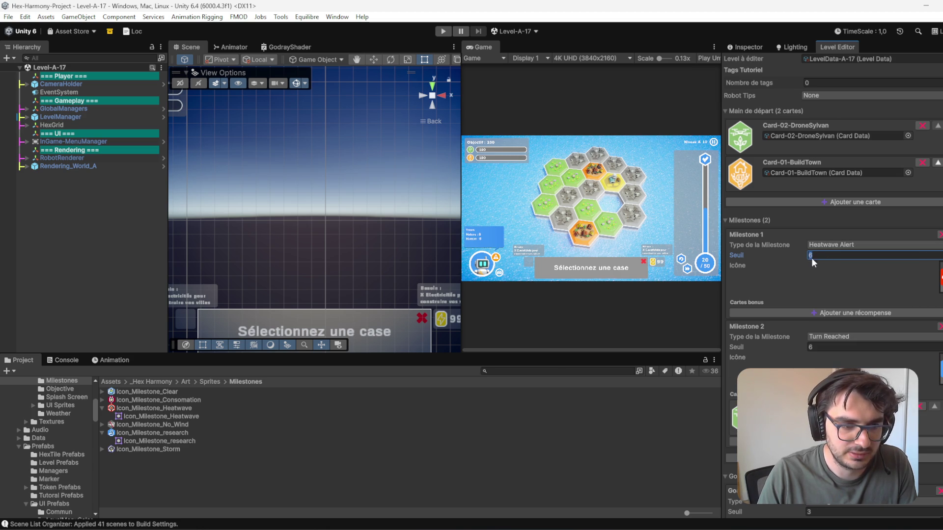
double_click(482, 45)
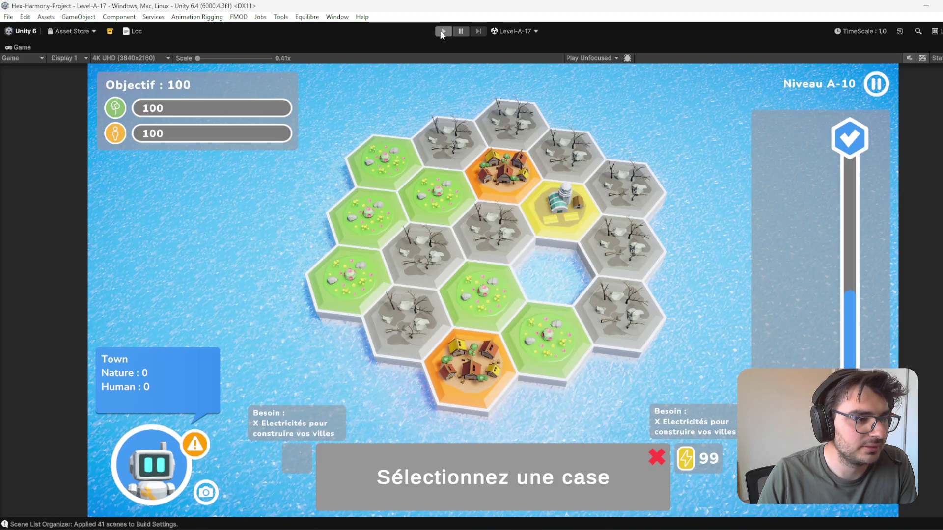
Step: Play level A-17 until the Heatwave Alert triggers at turn 3, then stop play mode
click(443, 31)
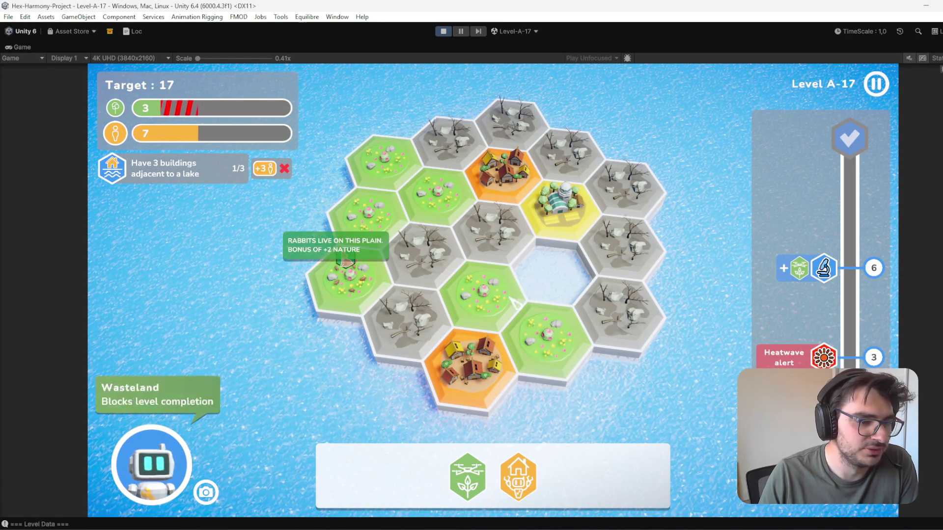
mouse_move(815, 365)
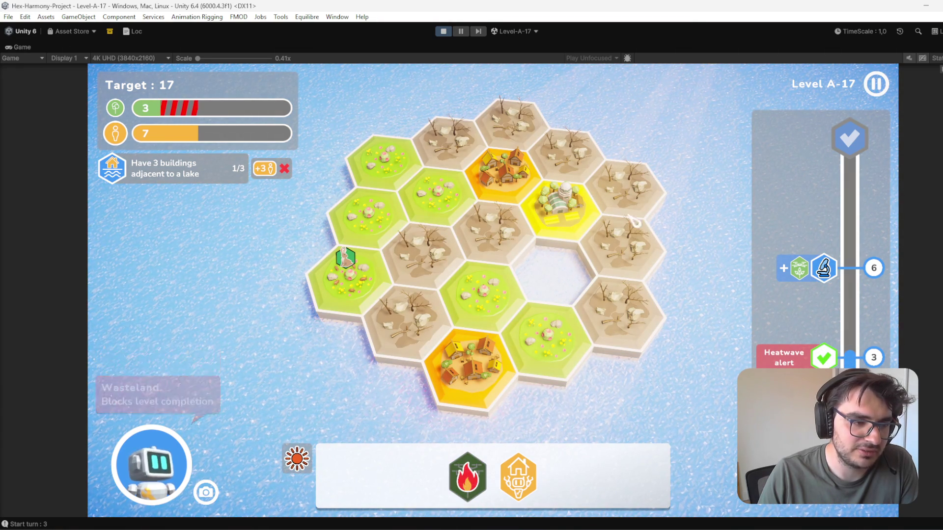
mouse_move(467, 486)
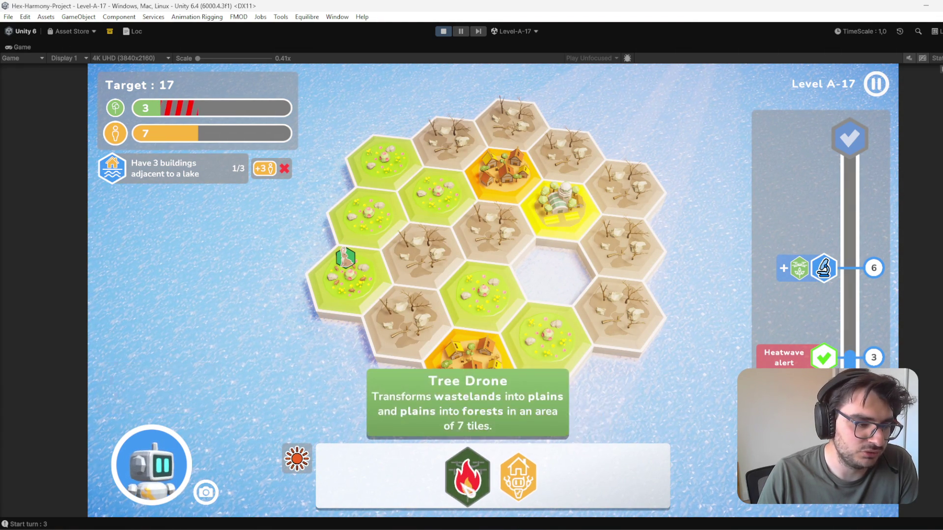
mouse_move(363, 263)
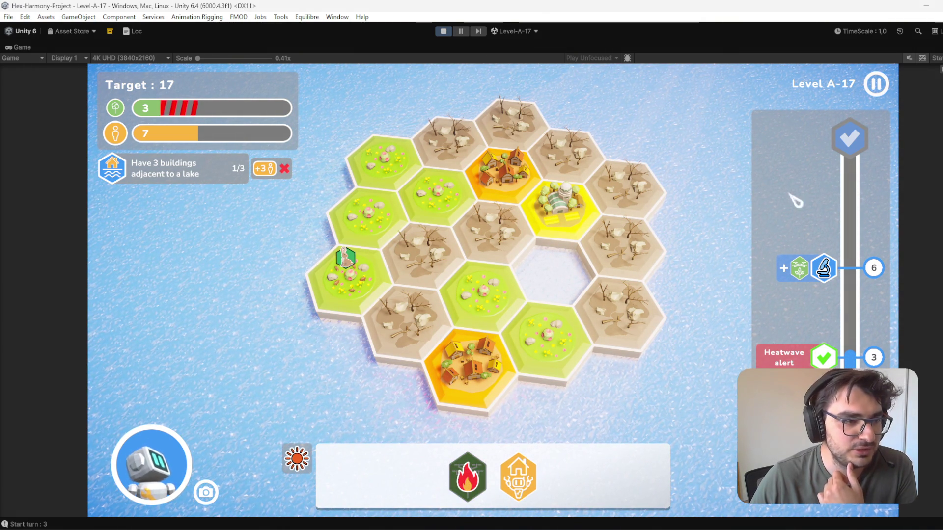
click(443, 34)
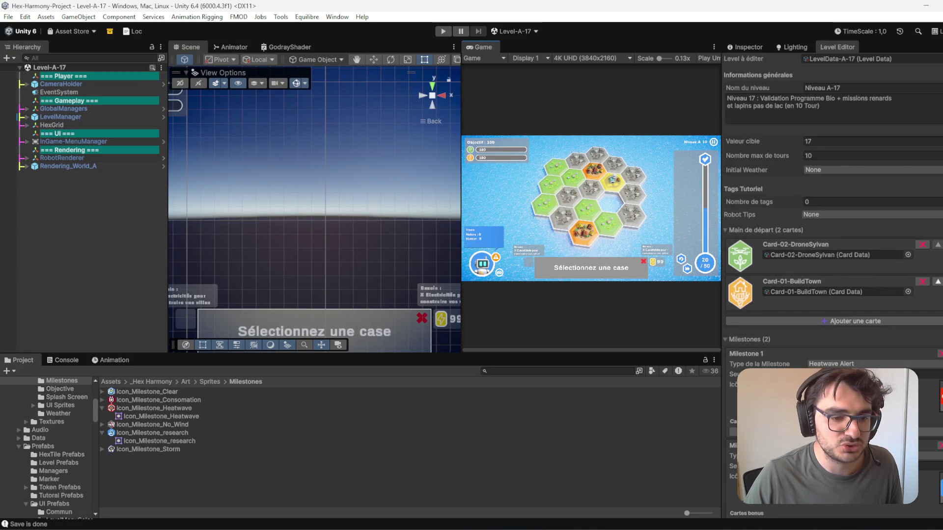
Step: Change level A-17's first milestone type to Storm Alert
scroll(830, 246, down, 5)
click(901, 278)
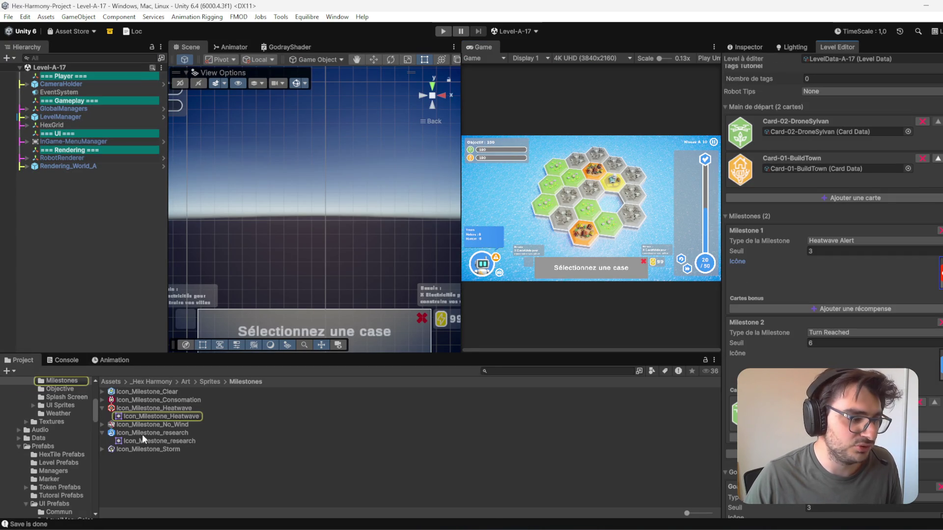
drag(145, 451, 932, 276)
click(902, 243)
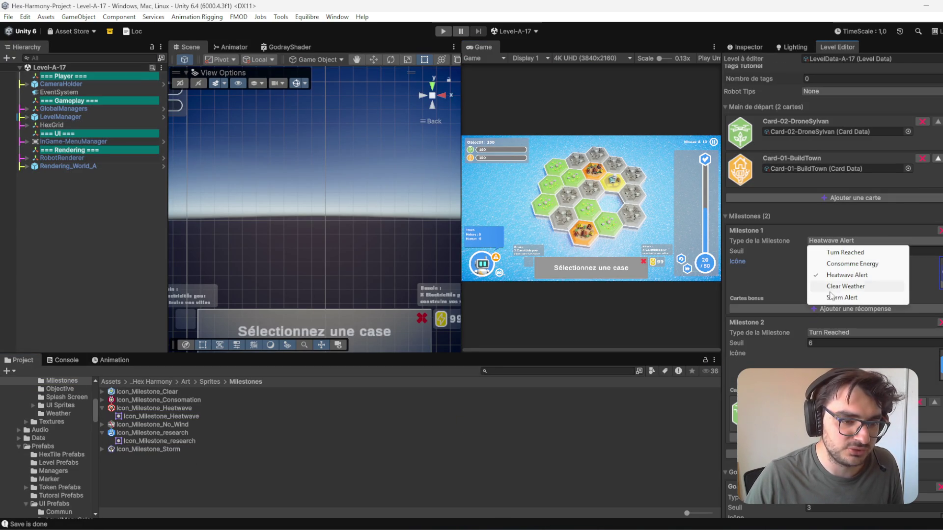
click(879, 300)
Step: Start a new play-test of level A-17 in the maximized Game view
click(599, 204)
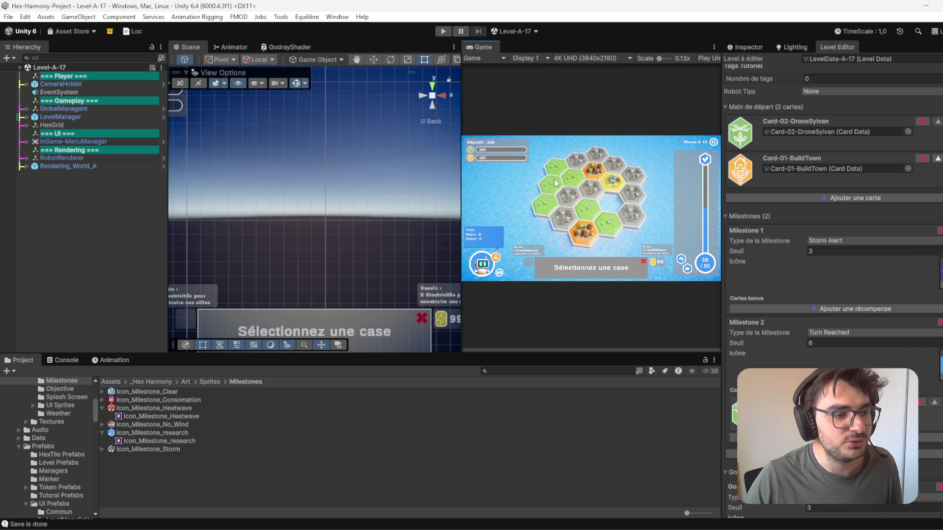
double_click(479, 49)
key(ctrl+p)
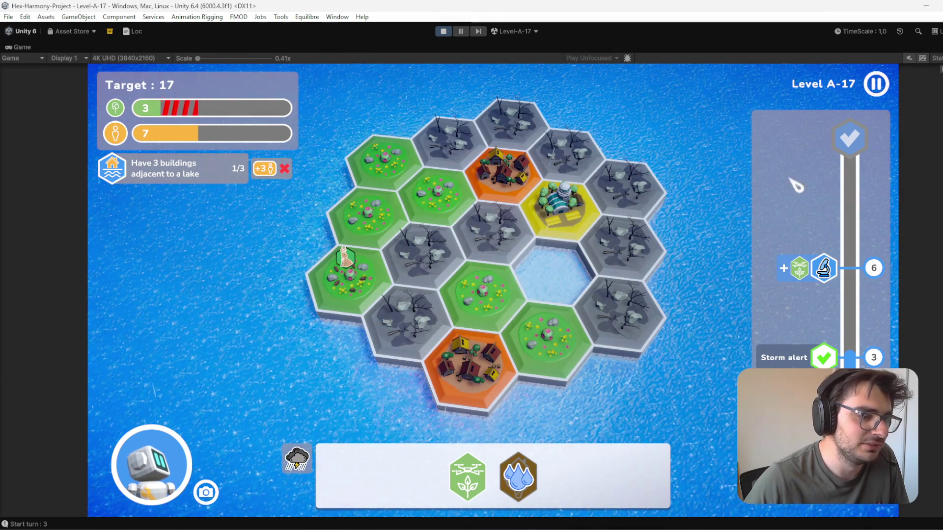
Step: Check the Storm alert at turn 3 on the timeline, stop the test, and scroll the Level Editor
mouse_move(877, 363)
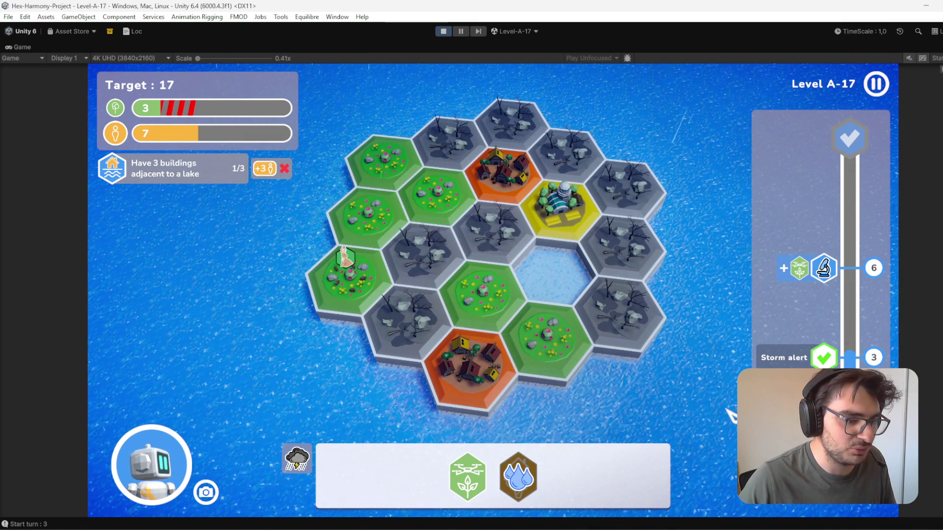
click(451, 31)
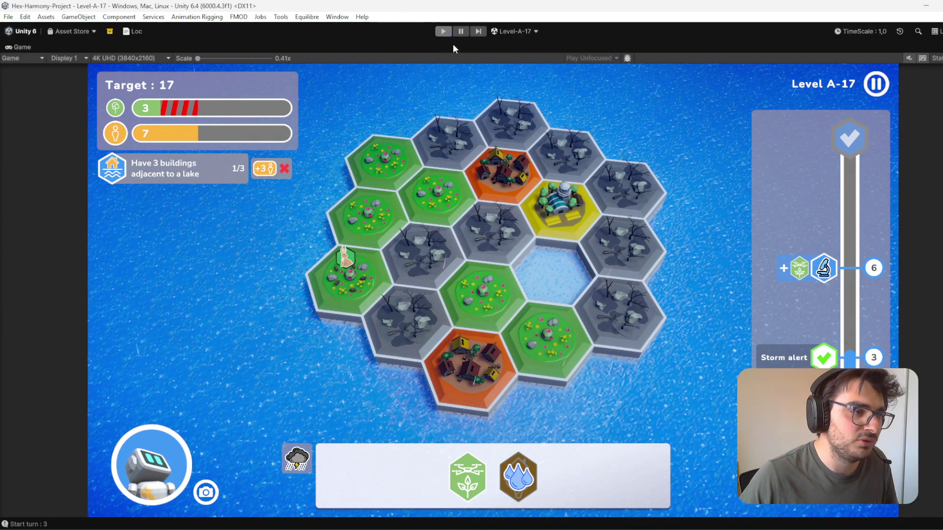
scroll(796, 156, down, 6)
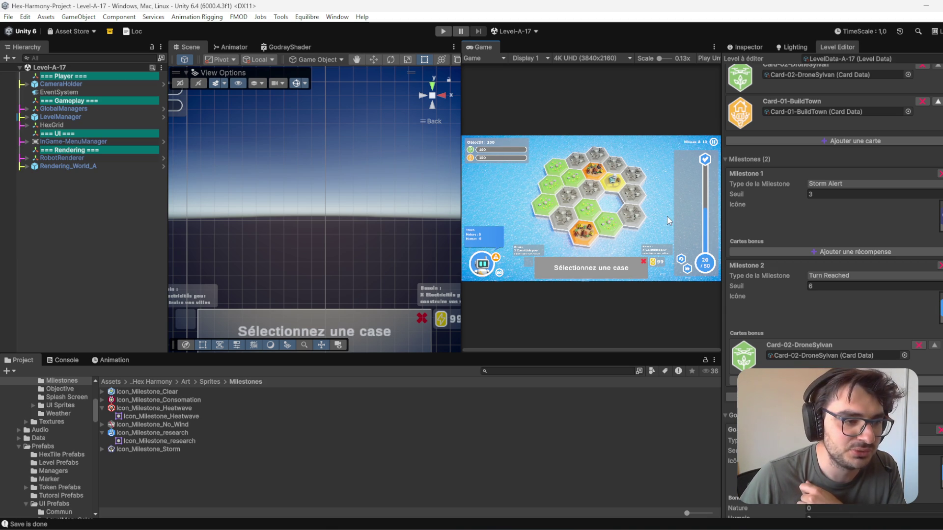
Step: Maximize the game preview, then restore the full editor layout with Shift+Space
double_click(487, 44)
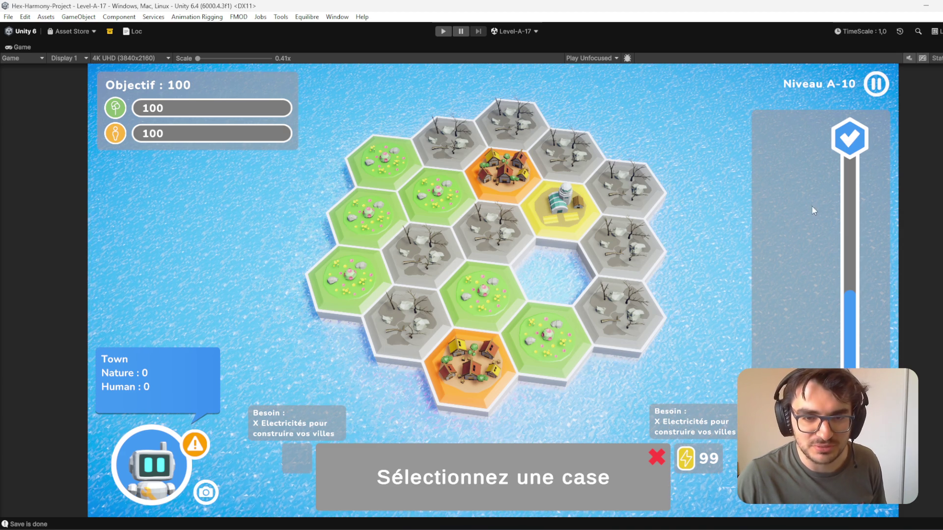
key(shift+space)
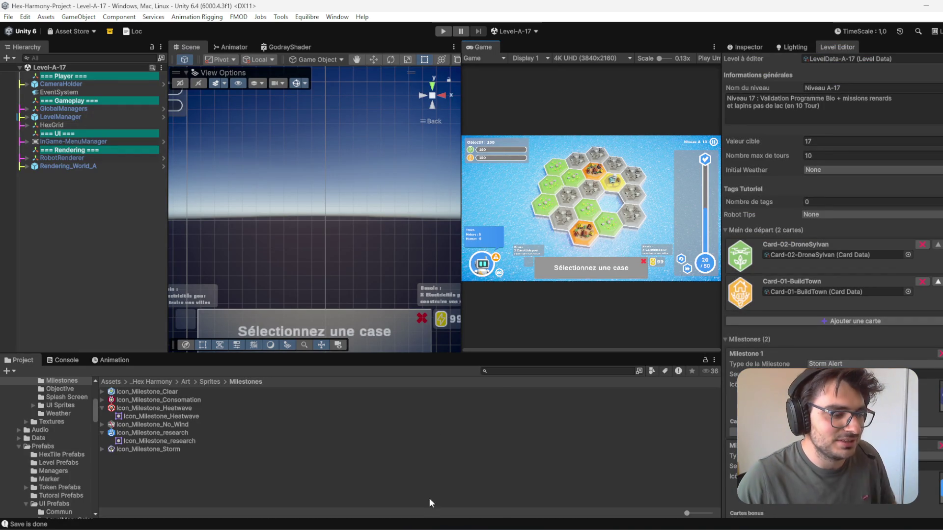
Step: Switch to the Tools-LD-HexHarmony Unity project window and zoom its view
mouse_move(402, 528)
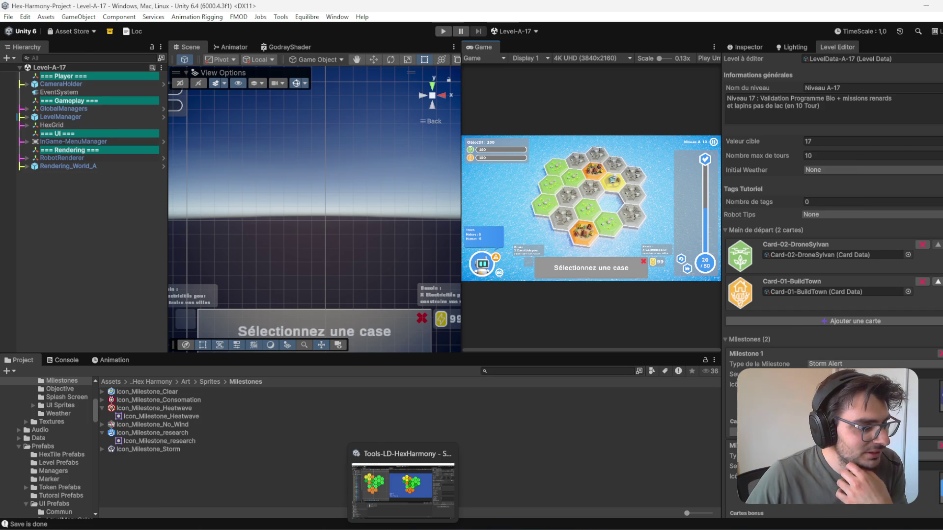
click(403, 486)
scroll(579, 218, up, 5)
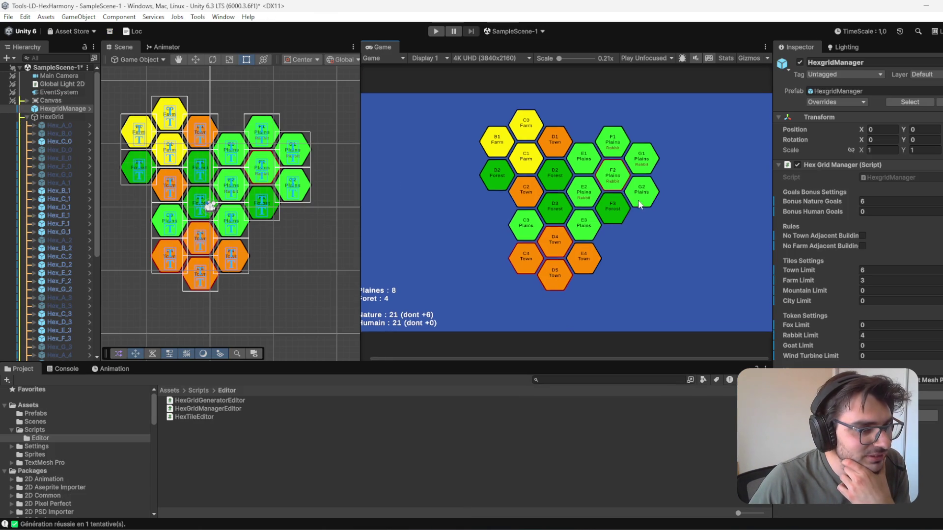
scroll(547, 212, down, 3)
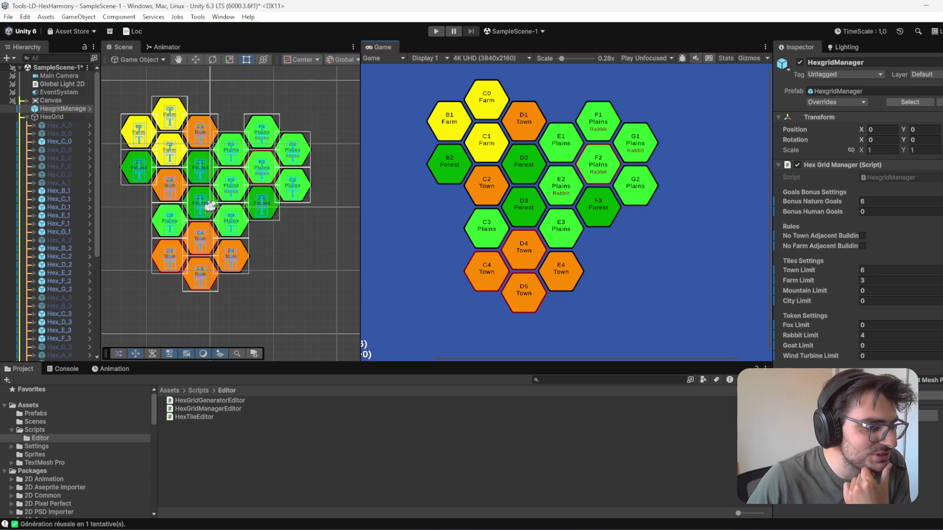
Step: Bring the level-design document in Word to the front and scroll through its level notes
mouse_move(381, 524)
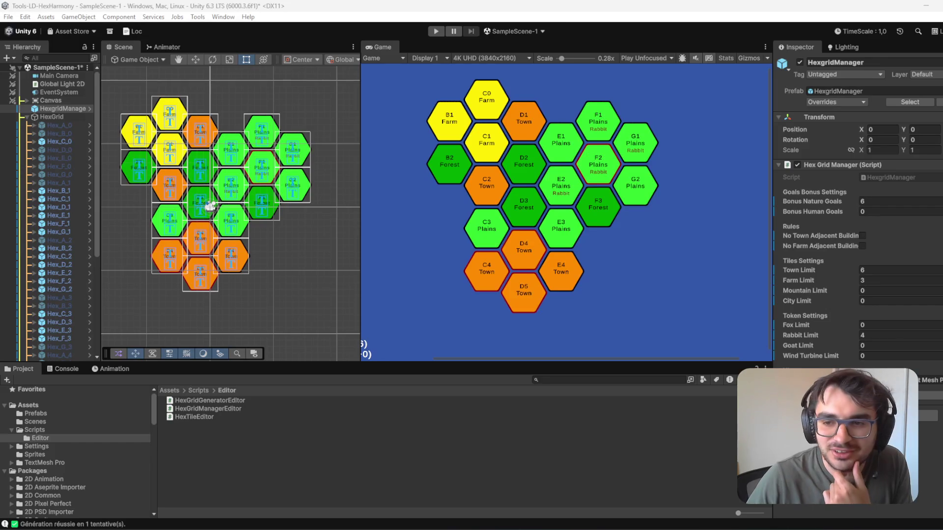
key(alt+Tab)
scroll(571, 292, up, 4)
scroll(571, 292, down, 2)
scroll(572, 291, down, 12)
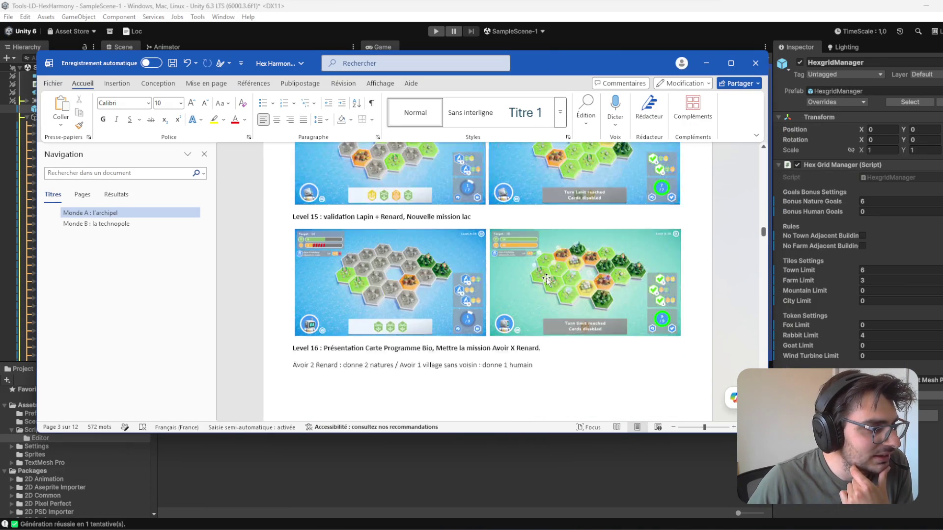
Step: Review the Level 16 heading about the Bio programme card by selecting its text
scroll(532, 276, down, 3)
scroll(471, 278, up, 5)
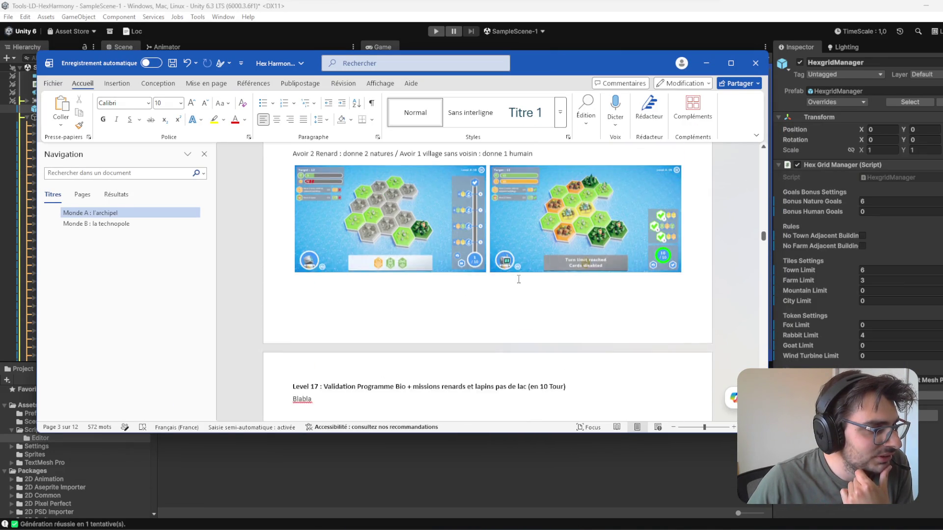
double_click(334, 219)
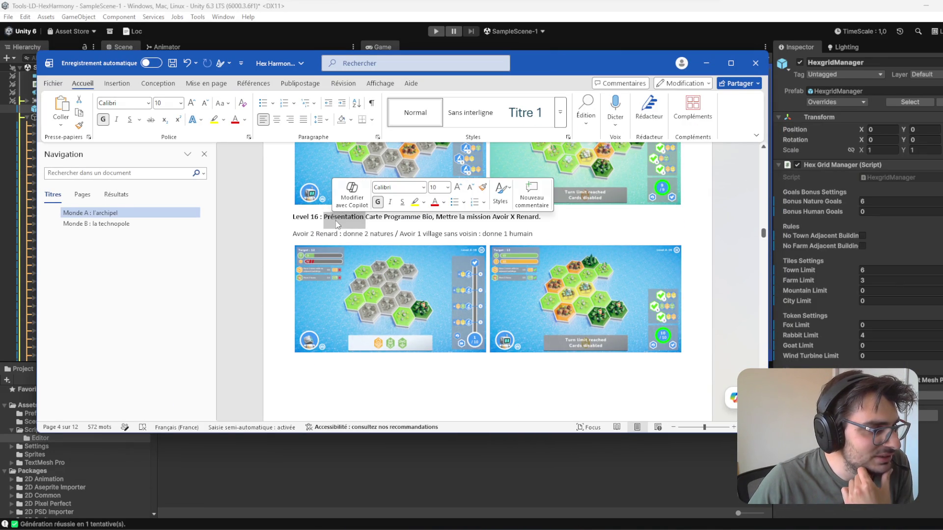
triple_click(326, 221)
double_click(380, 220)
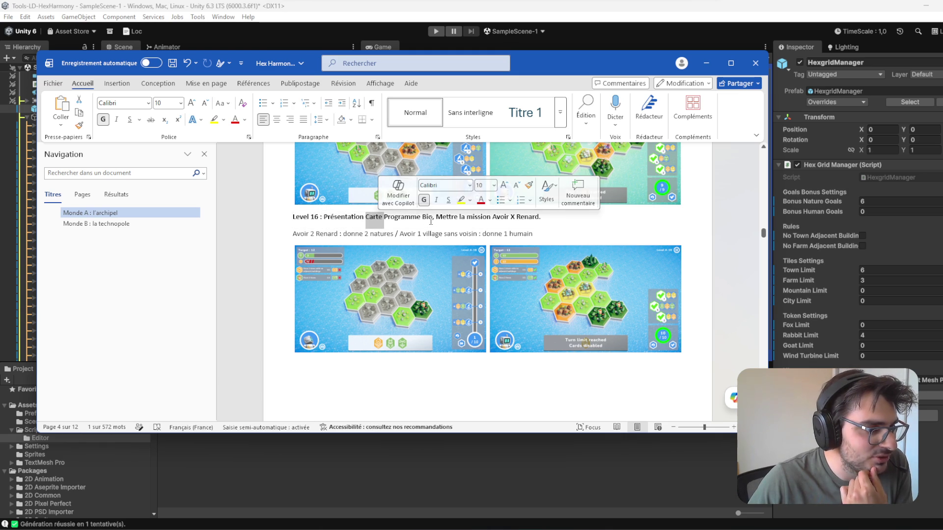
click(373, 224)
Step: Select and review the Level 18 heading and its mission description
scroll(365, 244, down, 5)
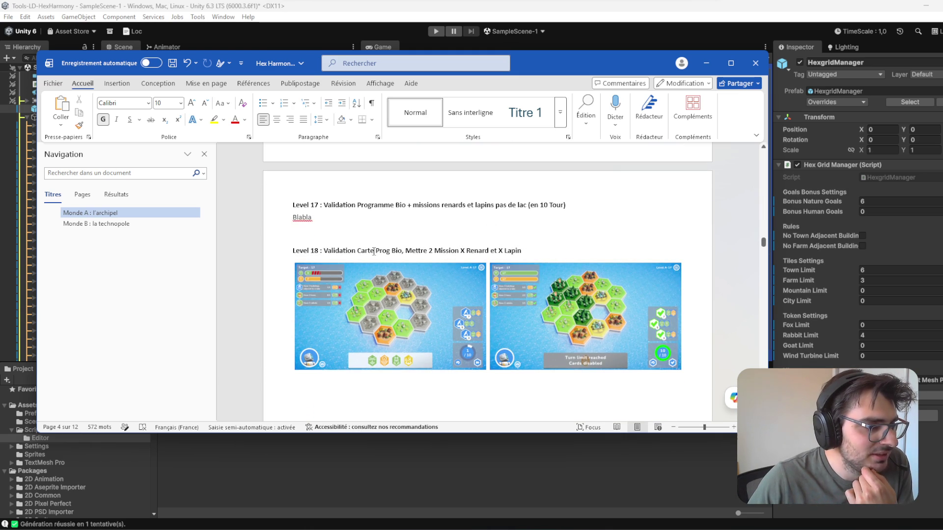
triple_click(363, 252)
drag(323, 251, 533, 258)
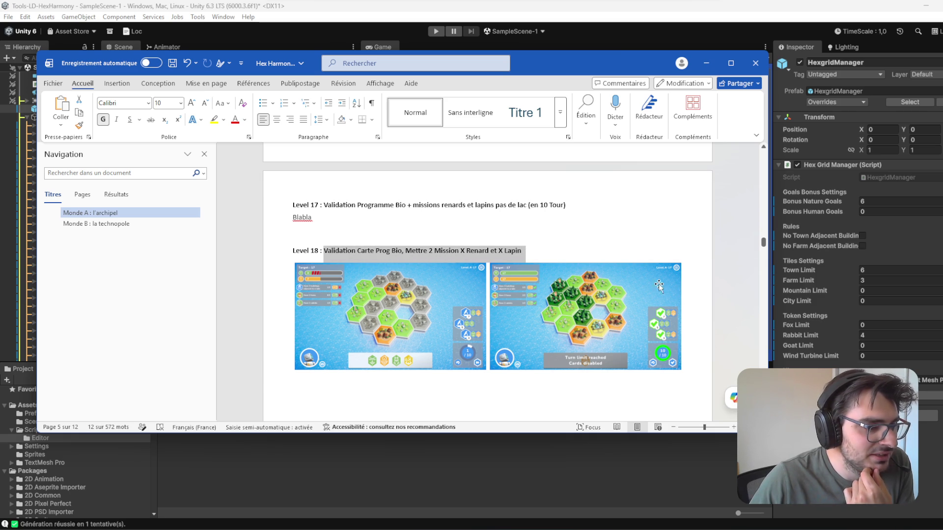
scroll(516, 290, down, 3)
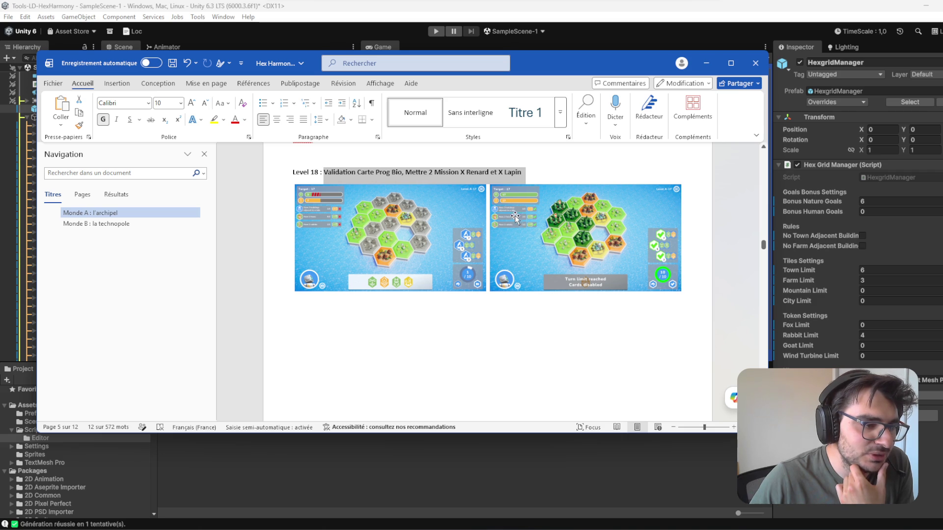
scroll(554, 312, up, 5)
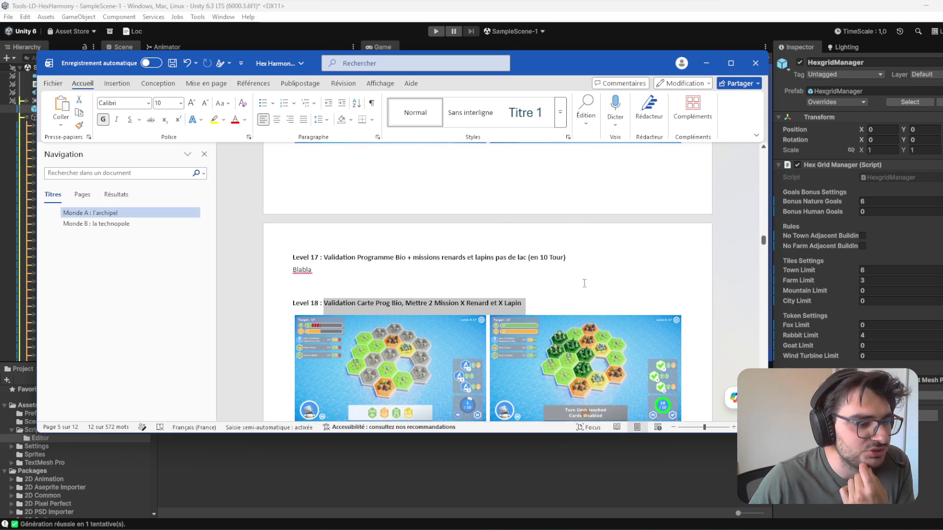
click(364, 294)
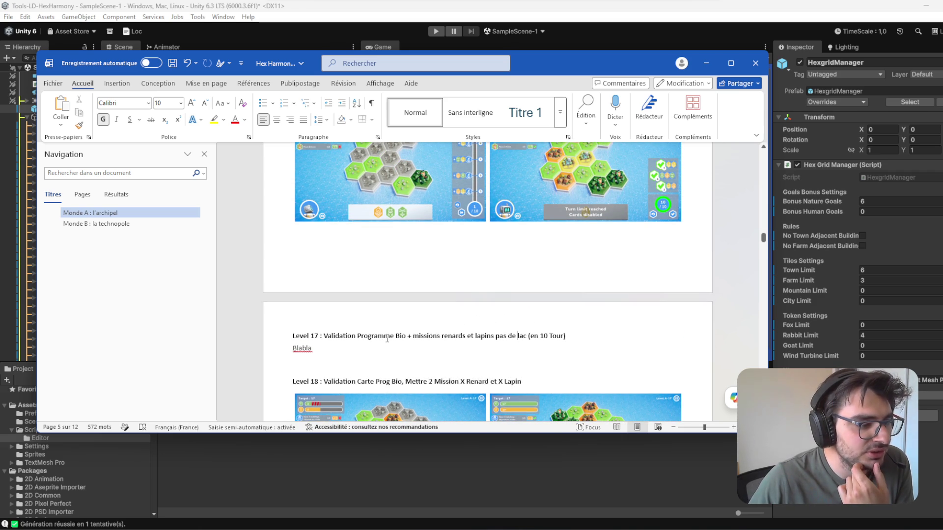
Step: Scroll back to the Level 16 notes, then return to the Unity hex grid window
scroll(364, 294, down, 1)
scroll(364, 294, up, 3)
scroll(442, 261, down, 4)
scroll(513, 230, up, 4)
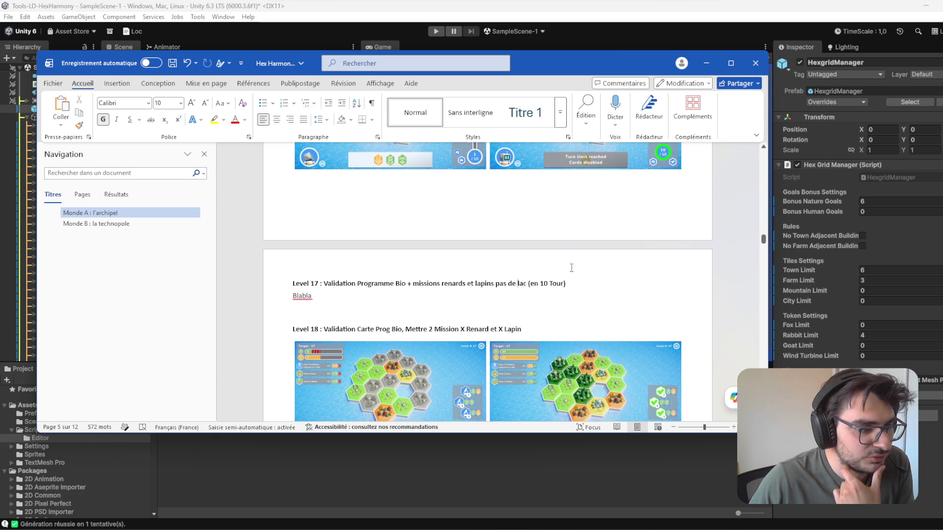
scroll(524, 305, up, 5)
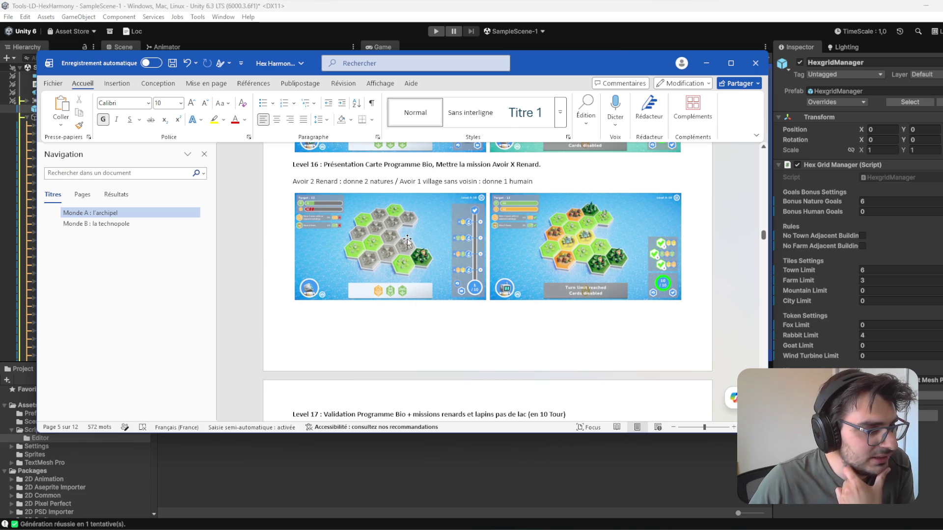
scroll(604, 231, down, 3)
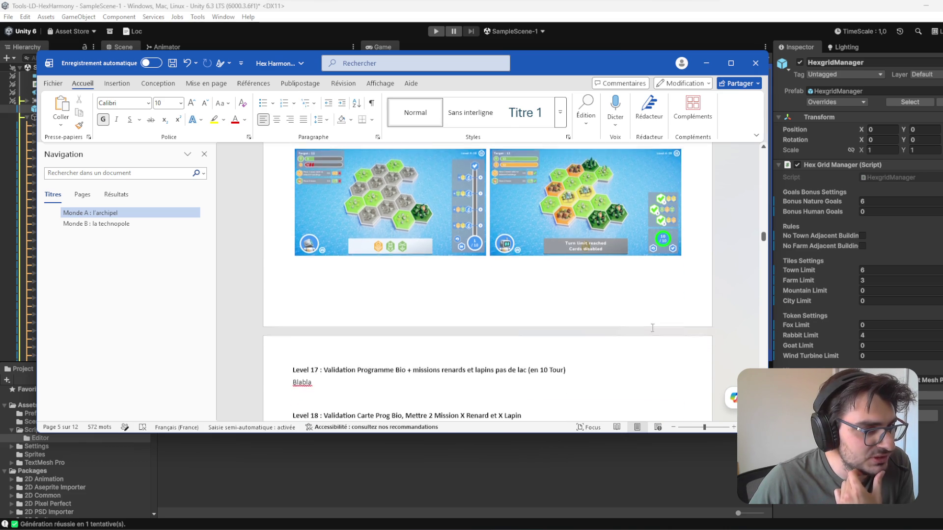
scroll(584, 269, down, 1)
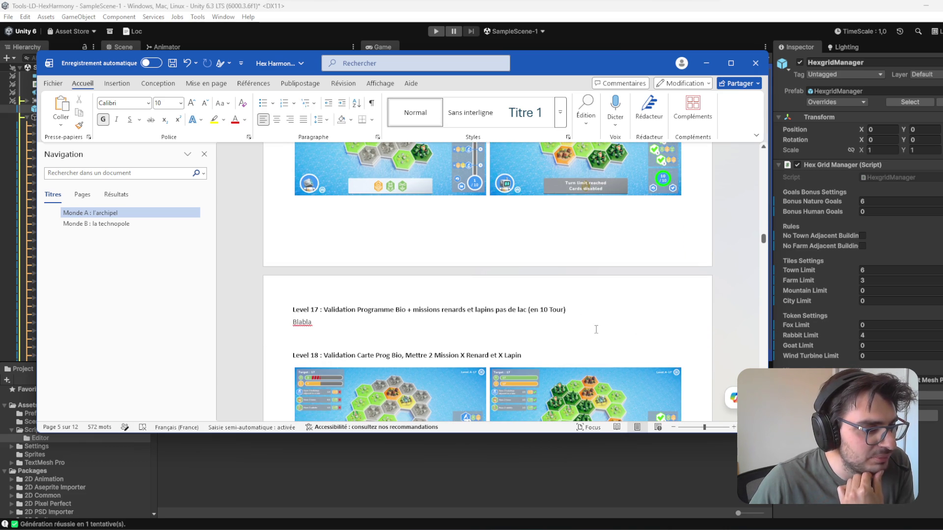
scroll(579, 316, up, 4)
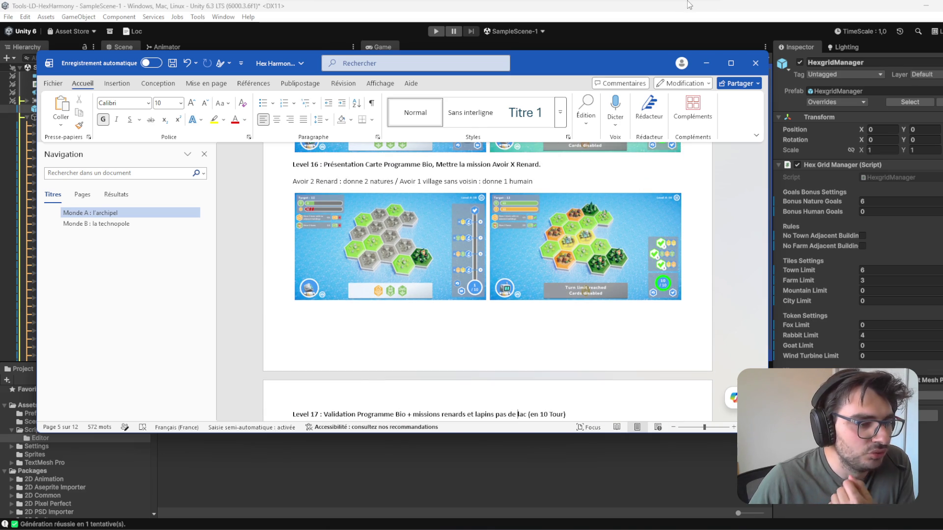
click(741, 5)
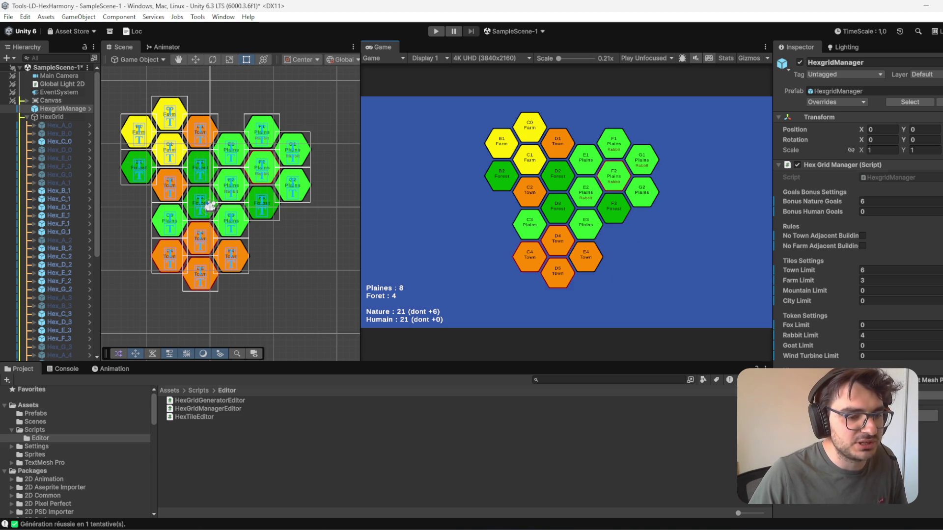
Step: Regenerate the hex grid twice with the R shortcut, giving a new layout with C0 and C1 as Towns
key(r)
key(r)
key(r)
key(r)
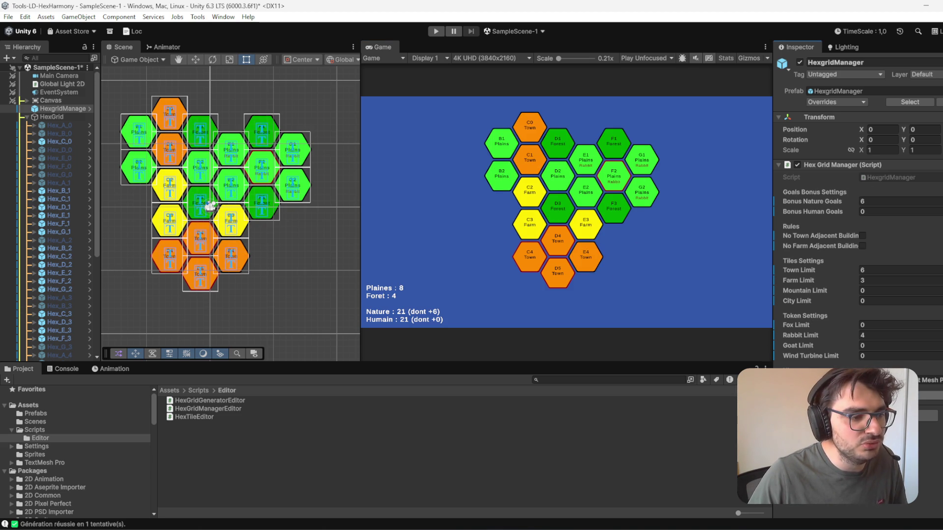
key(r)
key(r)
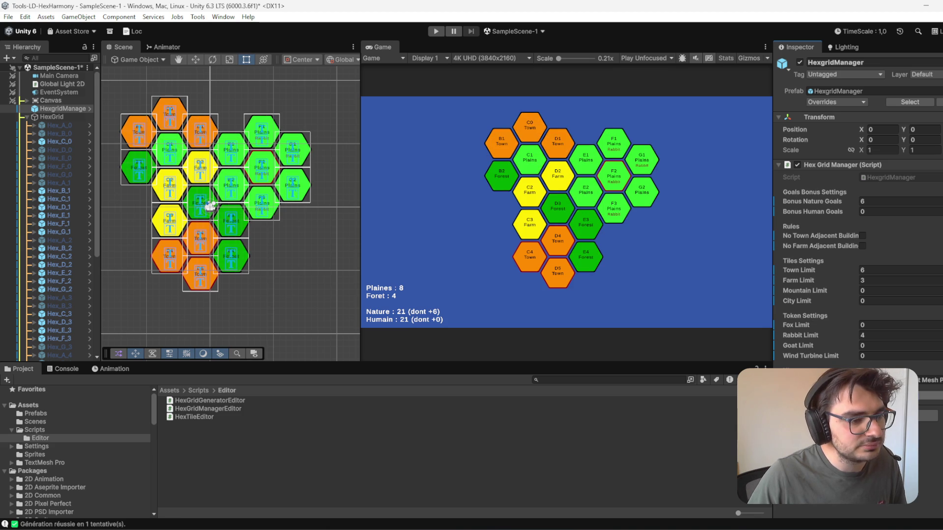
click(245, 265)
click(900, 212)
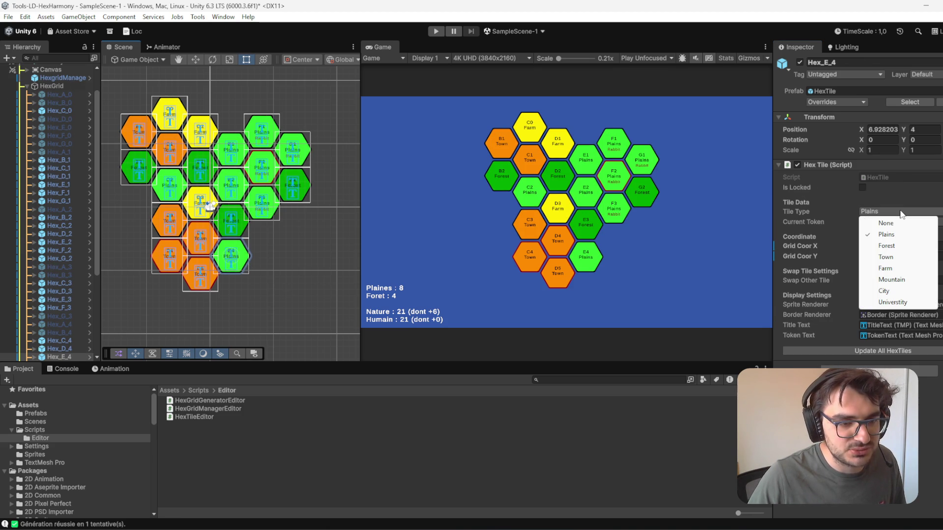
click(885, 268)
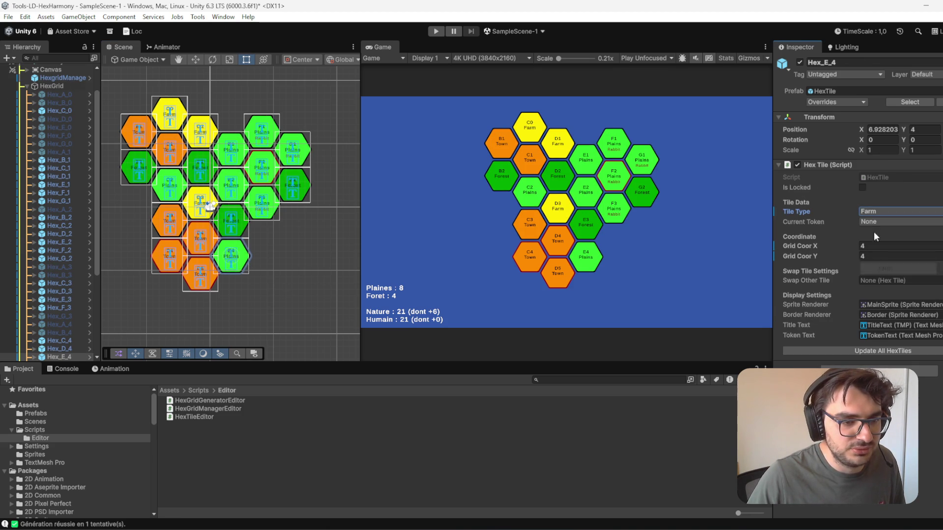
click(862, 188)
click(906, 347)
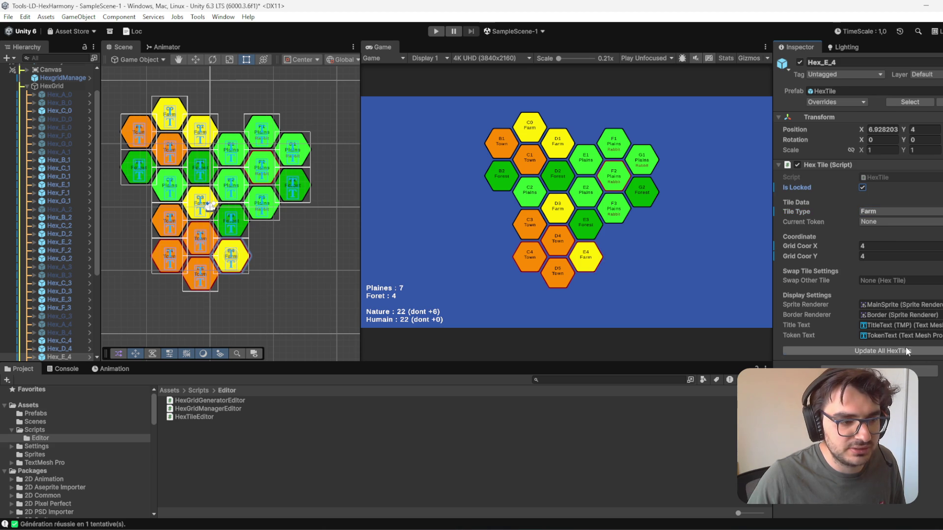
click(59, 77)
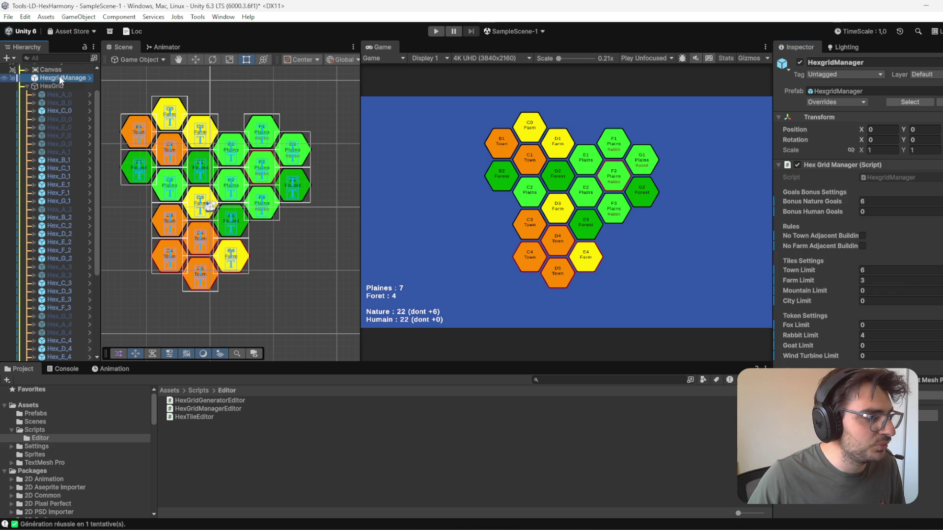
click(61, 85)
click(61, 78)
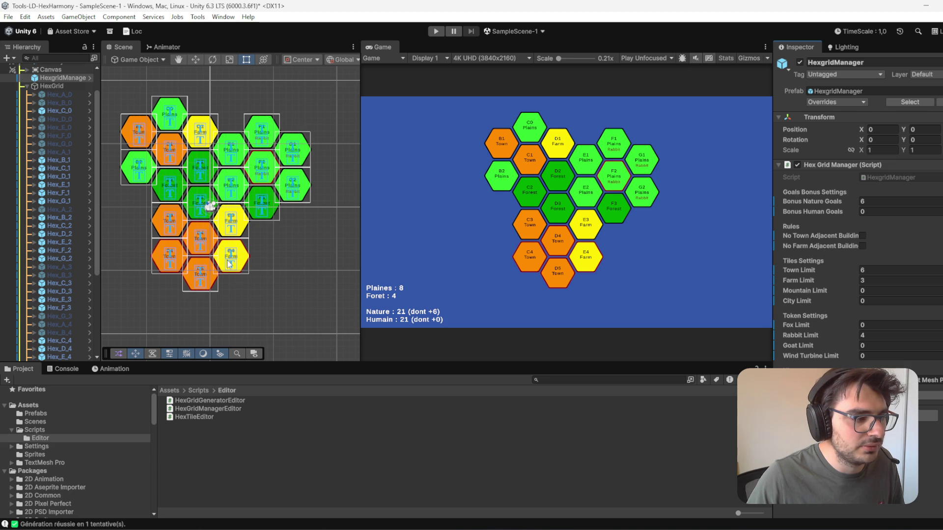
click(243, 261)
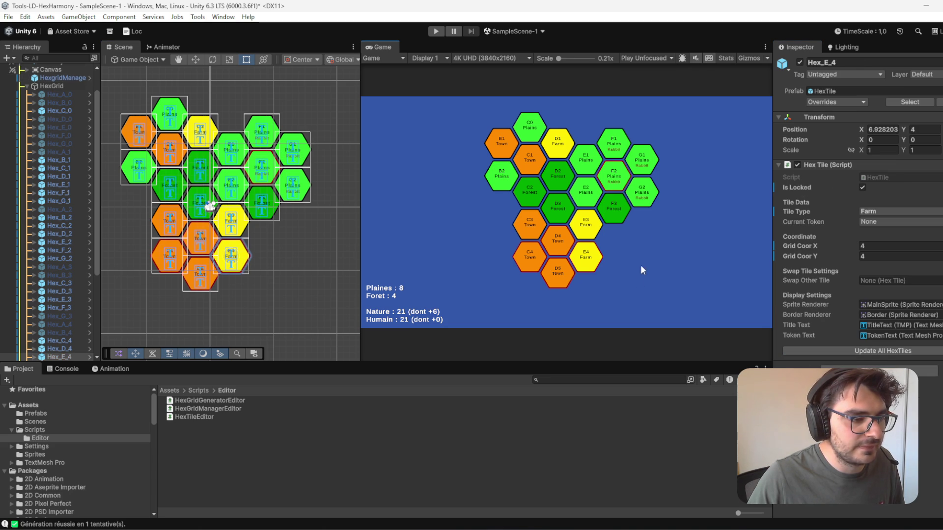
click(168, 221)
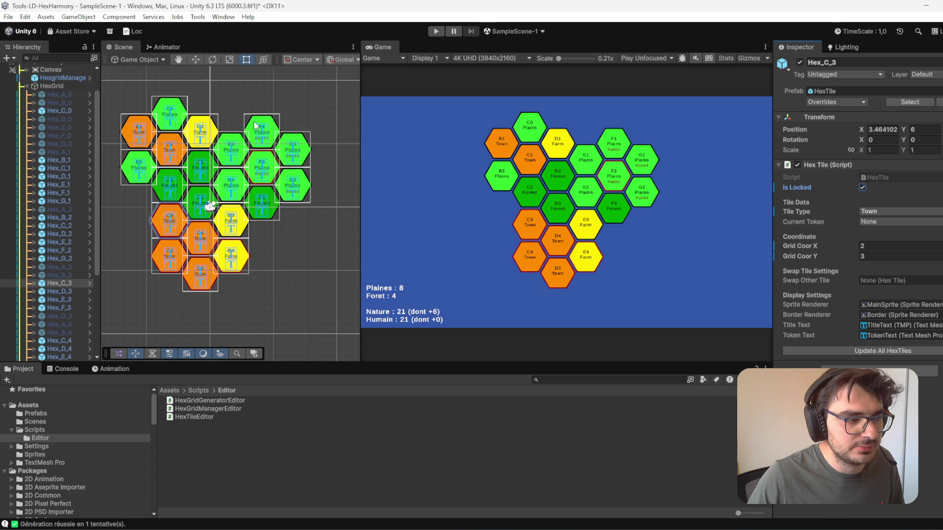
click(64, 78)
click(786, 388)
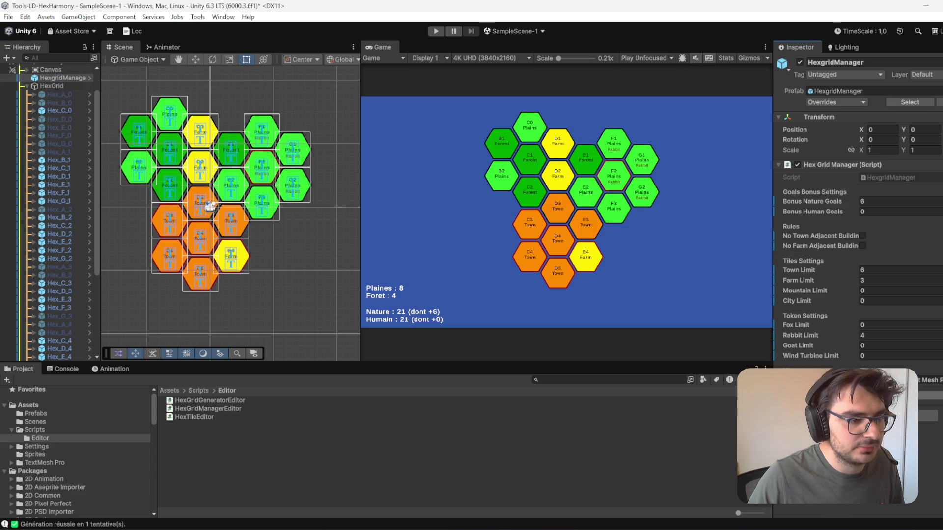
click(786, 388)
click(786, 388)
click(786, 388)
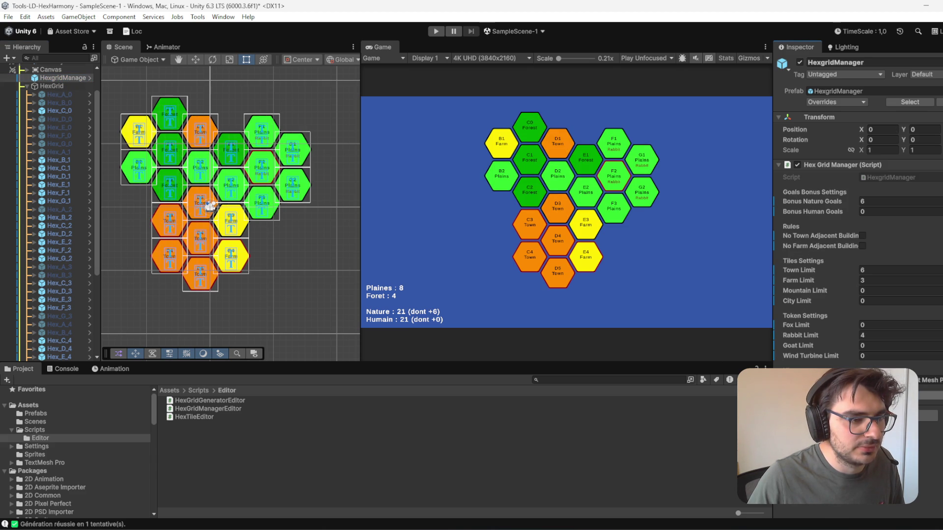
click(785, 388)
click(786, 388)
click(786, 388)
click(786, 388)
click(786, 388)
click(786, 388)
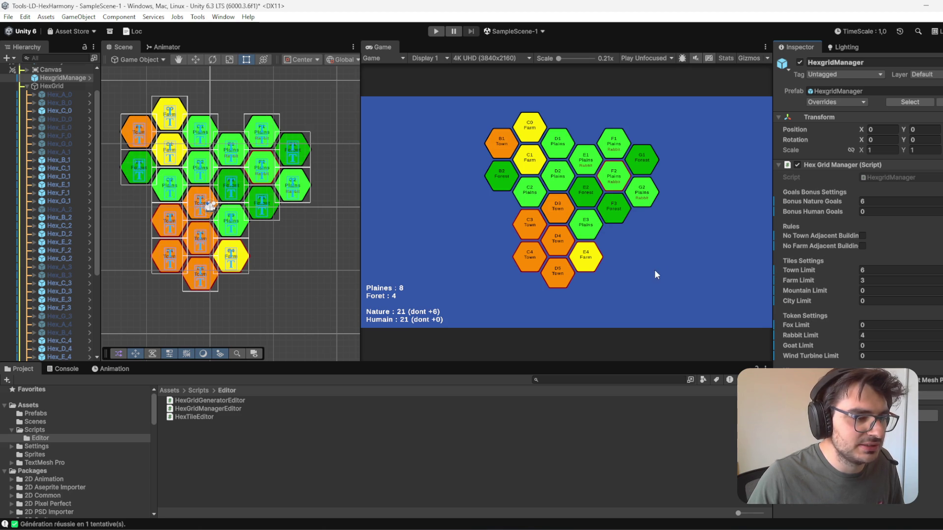
click(220, 267)
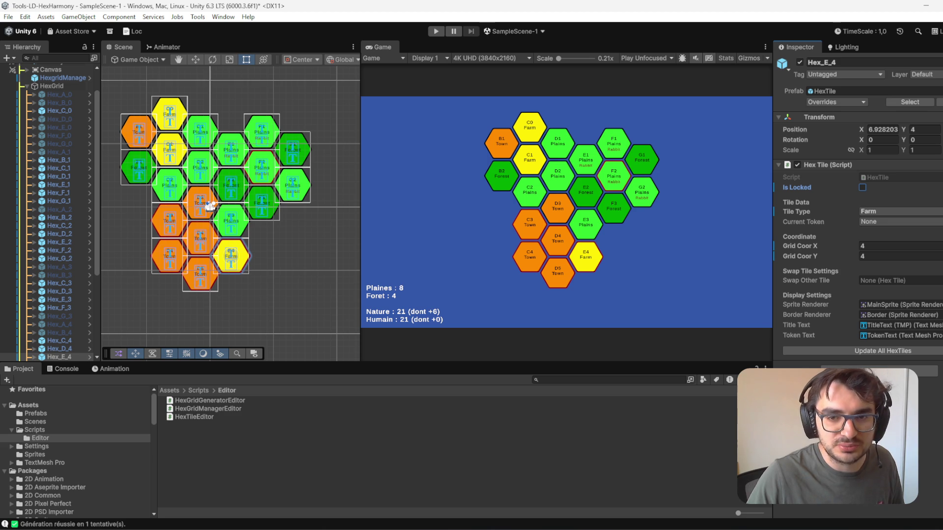
click(630, 199)
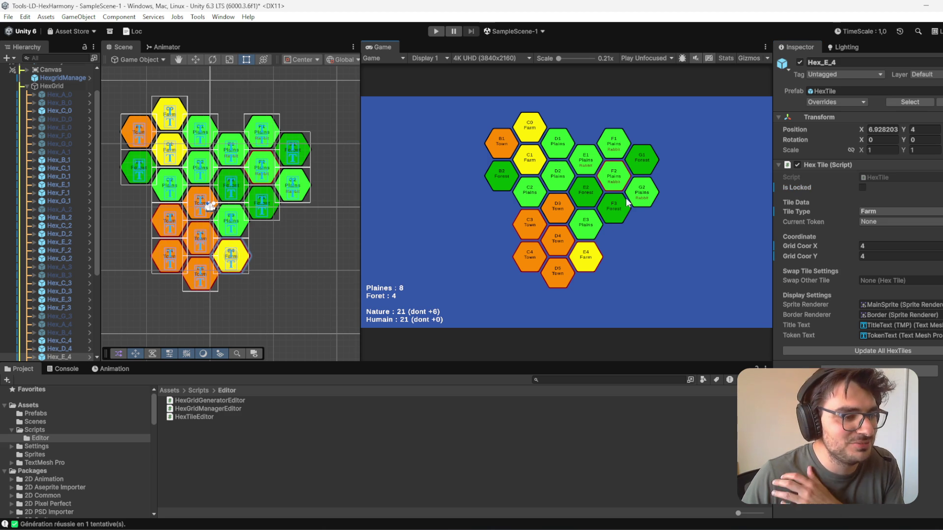
Step: Centre the Scene view on tile F2 and select the Hex_F_2 Plains tile with its Rabbit token
scroll(283, 251, up, 1)
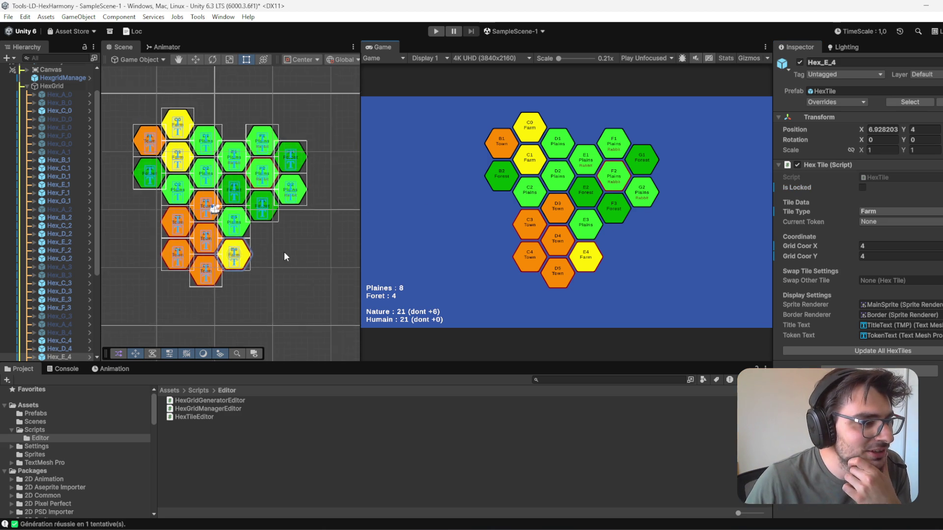
drag(328, 312, 342, 330)
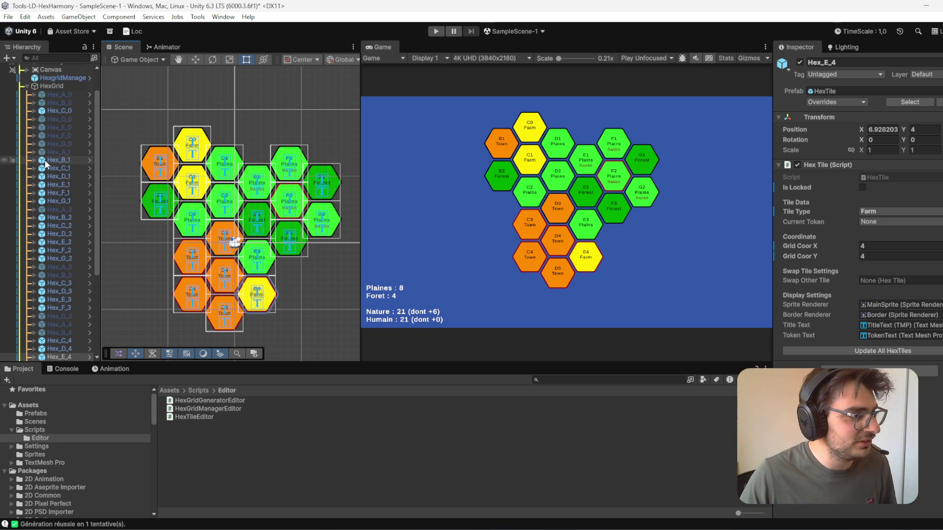
scroll(64, 162, up, 3)
scroll(619, 186, up, 3)
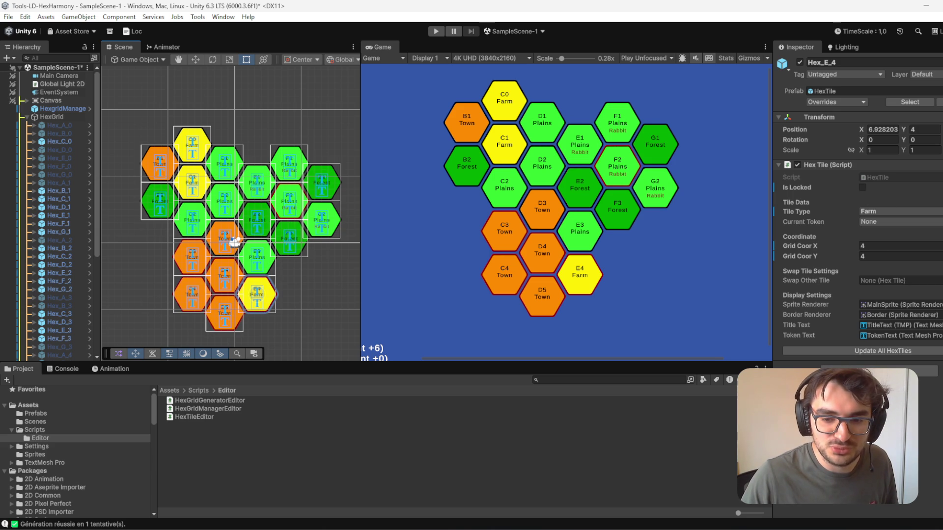
scroll(627, 209, down, 1)
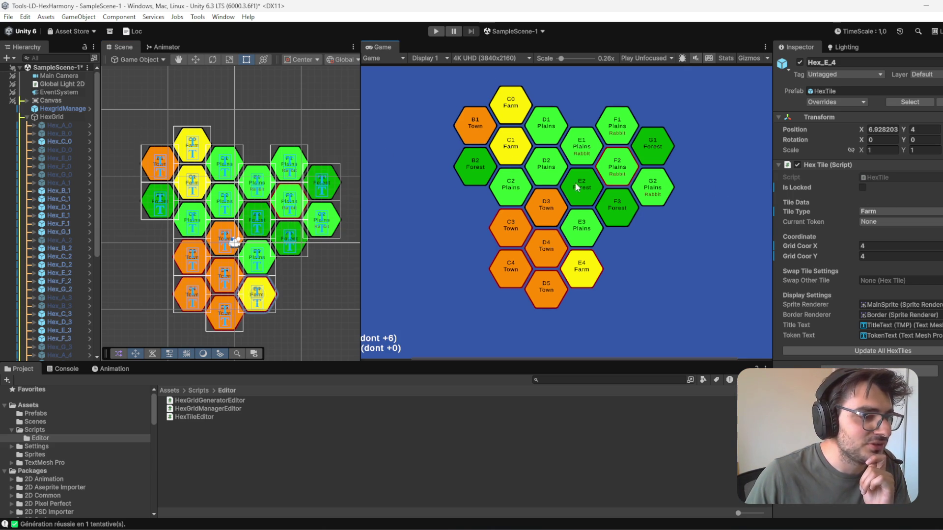
scroll(312, 284, up, 5)
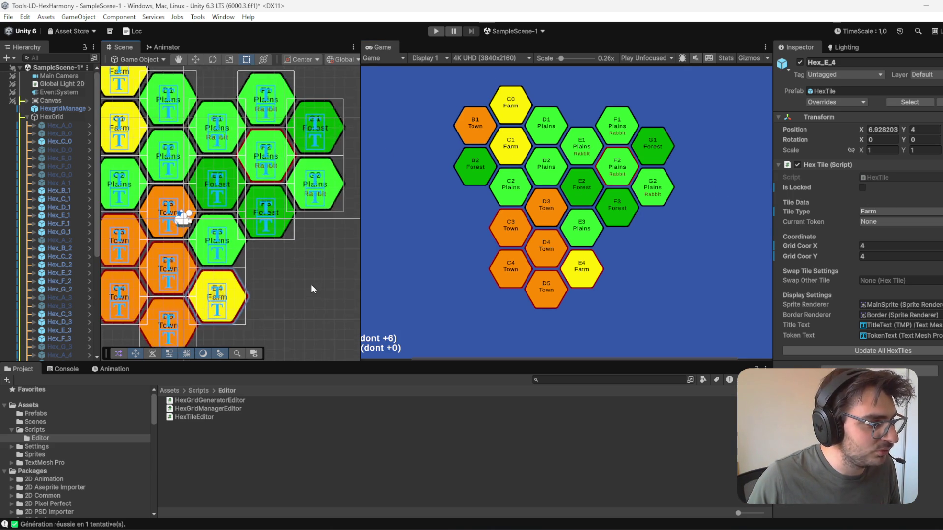
scroll(626, 224, down, 2)
drag(278, 167, 308, 245)
click(280, 236)
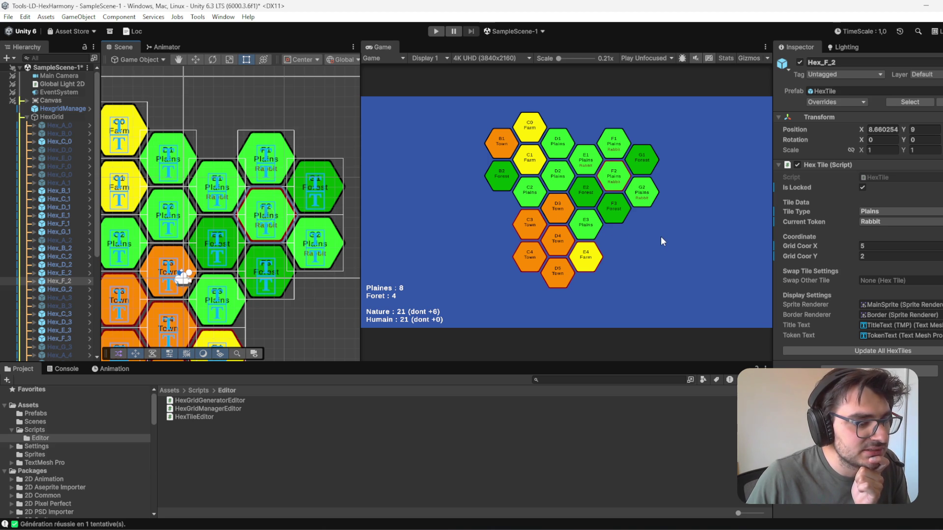
Step: Set the HexgridManager's Farm Limit from 3 to 2
click(48, 109)
click(52, 116)
click(54, 108)
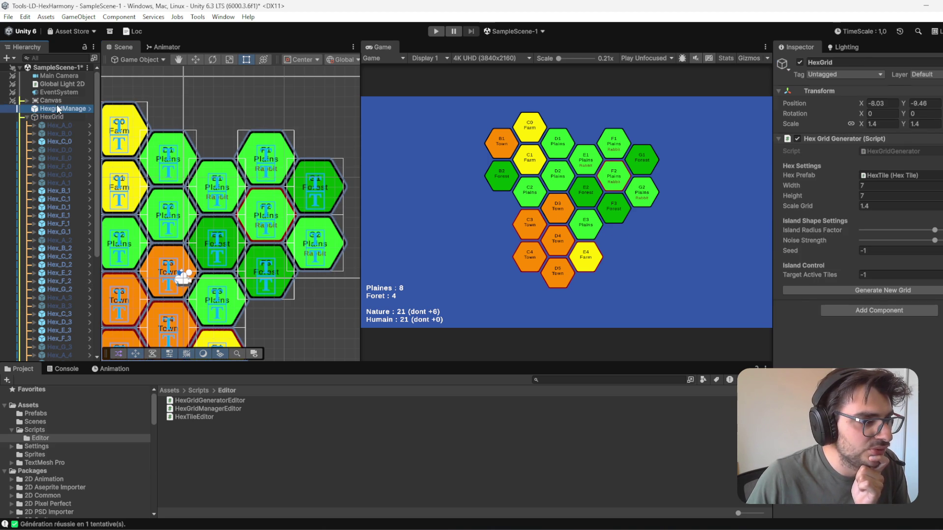
click(887, 280)
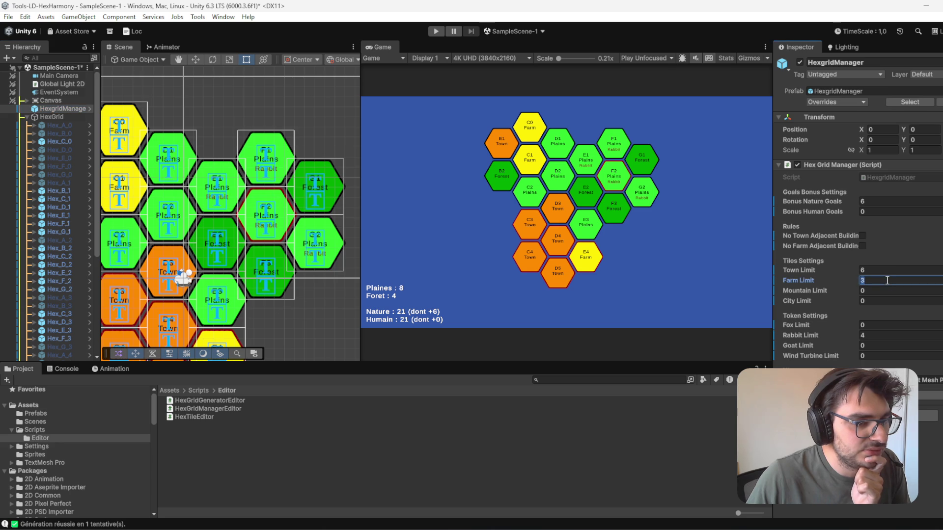
text(2)
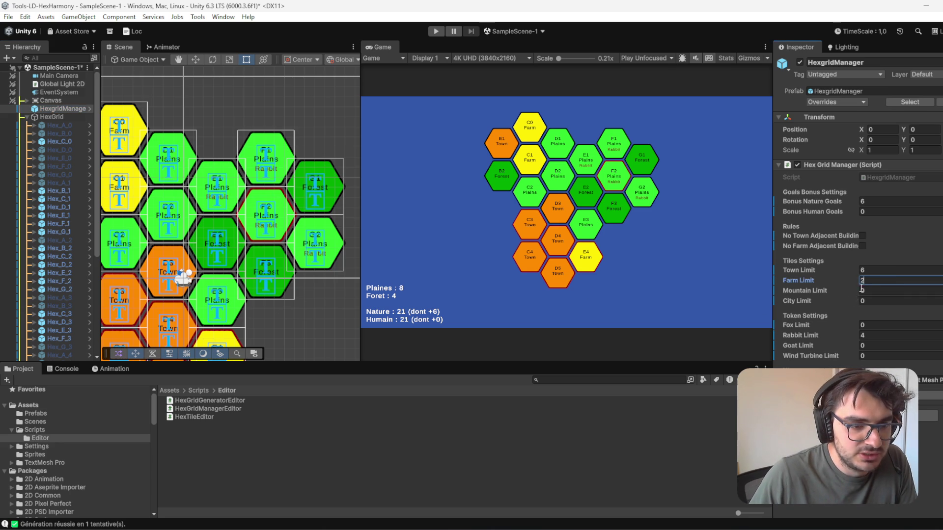
key(Return)
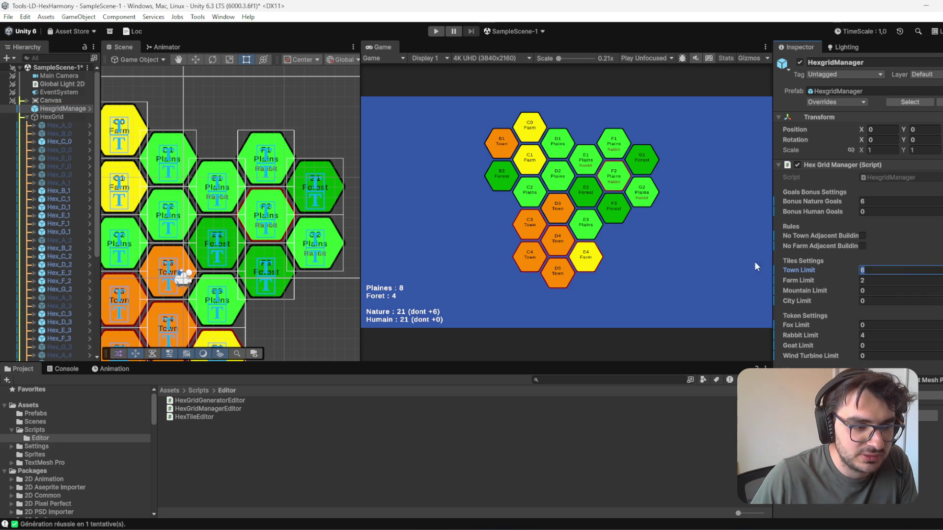
Step: Update all hex tiles to the new limit, giving two Farms, Plaines 9 and Foret 4
scroll(302, 251, down, 3)
click(302, 251)
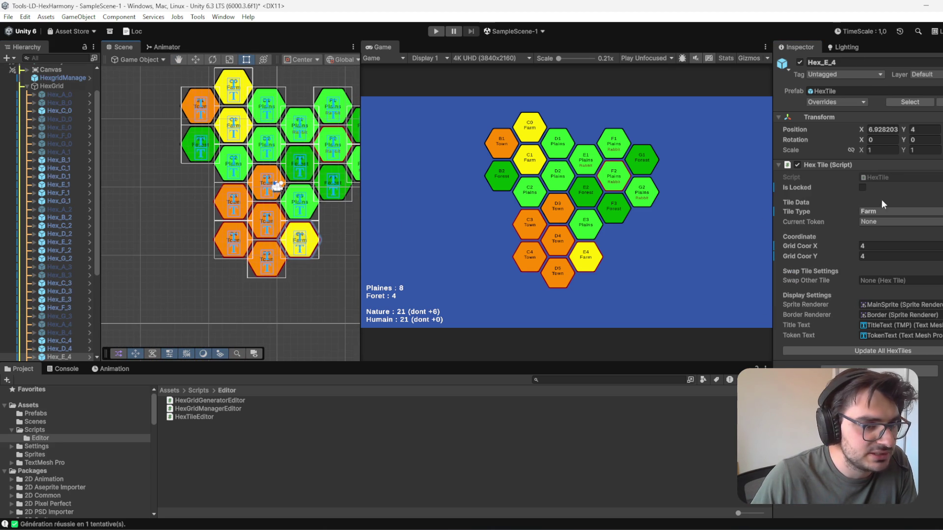
click(908, 351)
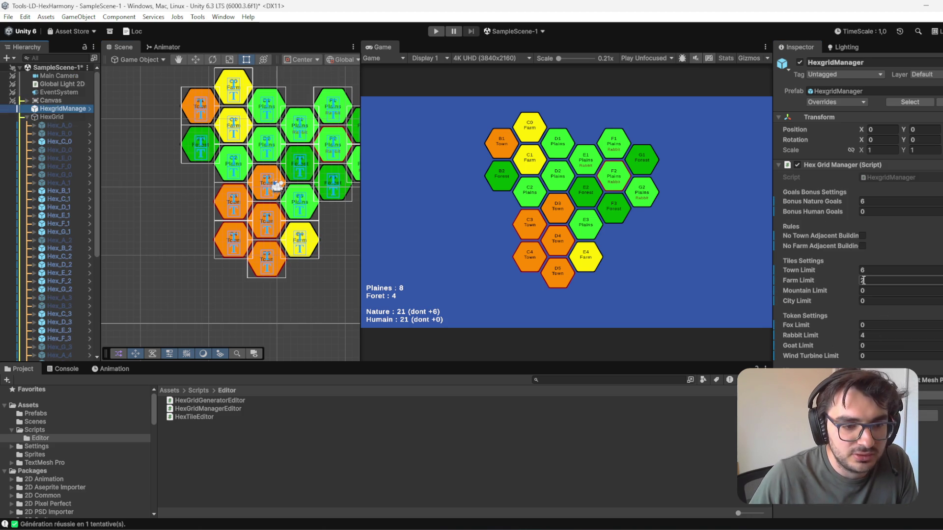
click(692, 205)
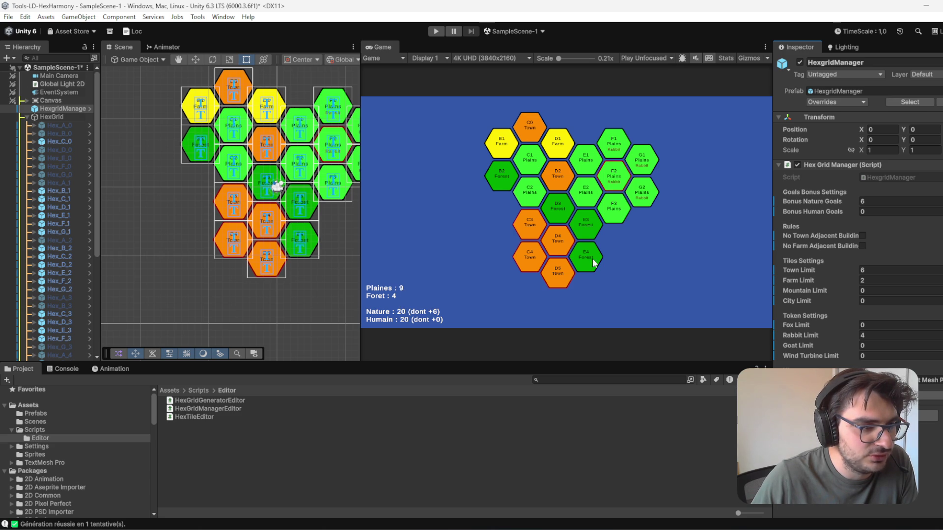
scroll(579, 224, up, 2)
scroll(620, 226, down, 2)
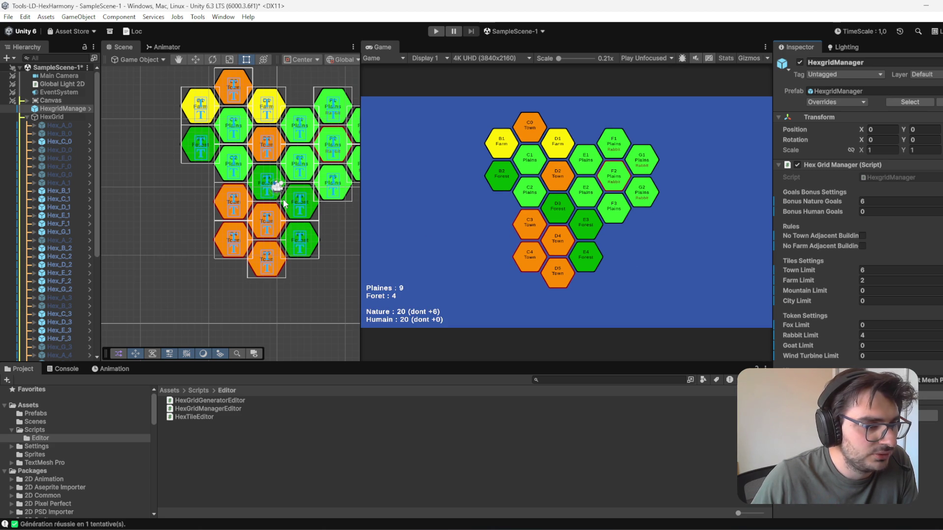
mouse_move(306, 229)
mouse_down()
mouse_move(310, 276)
mouse_move(285, 307)
mouse_up()
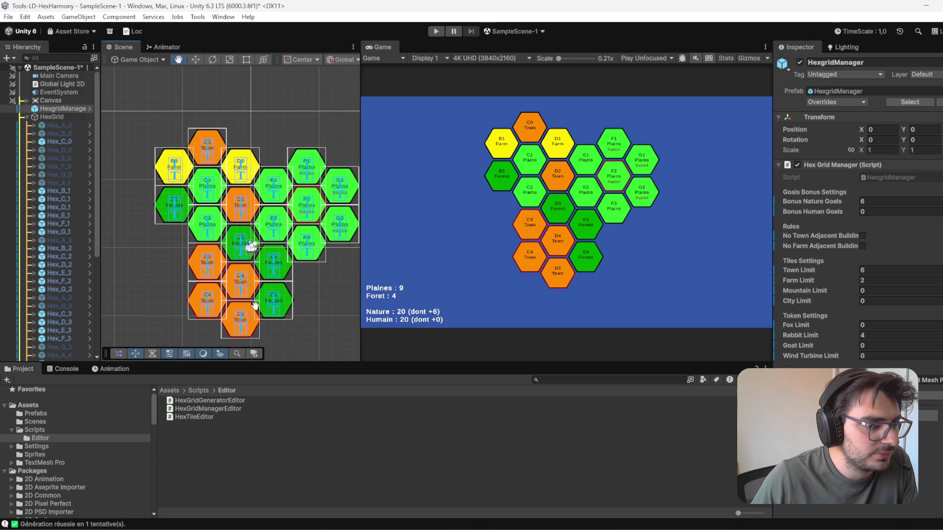
Step: Deactivate the Hex_C_0 and Hex_B_1 edge tiles to remove them from the grid
click(316, 160)
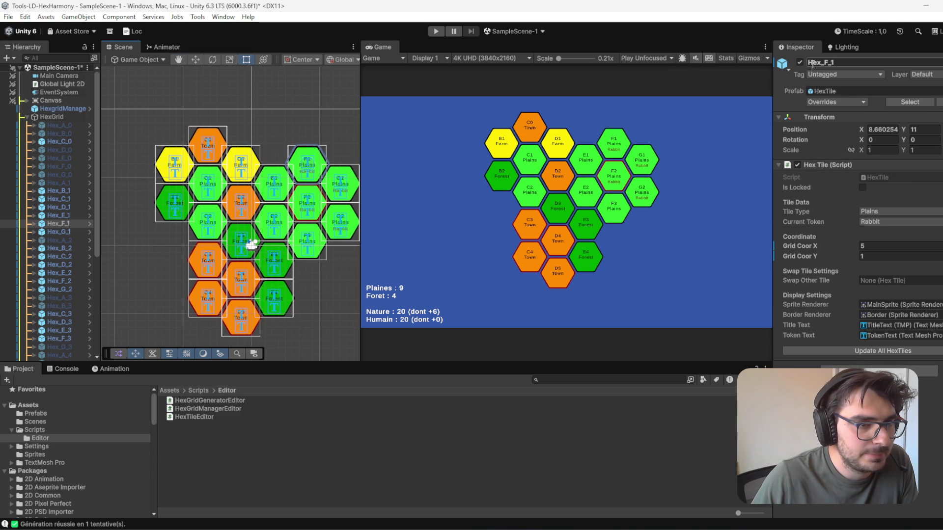
click(206, 140)
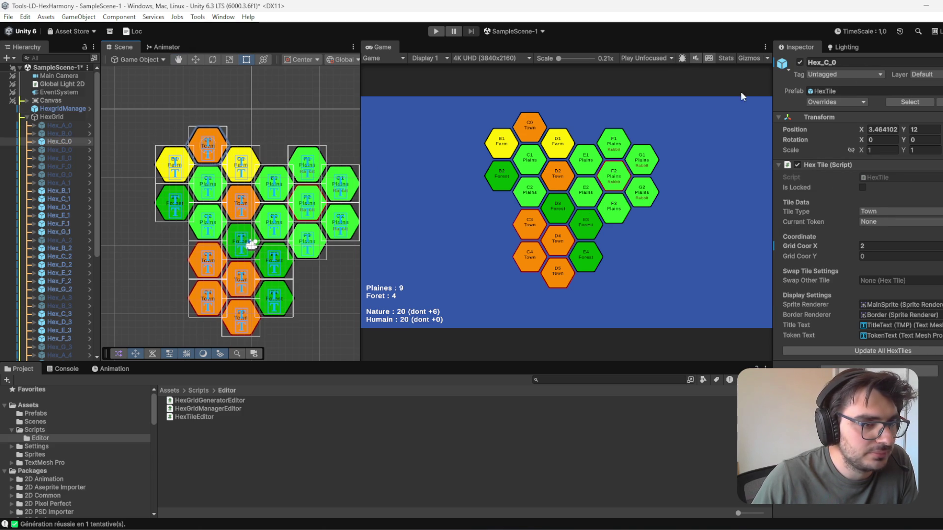
click(800, 62)
click(645, 171)
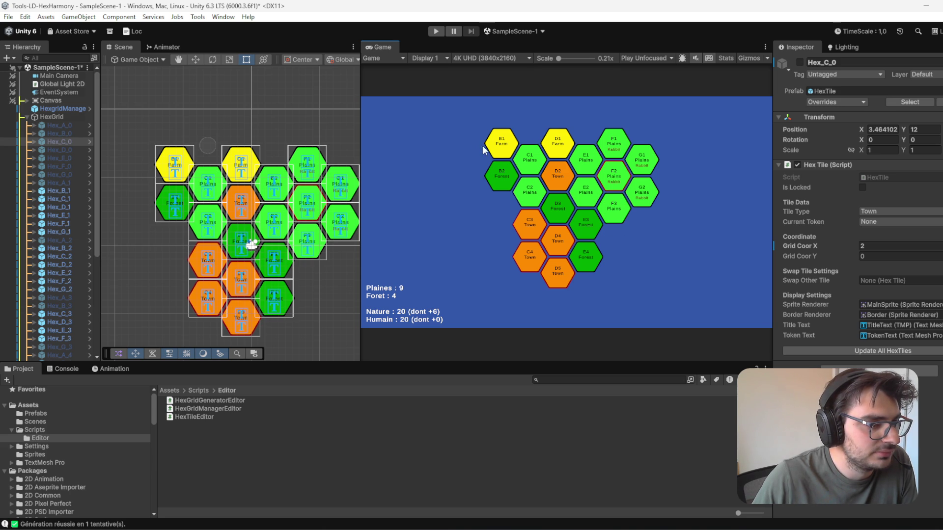
click(160, 167)
click(799, 62)
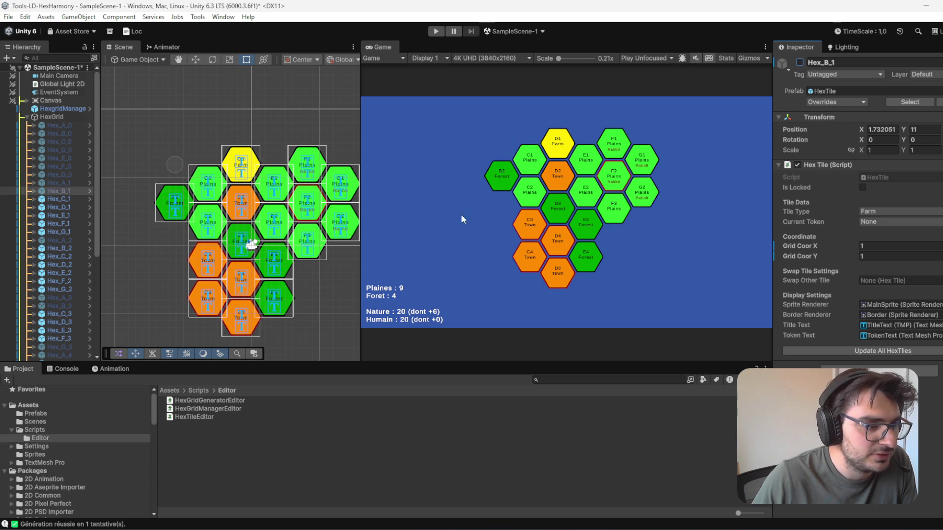
Step: Activate the Hex_B_3 tile and regenerate the grid from the HexgridManager
scroll(74, 299, down, 2)
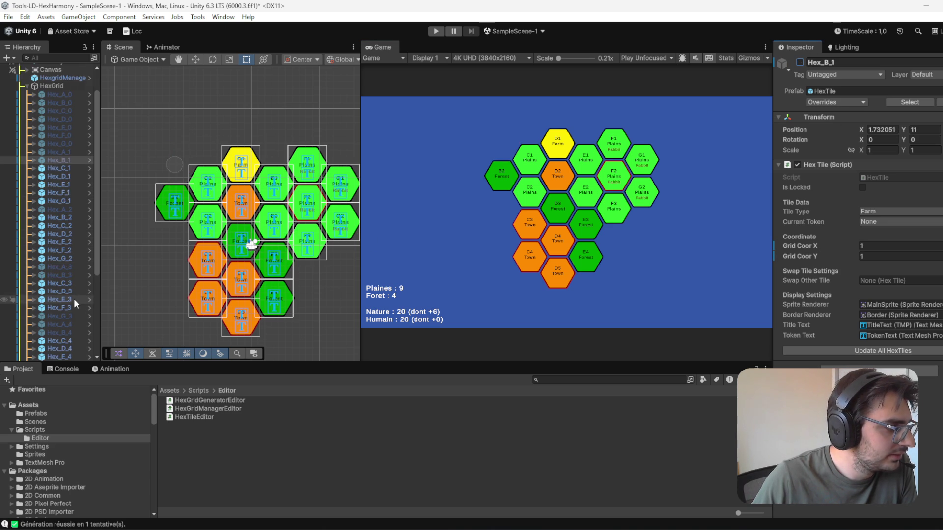
click(73, 276)
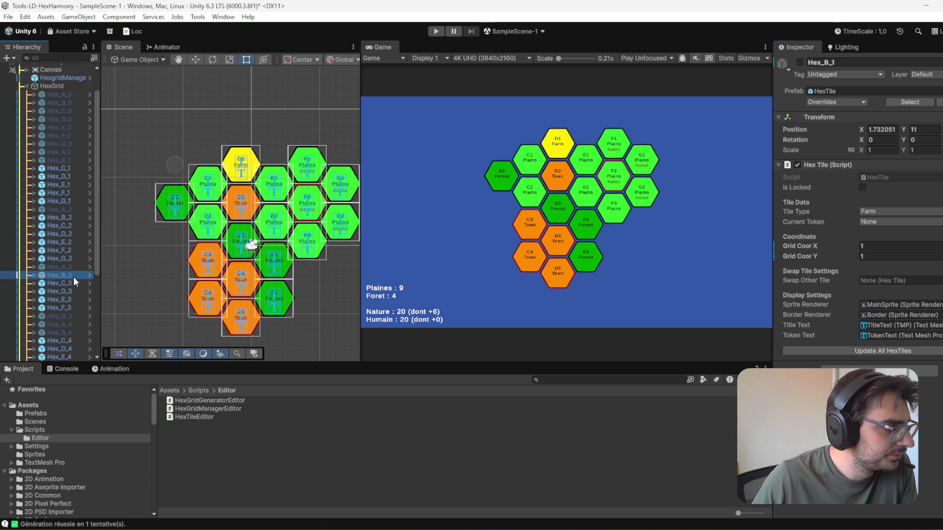
click(799, 62)
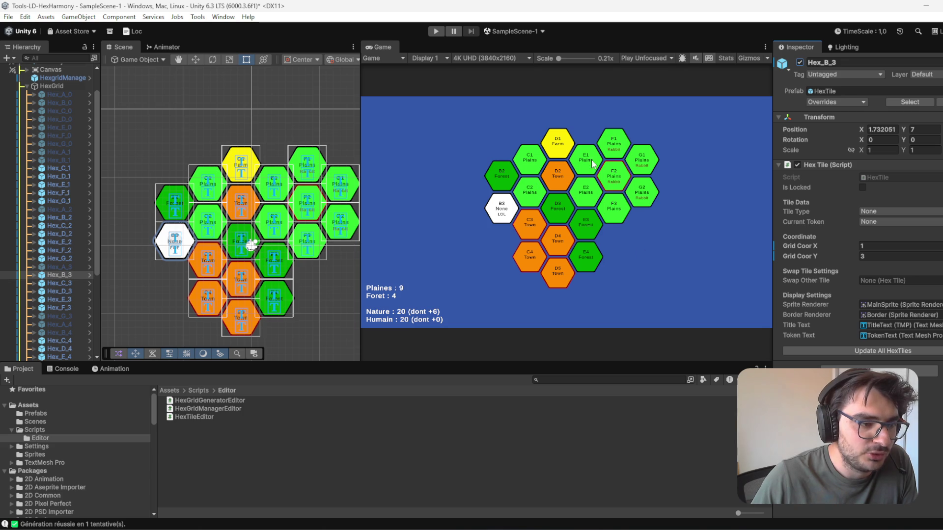
scroll(83, 93, up, 2)
click(70, 107)
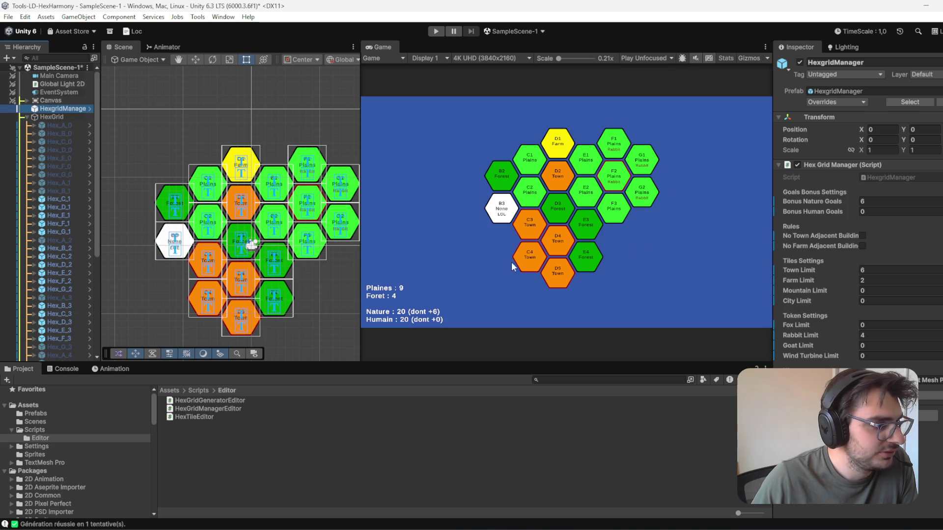
click(252, 244)
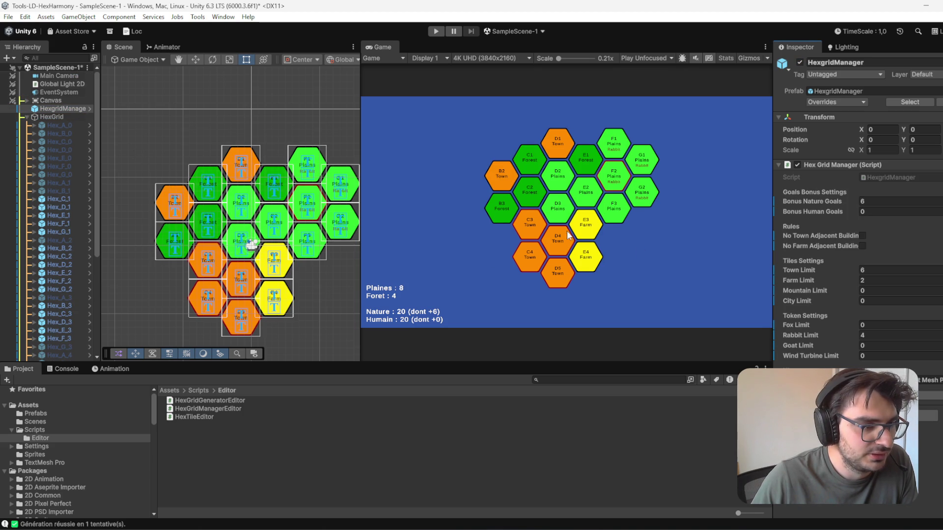